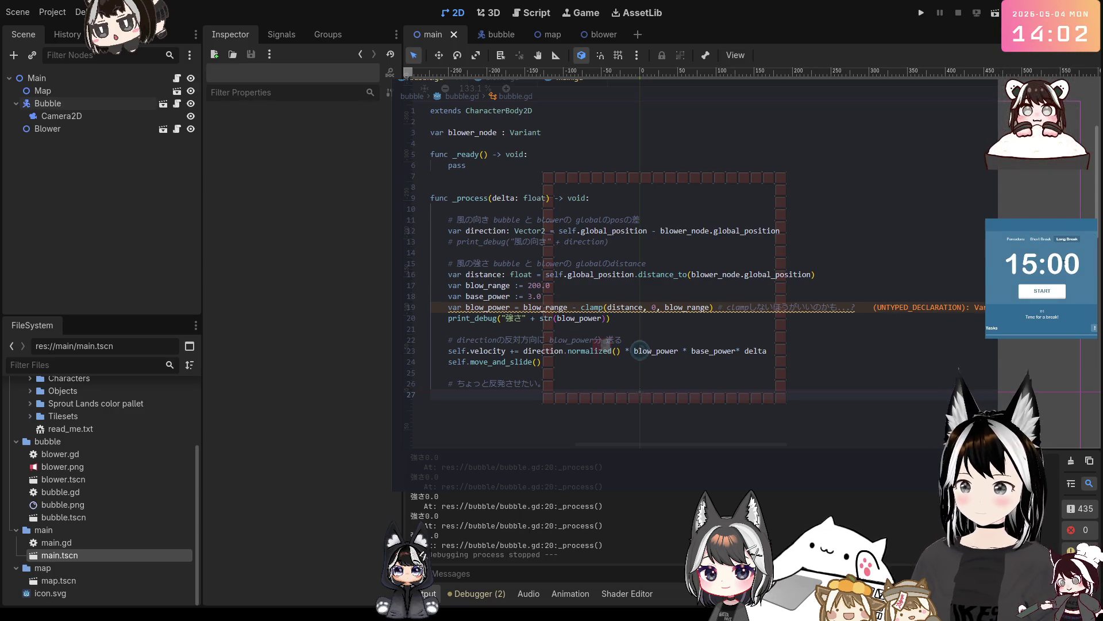
Paste the for-loop over get_slide_collision_count() below the bounce comment and indent its body
{"action": "left_click", "coordinate": [1033, 292]}
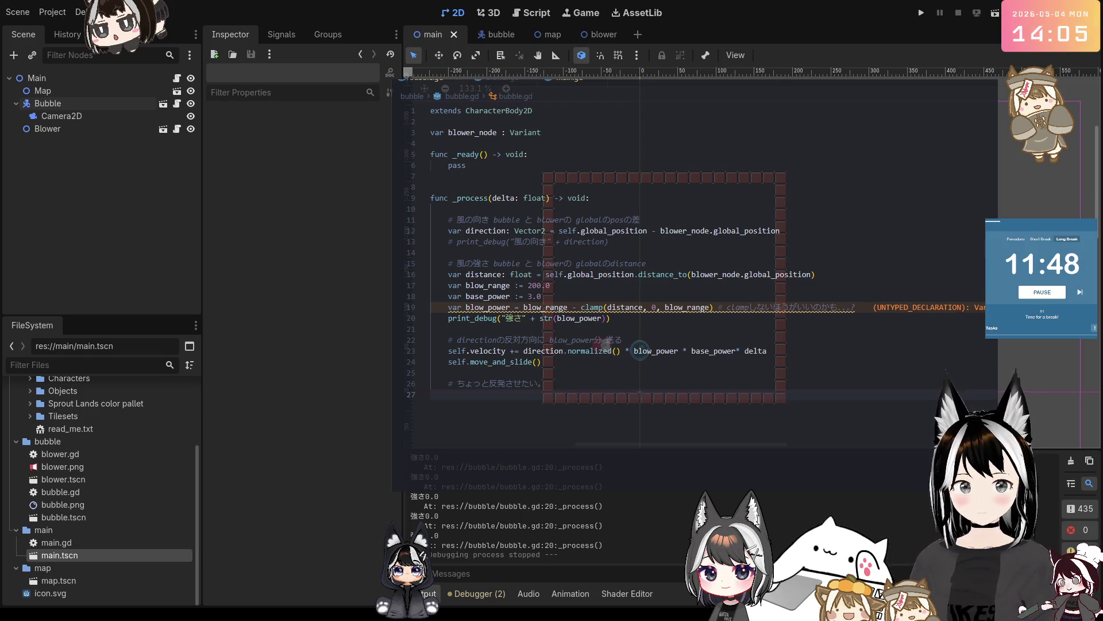
{"action": "left_click", "coordinate": [565, 399]}
{"action": "key", "text": "Up"}
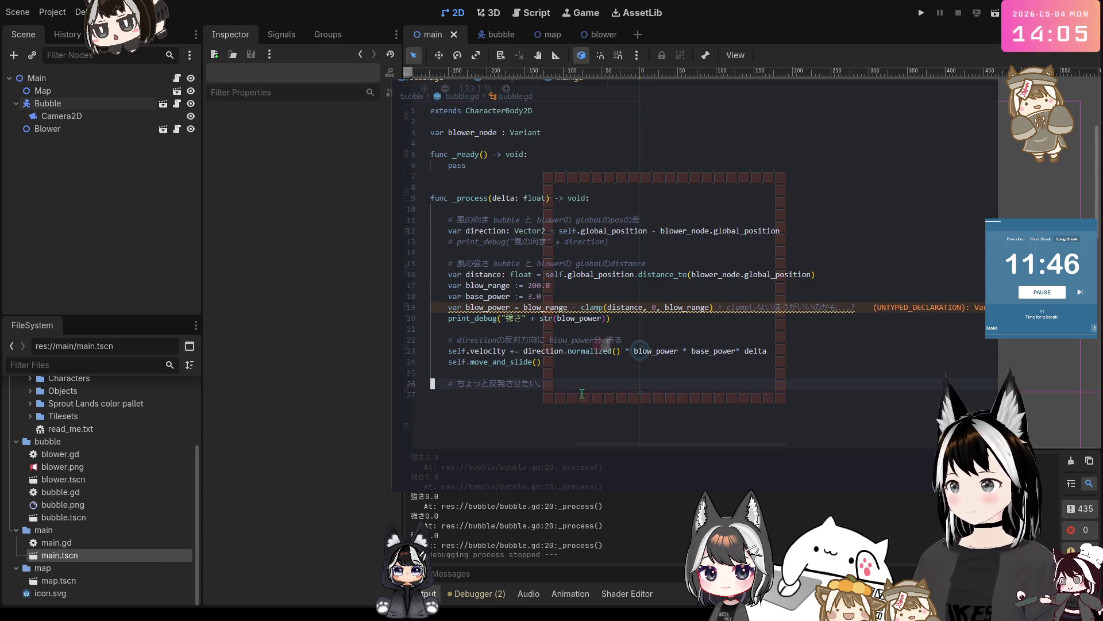
{"action": "key", "text": "Down"}
{"action": "type", "text": "for i in get_slide_collision_count(): \tvar collision = get_slide_collision(i) \tprint(\"I collided with \", collision.get_collider().name)"}
{"action": "double_click", "coordinate": [582, 394]}
{"action": "key", "text": "Down"}
{"action": "key", "text": "shift+Down"}
{"action": "key", "text": "shift+Down"}
{"action": "key", "text": "Tab"}
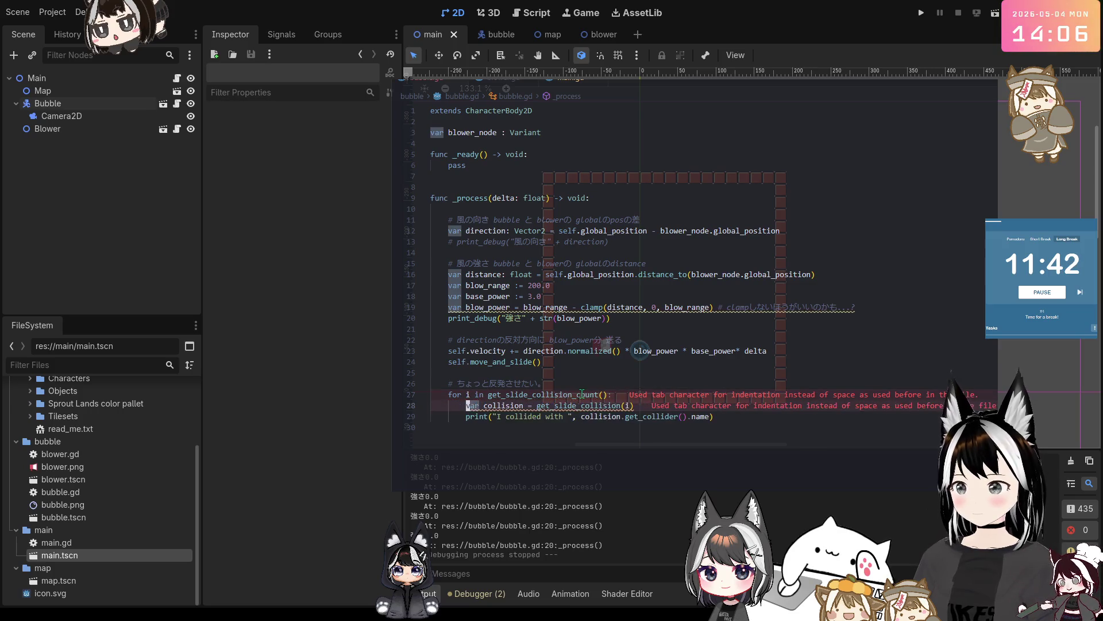
{"action": "key", "text": "Down"}
{"action": "key", "text": "Down"}
{"action": "key", "text": "ctrl+shift+Right"}
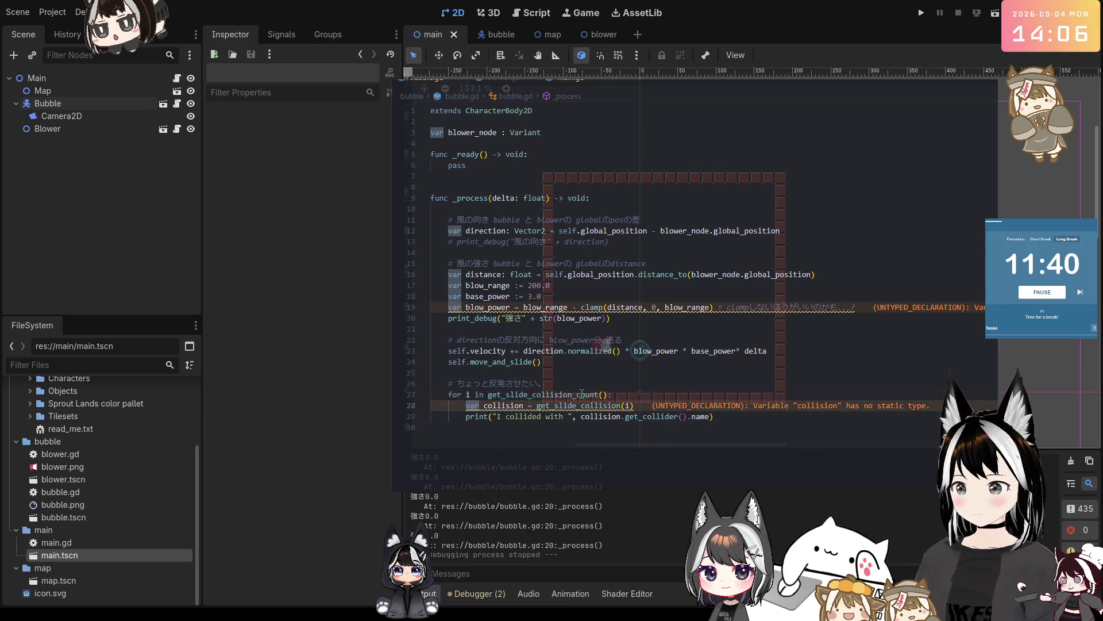
{"action": "key", "text": "Down"}
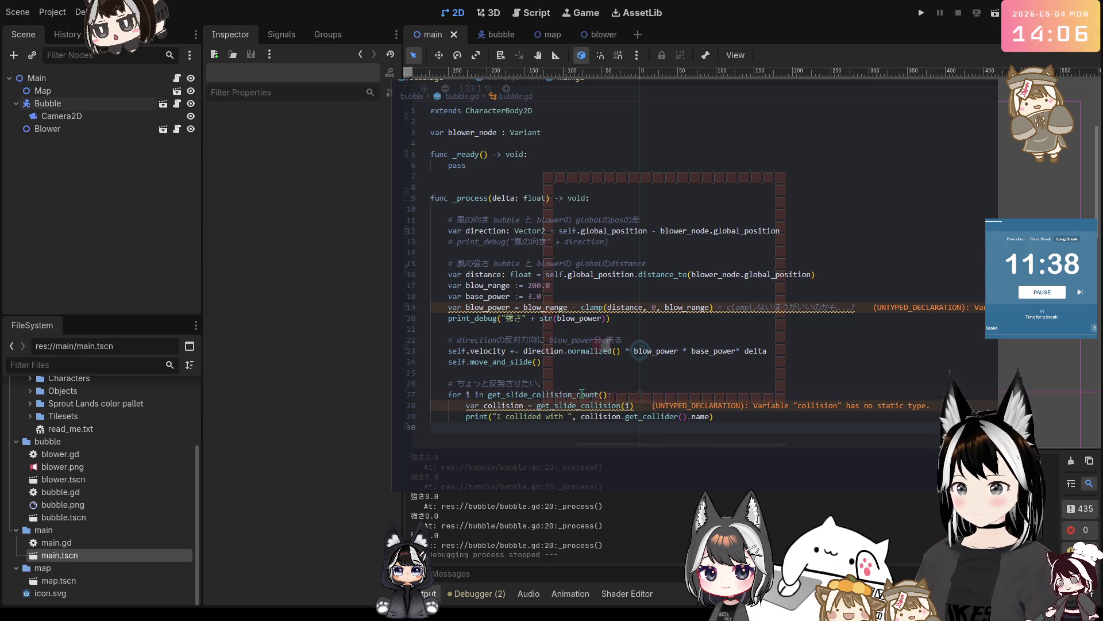
Save, then run the game to log collisions with GroundTileLayer, and stop it
{"action": "key", "text": "Left"}
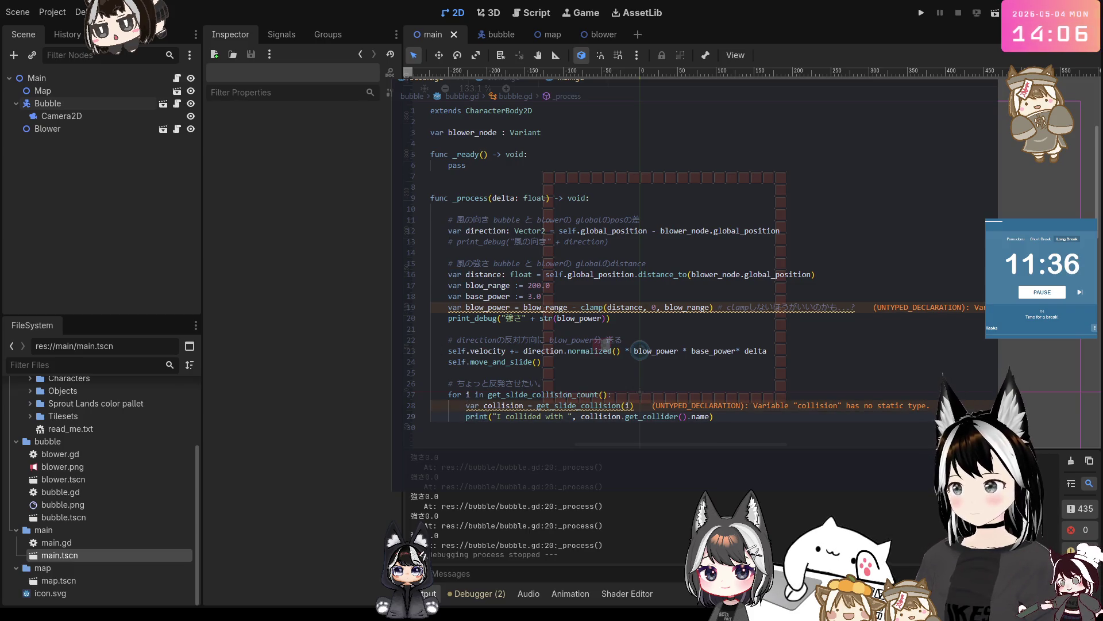
{"action": "key", "text": "F5"}
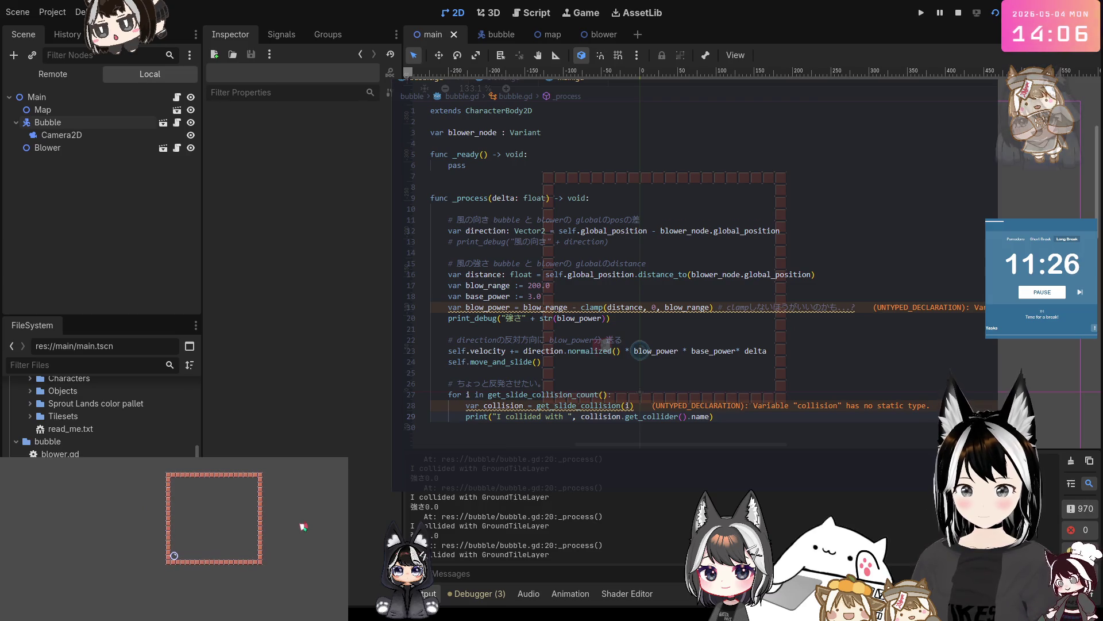
{"action": "key", "text": "F8"}
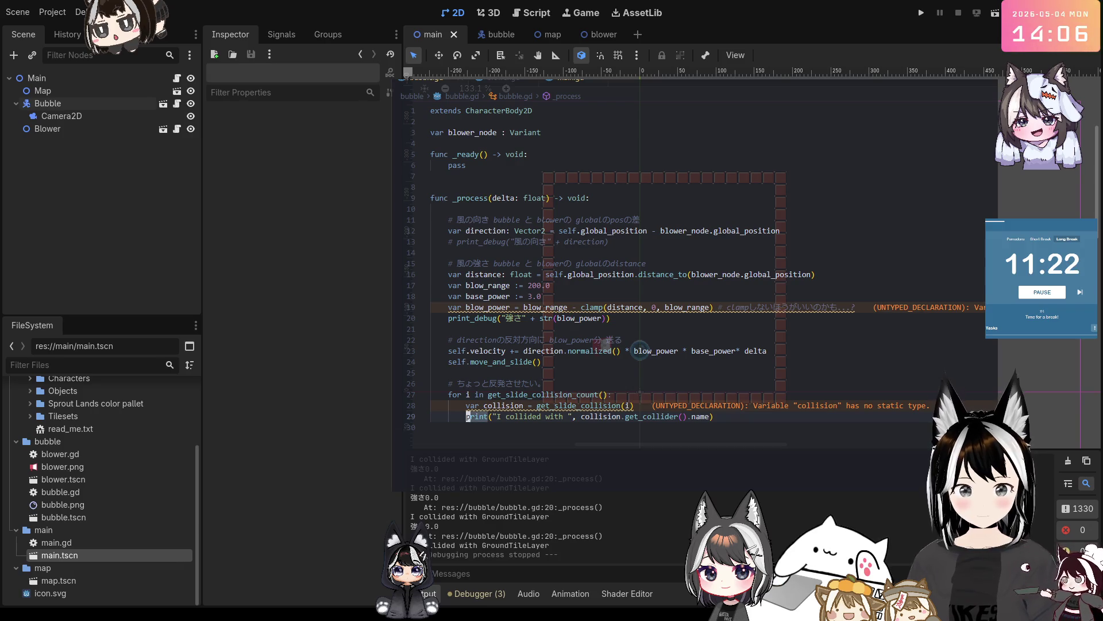
Delete the strength print_debug line from the script
{"action": "left_click", "coordinate": [655, 397]}
{"action": "triple_click", "coordinate": [528, 315]}
{"action": "key", "text": "Delete"}
{"action": "key", "text": "Up"}
{"action": "key", "text": "Up"}
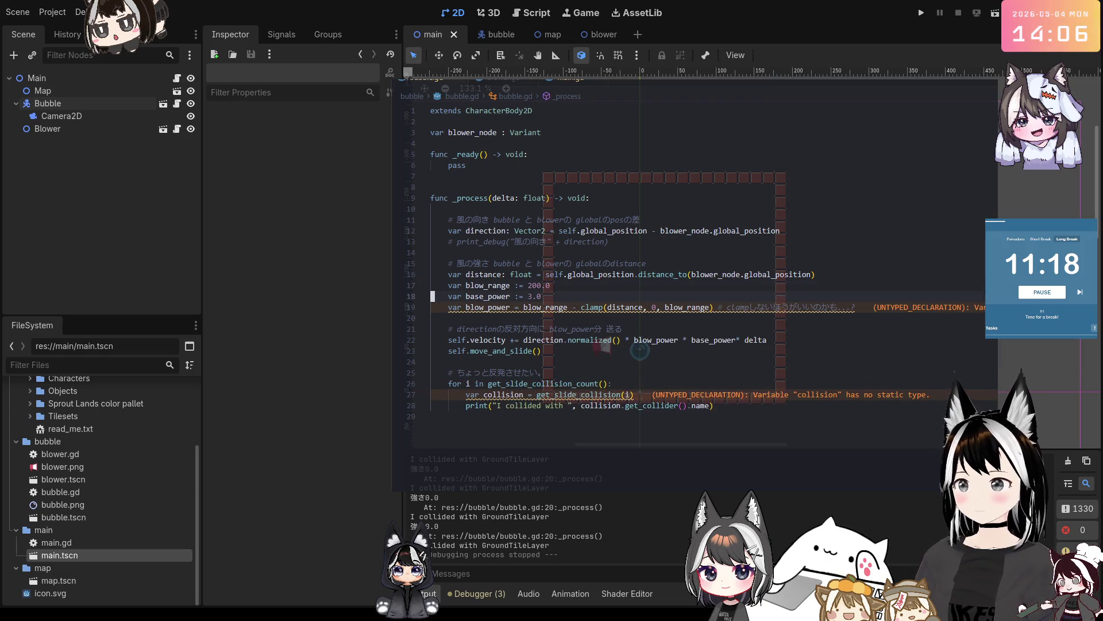
{"action": "key", "text": "Down"}
{"action": "key", "text": "Down"}
{"action": "key", "text": "Down"}
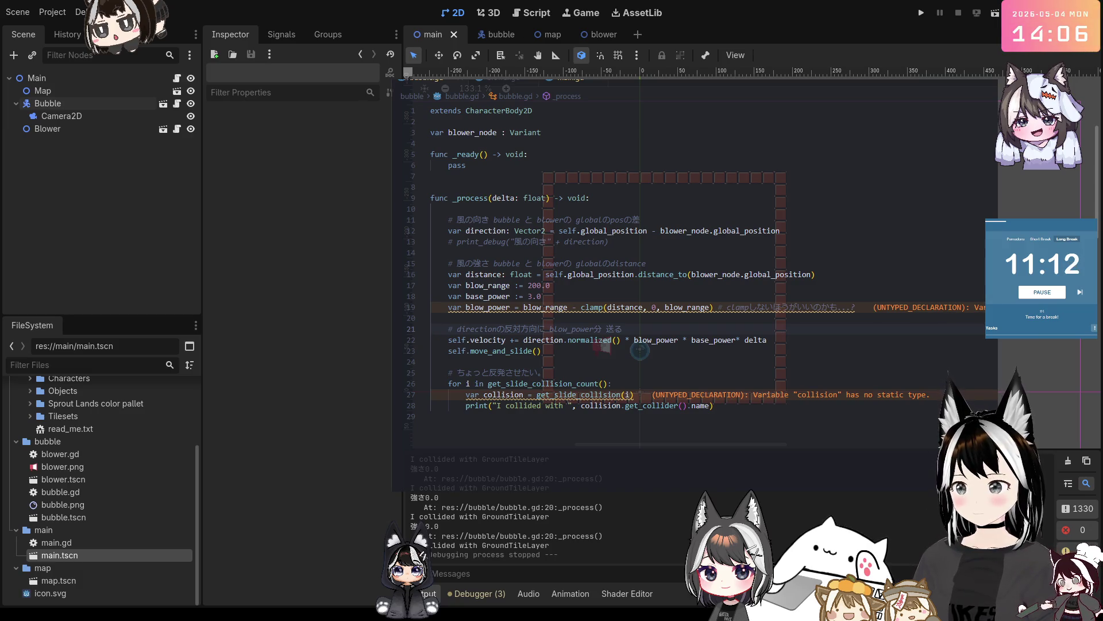
Declare blow_power with an explicit ': float' type
{"action": "key", "text": "Up"}
{"action": "key", "text": "Up"}
{"action": "key", "text": "ctrl+Right"}
{"action": "key", "text": "ctrl+Right"}
{"action": "key", "text": "ctrl+Right"}
{"action": "key", "text": "Left"}
{"action": "key", "text": "Left"}
{"action": "type", "text": ":"}
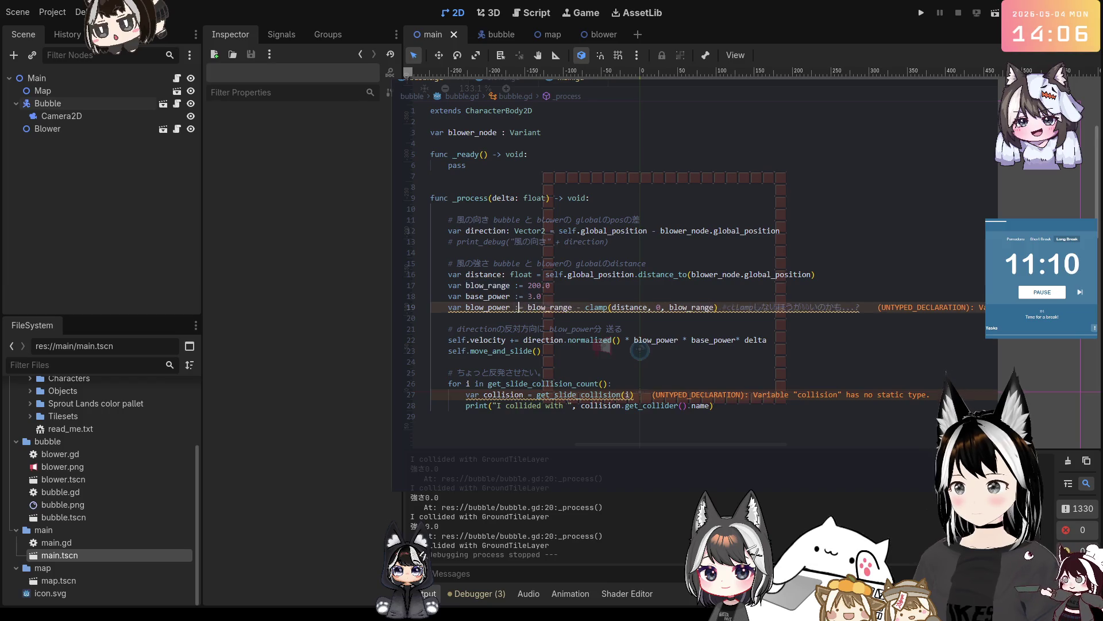
{"action": "key", "text": "Down"}
{"action": "key", "text": "Up"}
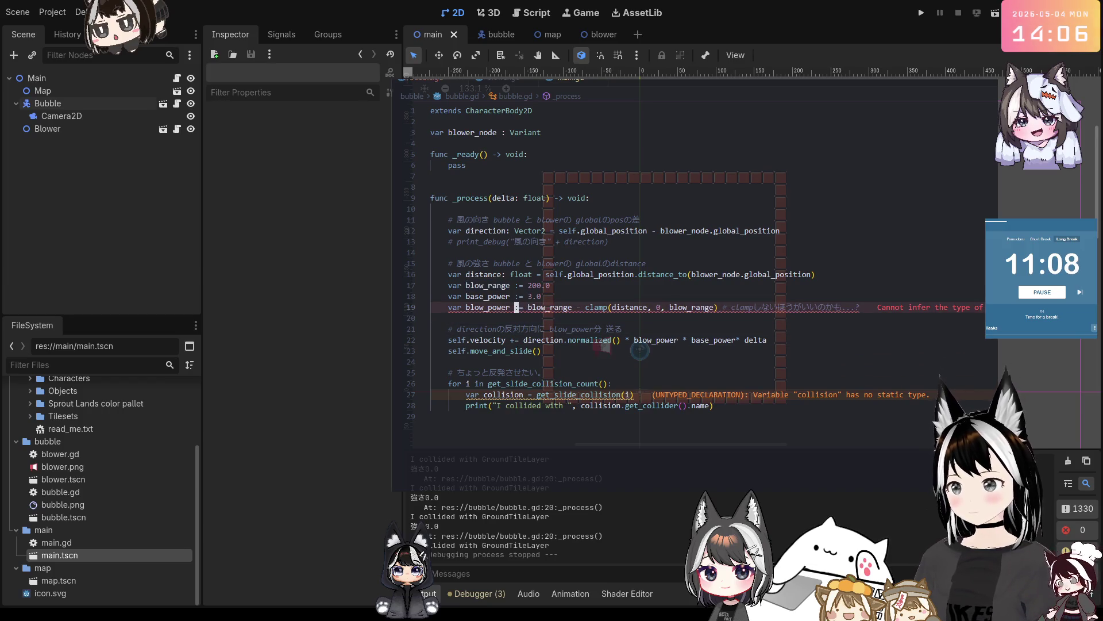
{"action": "key", "text": "BackSpace"}
{"action": "key", "text": "BackSpace"}
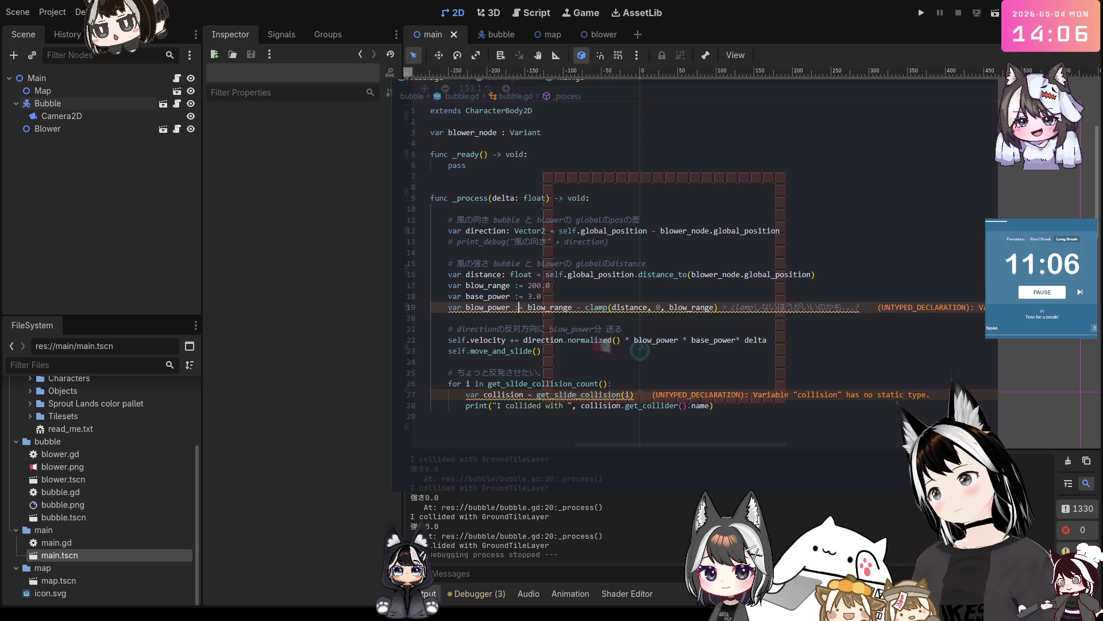
{"action": "type", "text": ": float"}
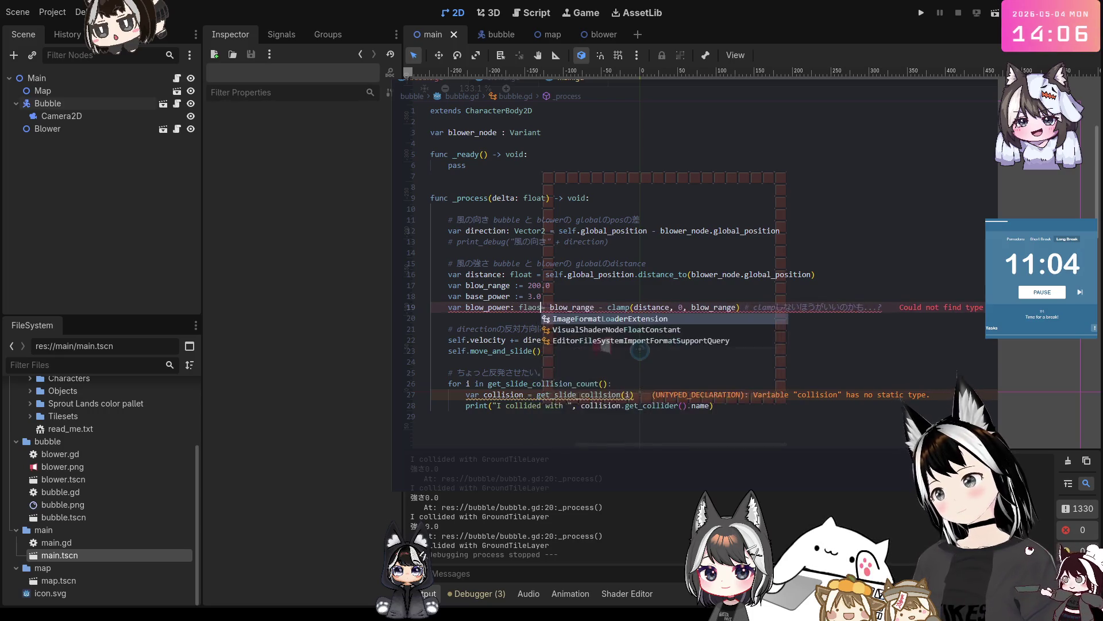
Change the collision variable's '=' to ':=' for an inferred type
{"action": "key", "text": "Down"}
{"action": "key", "text": "Down"}
{"action": "key", "text": "Down"}
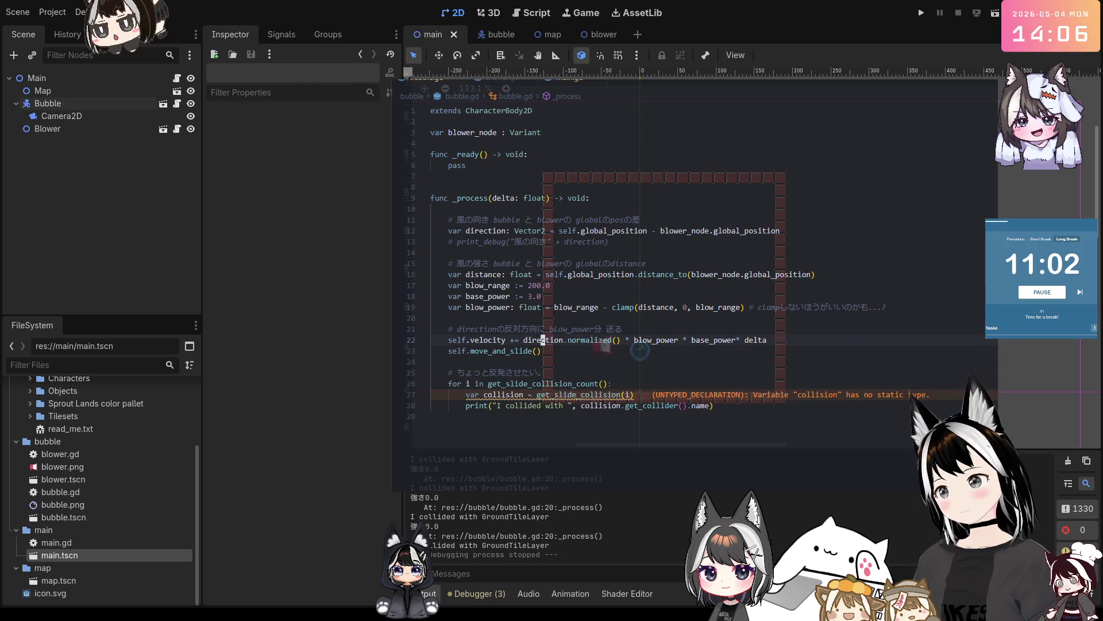
{"action": "key", "text": "Down"}
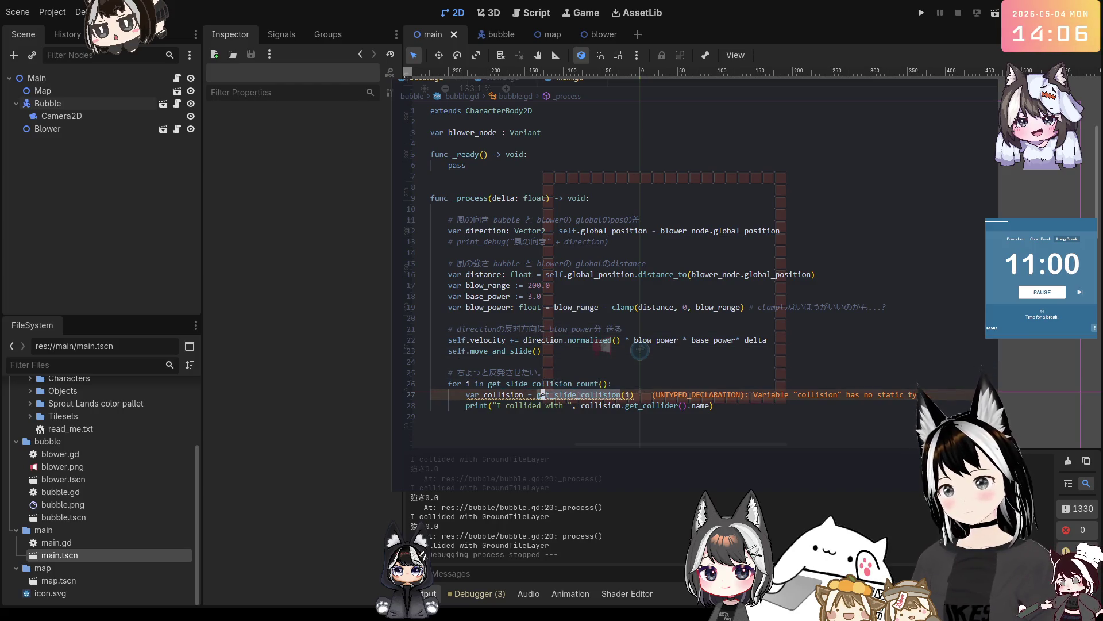
{"action": "key", "text": "Left"}
{"action": "key", "text": "BackSpace"}
{"action": "type", "text": ":N"}
{"action": "key", "text": "BackSpace"}
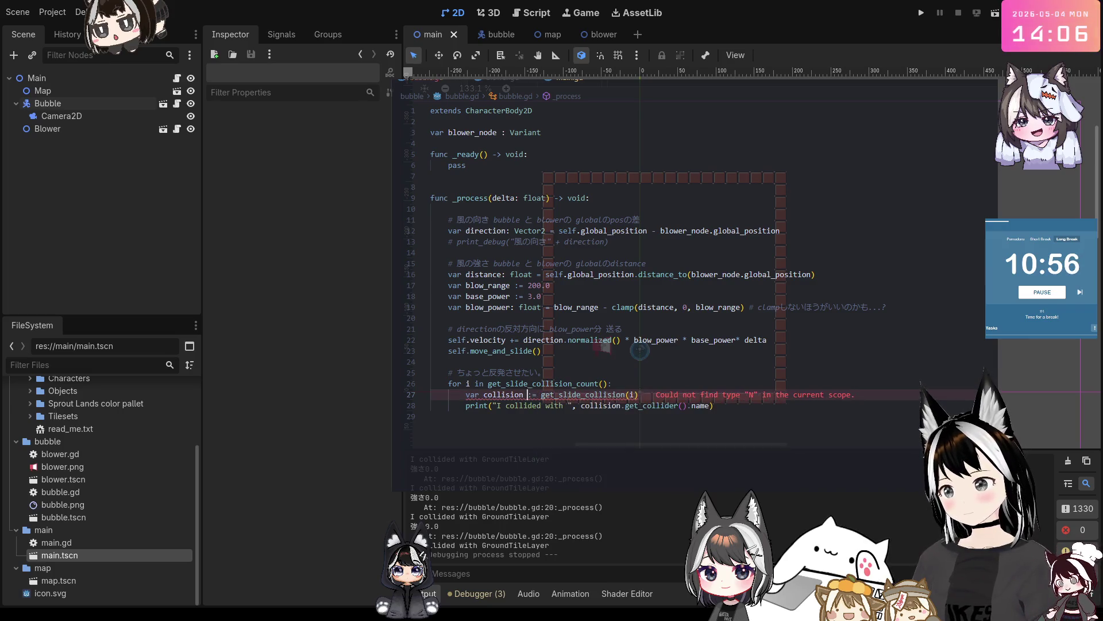
{"action": "type", "text": "="}
Add an indented line below the print statement beginning 'if collision.na'
{"action": "left_click", "coordinate": [432, 405]}
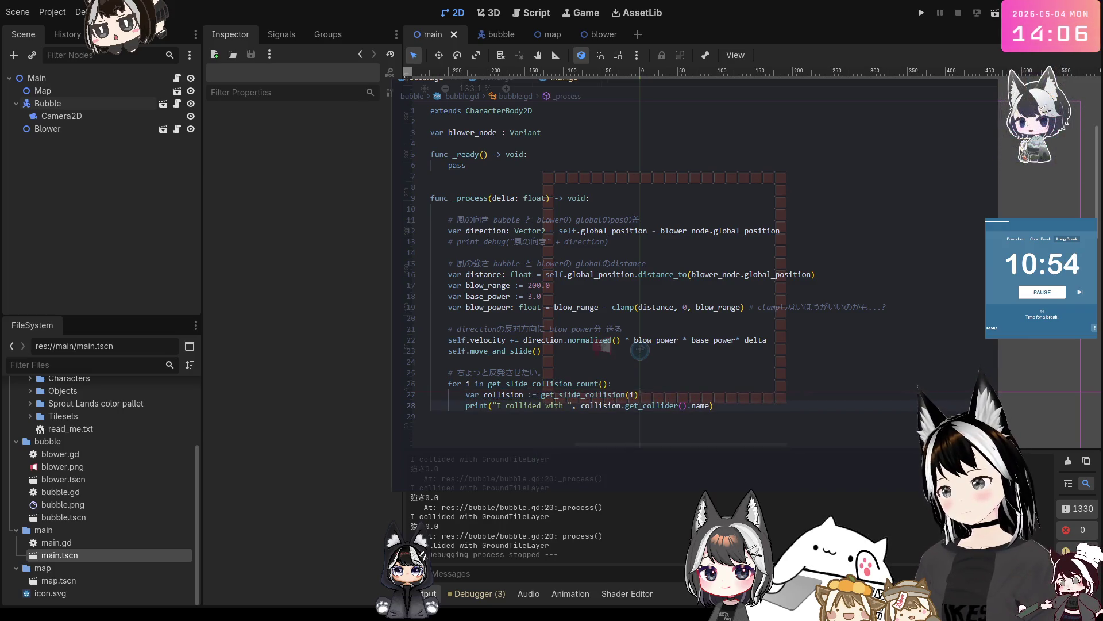
{"action": "key", "text": "End"}
{"action": "key", "text": "Return"}
{"action": "key", "text": "Return"}
{"action": "type", "text": "if "}
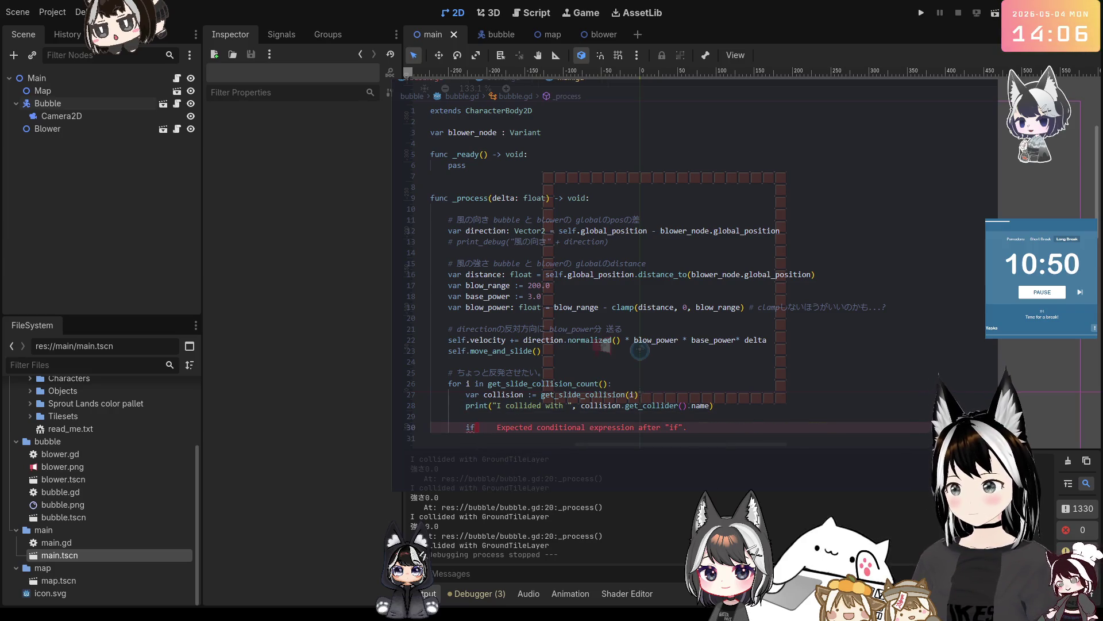
{"action": "type", "text": "collision"}
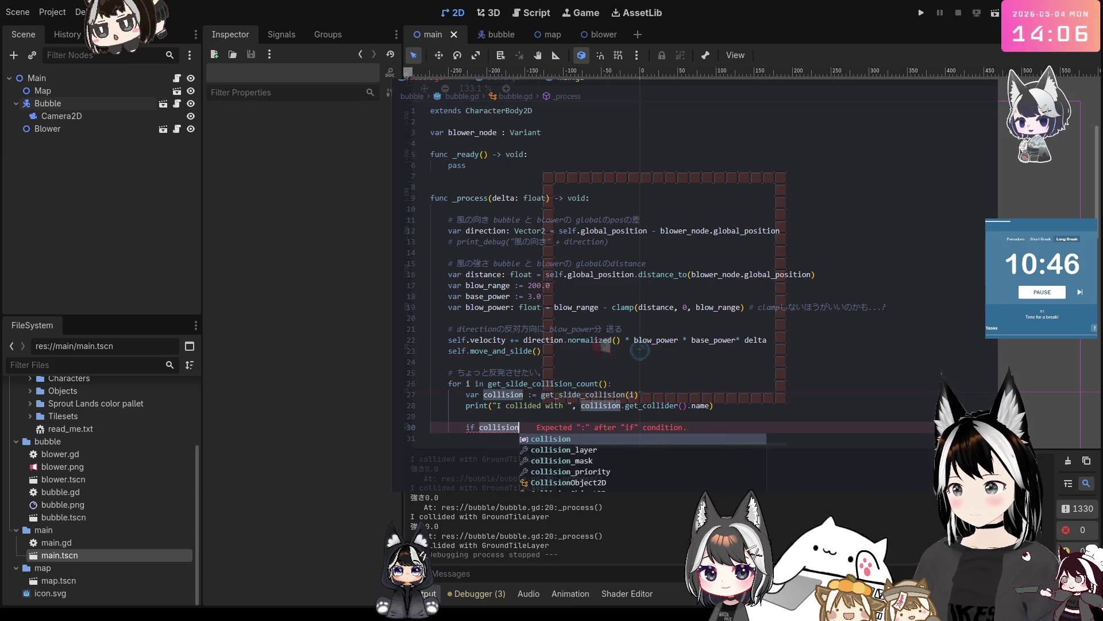
{"action": "type", "text": ".na"}
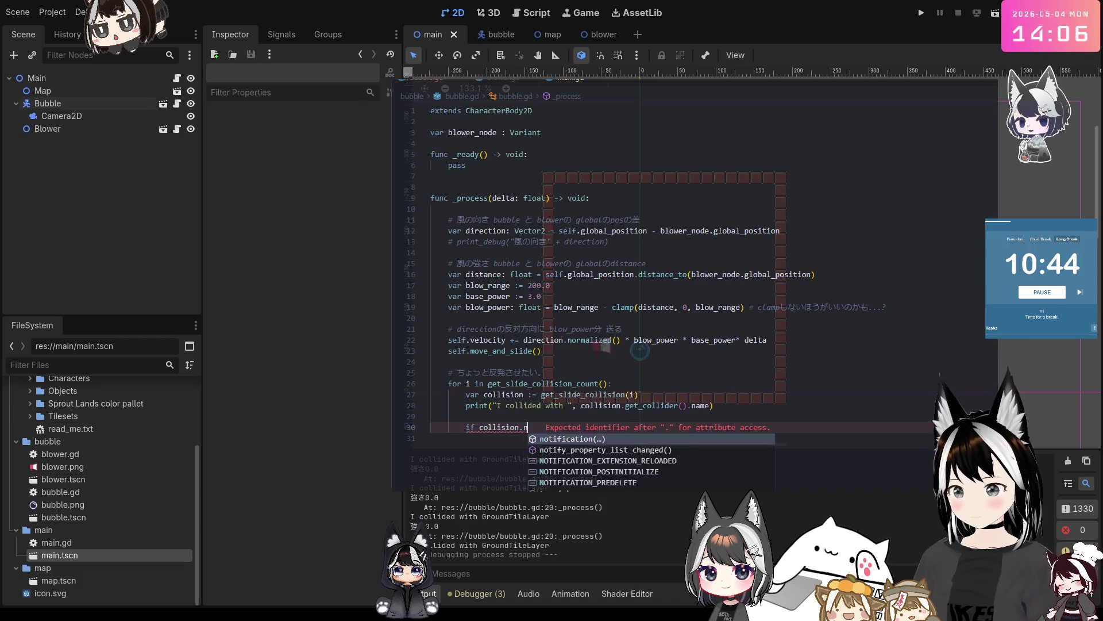
Write the condition as 'collision.get_collider().name =='
{"action": "key", "text": "BackSpace"}
{"action": "key", "text": "BackSpace"}
{"action": "type", "text": "get"}
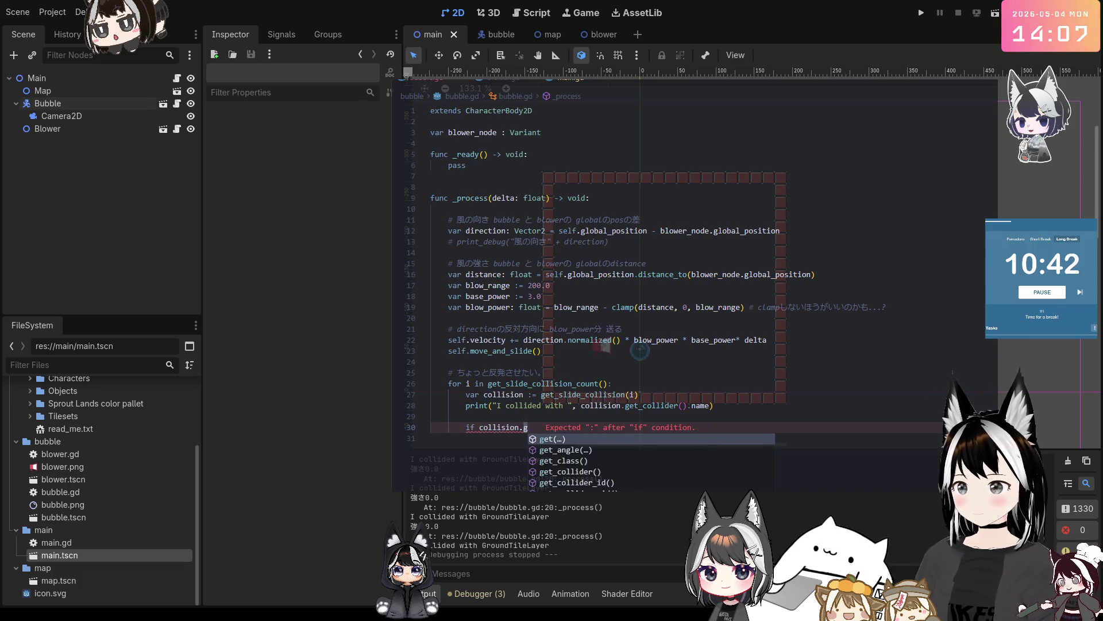
{"action": "type", "text": "_colli"}
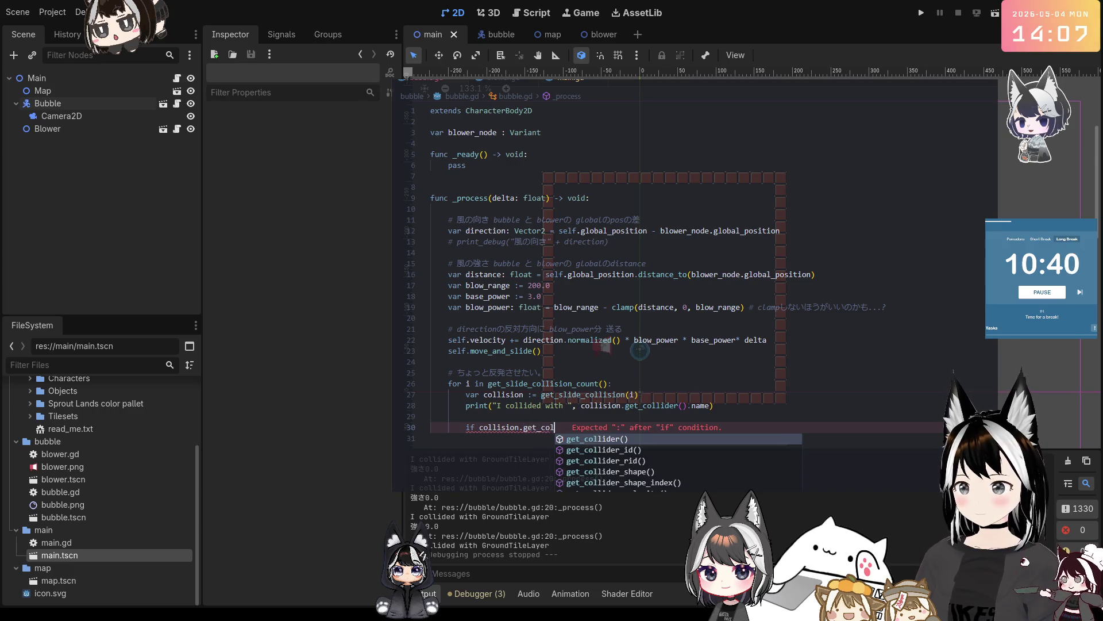
{"action": "type", "text": "d"}
{"action": "key", "text": "Down"}
{"action": "key", "text": "Down"}
{"action": "key", "text": "Down"}
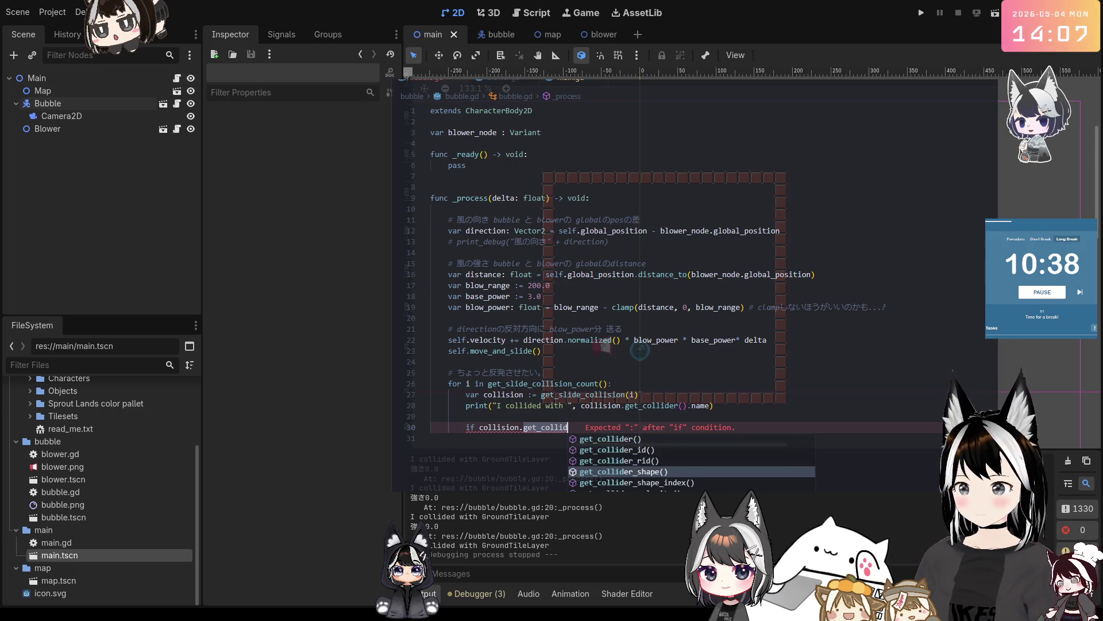
{"action": "type", "text": "er"}
{"action": "key", "text": "Return"}
{"action": "type", "text": ".name ="}
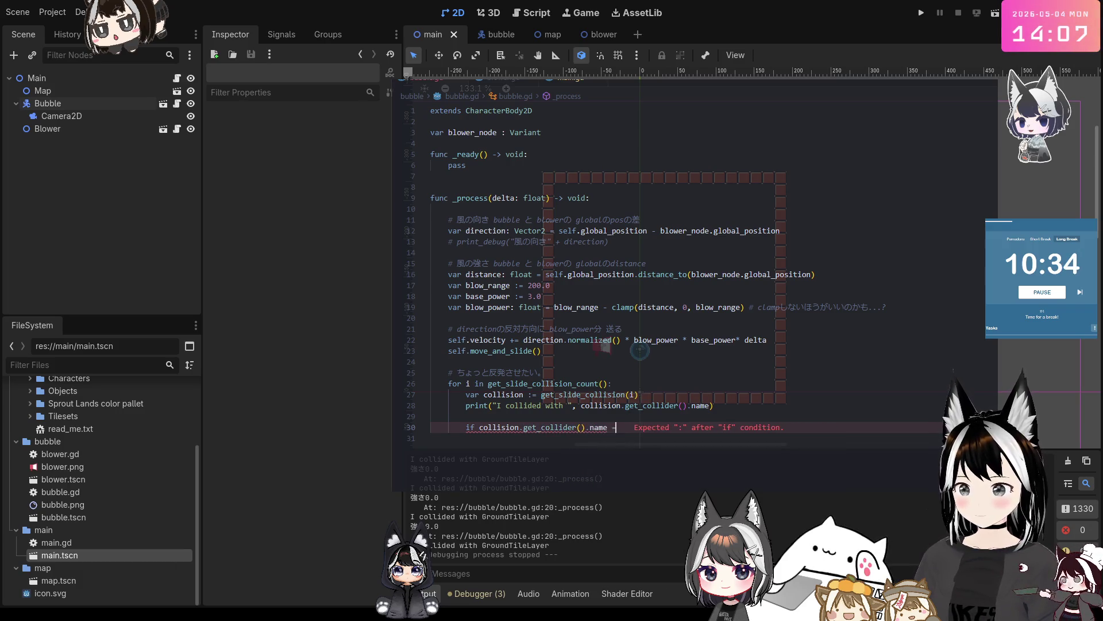
{"action": "type", "text": "="}
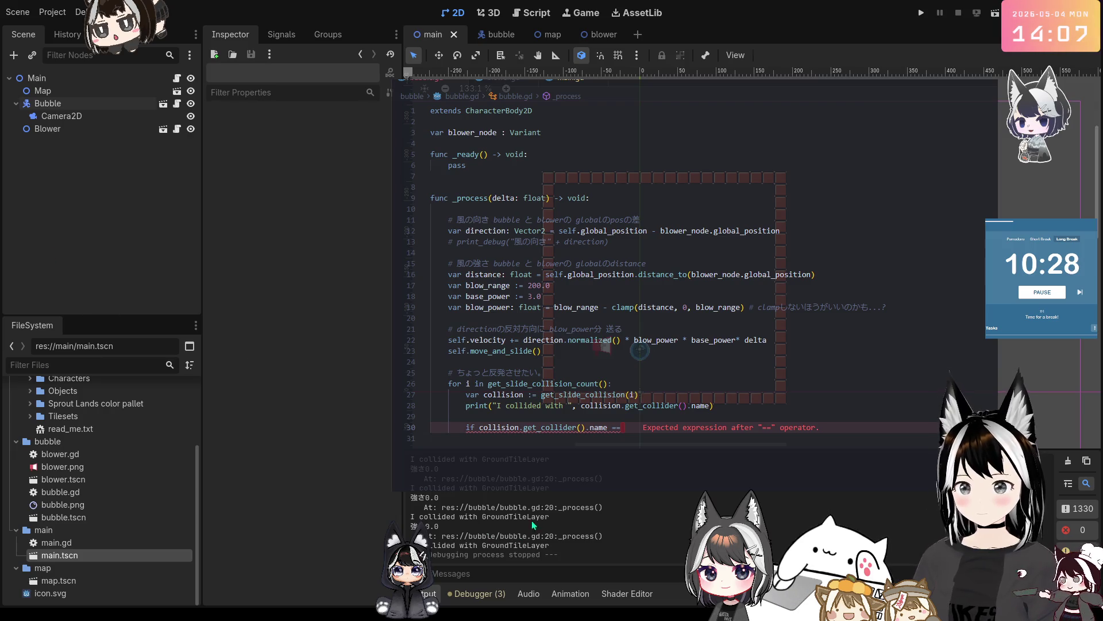
Compare against "GroundTileLayer", copied from the output log, and fix the quotes and spacing
{"action": "left_click_drag", "start_coordinate": [549, 516], "coordinate": [484, 516]}
{"action": "key", "text": "ctrl+c"}
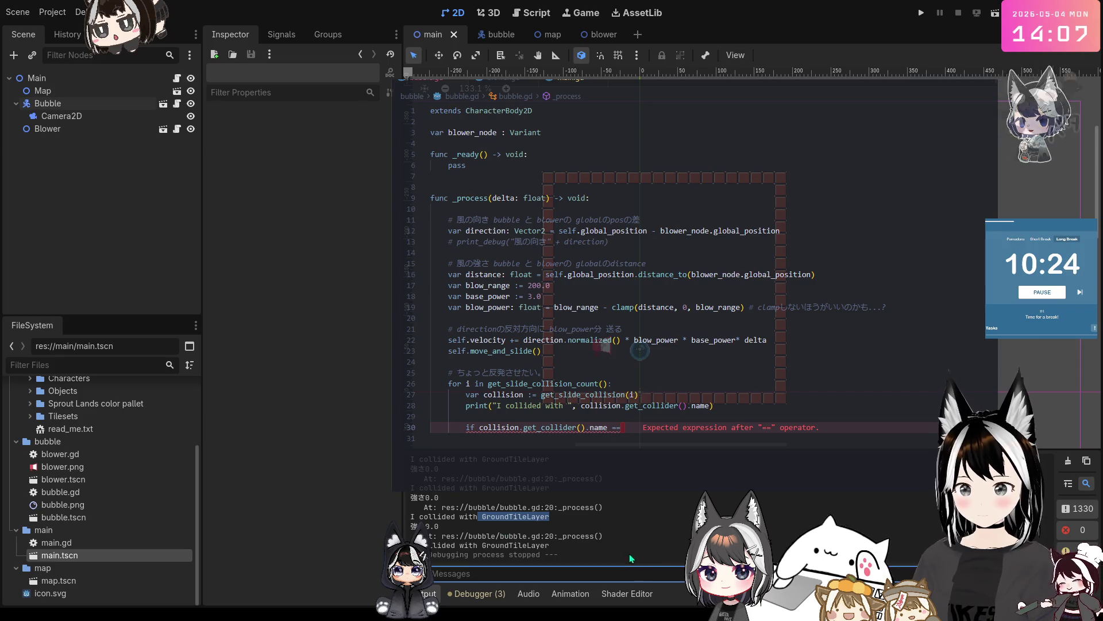
{"action": "type", "text": "\""}
{"action": "key", "text": "ctrl+v"}
{"action": "key", "text": "End"}
{"action": "key", "text": "Right"}
{"action": "key", "text": "BackSpace"}
{"action": "key", "text": "ctrl+Left"}
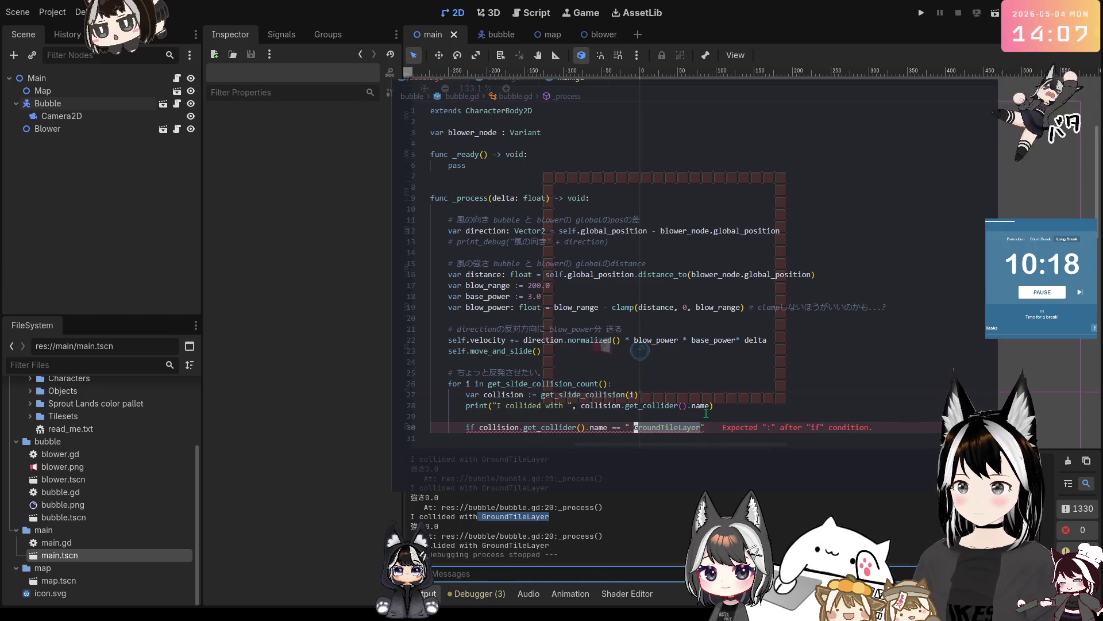
{"action": "key", "text": "BackSpace"}
Put the missing colon at the end of the if condition and remove the stray one
{"action": "key", "text": "Down"}
{"action": "type", "text": ":"}
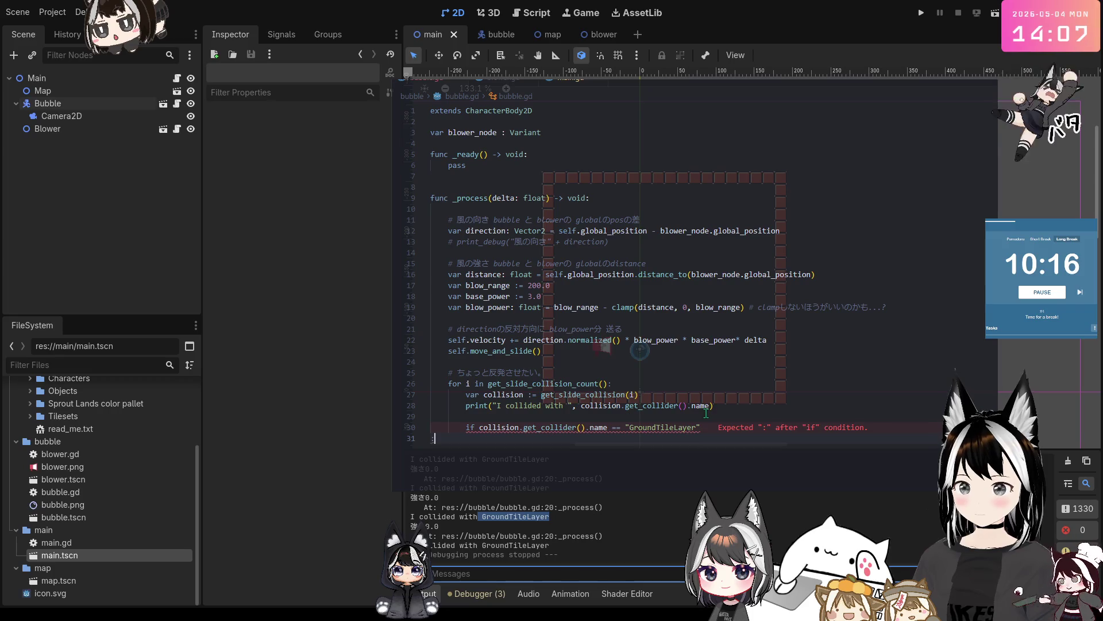
{"action": "key", "text": "Up"}
{"action": "key", "text": "Delete"}
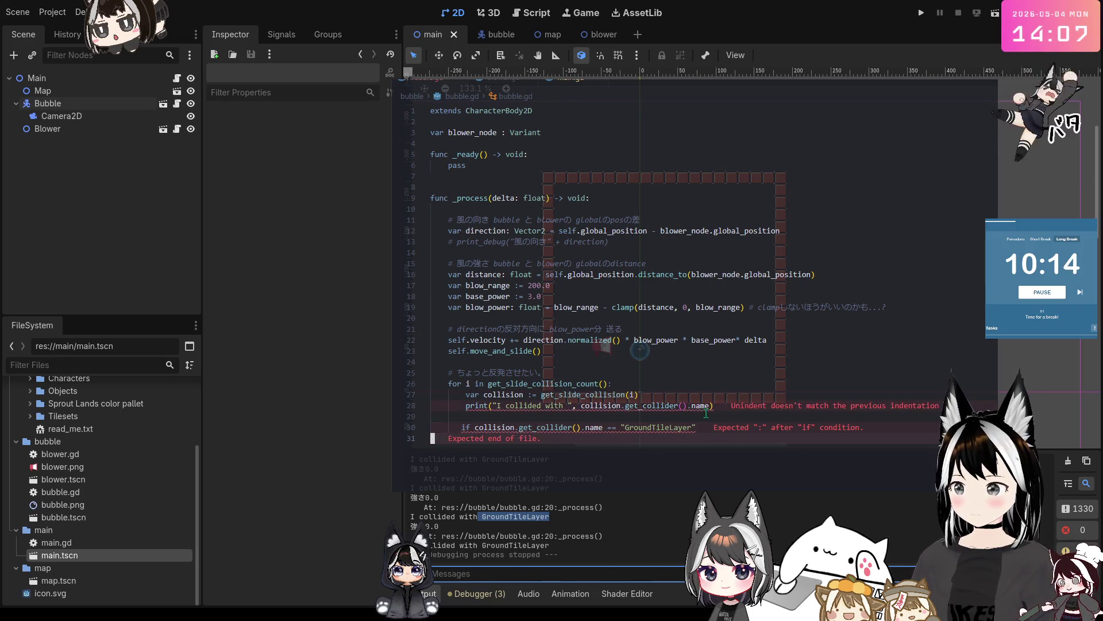
{"action": "key", "text": "End"}
{"action": "type", "text": ":"}
{"action": "key", "text": "Down"}
{"action": "key", "text": "BackSpace"}
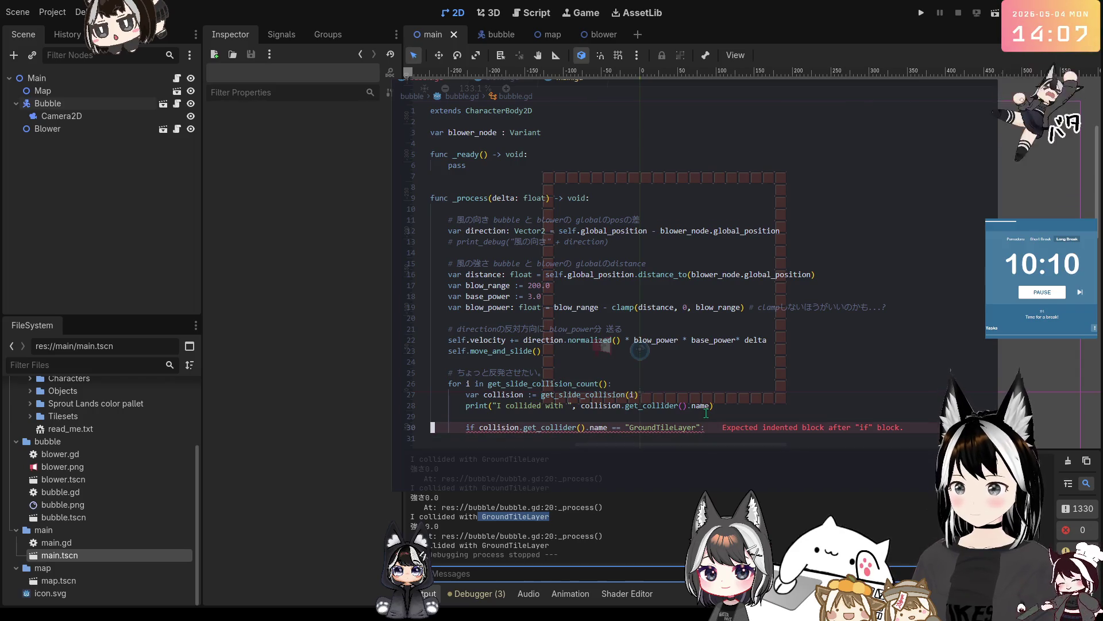
Start an indented empty body line under the if, undoing a trial get() call
{"action": "key", "text": "Return"}
{"action": "type", "text": "get("}
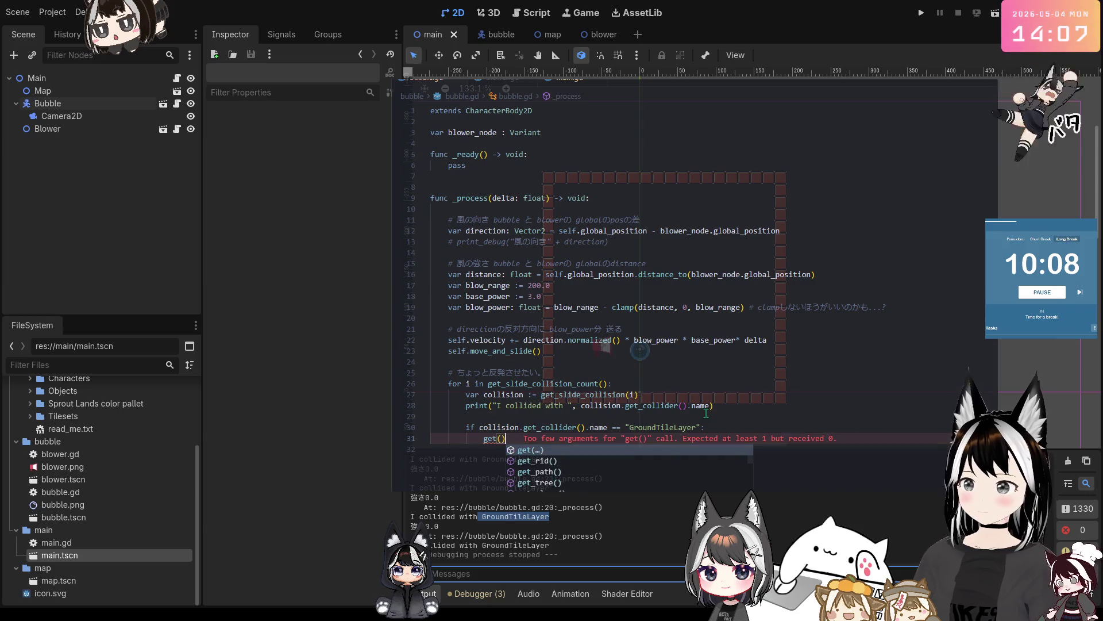
{"action": "key", "text": "Return"}
{"action": "key", "text": "ctrl+z"}
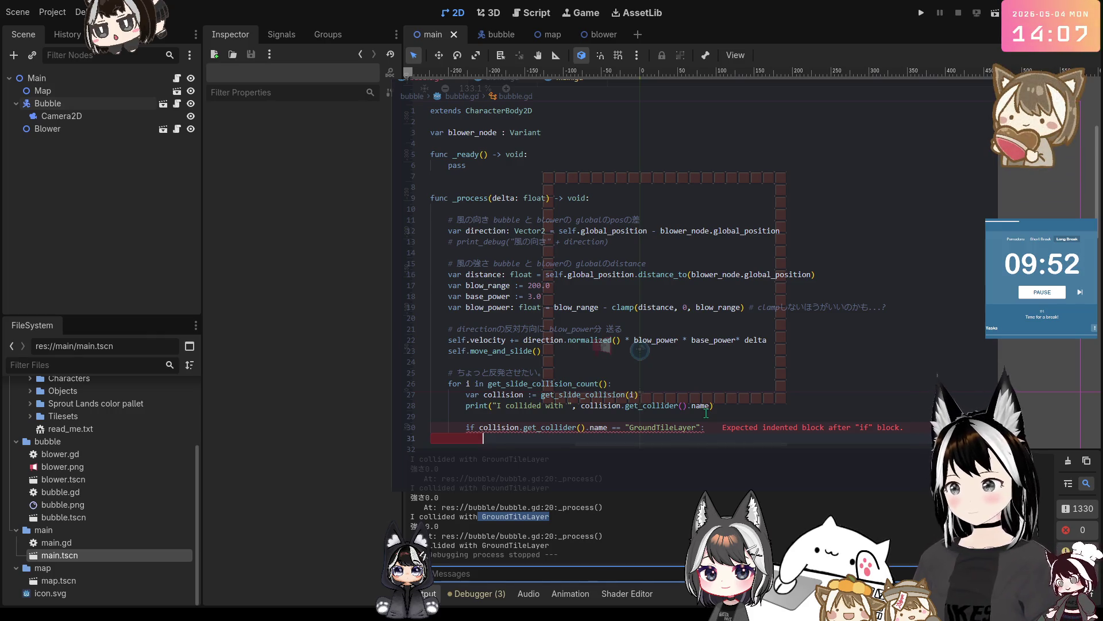
Write 'self.velocity += -direction.normalized() * 0.2' as the if body using autocomplete
{"action": "type", "text": "self.ve"}
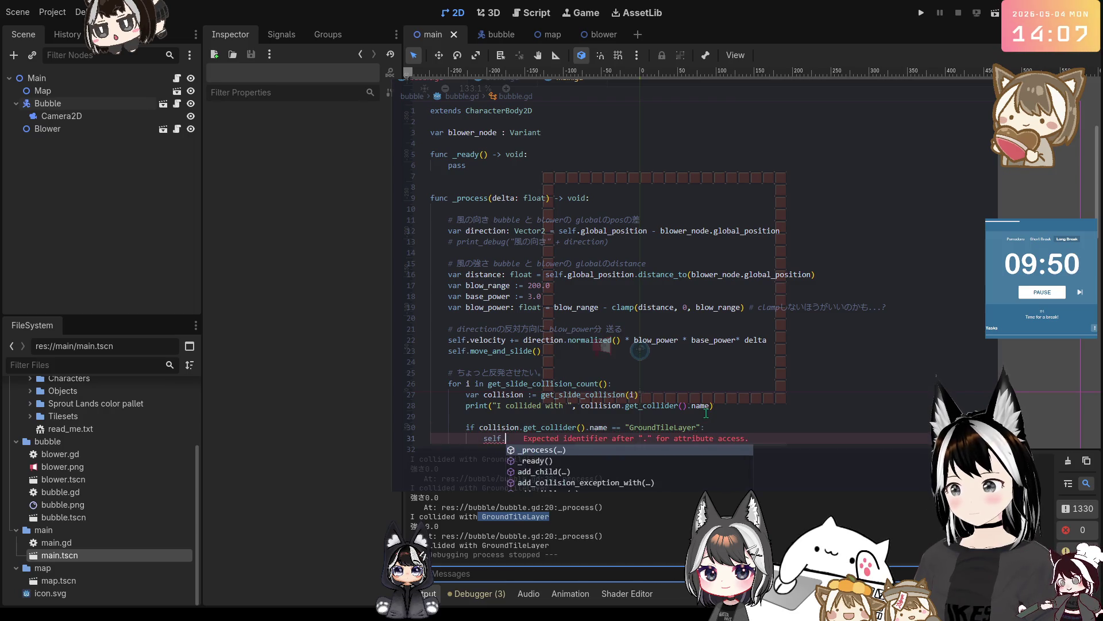
{"action": "type", "text": "lo"}
{"action": "key", "text": "Return"}
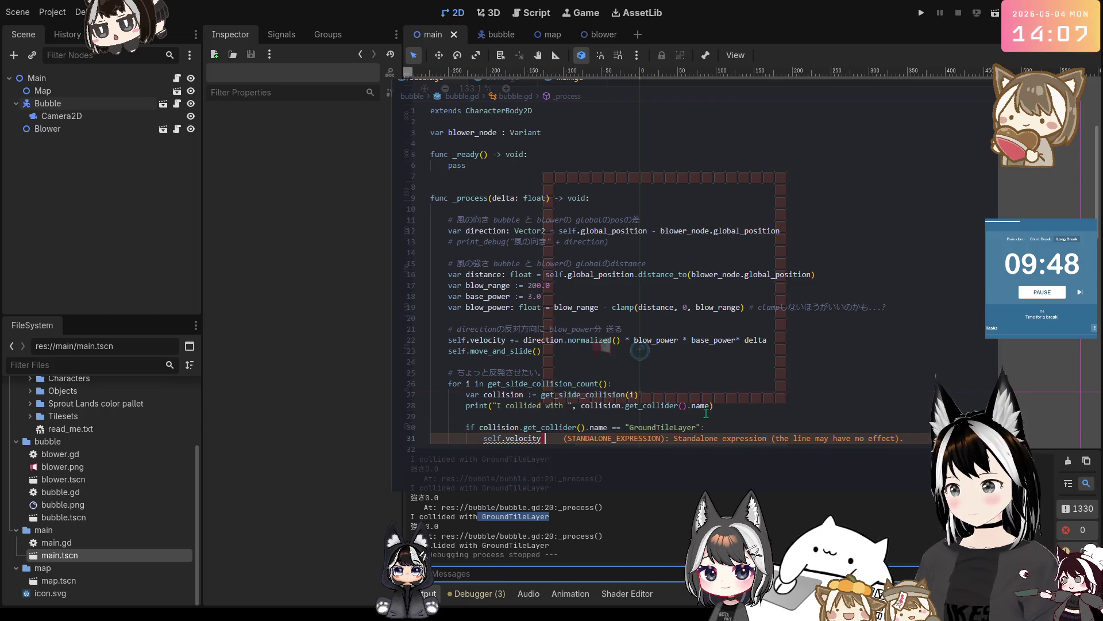
{"action": "type", "text": "+="}
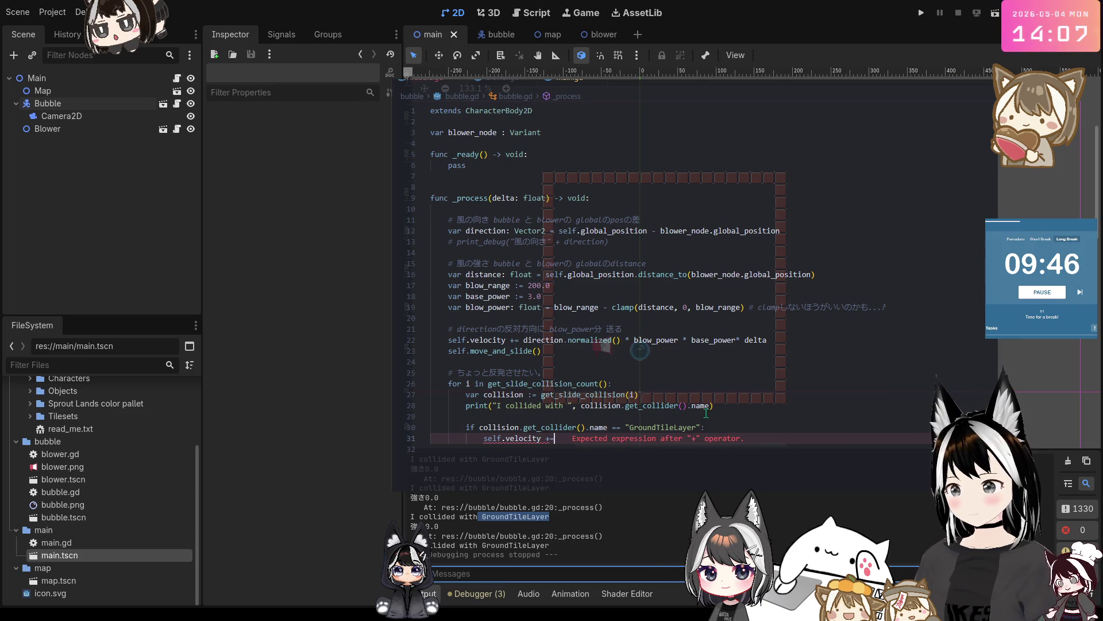
{"action": "type", "text": " dir"}
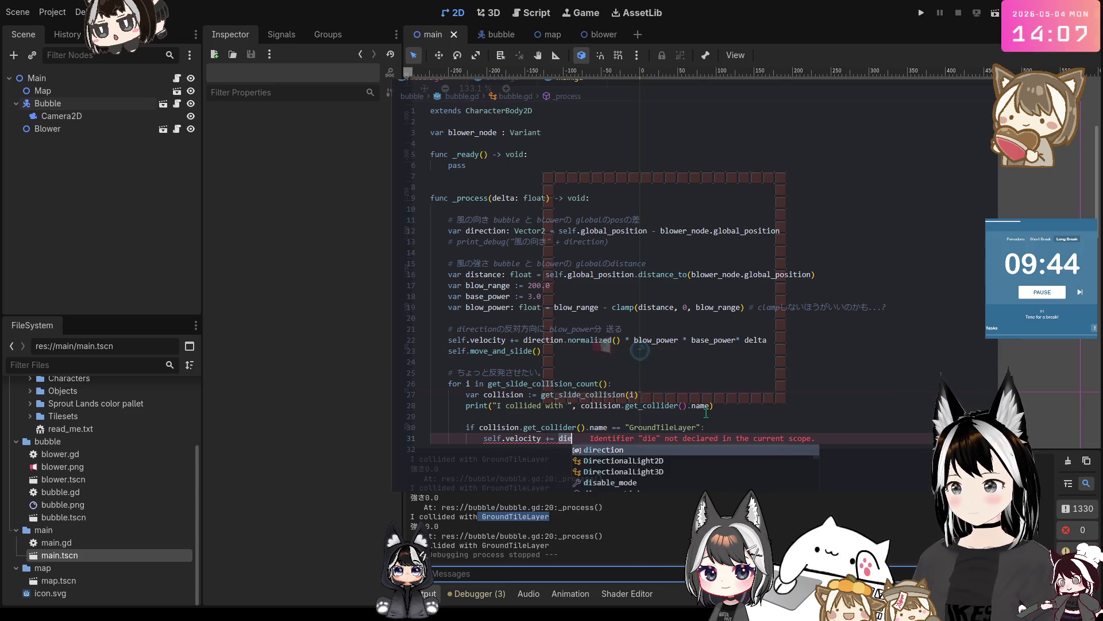
{"action": "type", "text": "ecti"}
{"action": "key", "text": "Return"}
{"action": "type", "text": ".nor"}
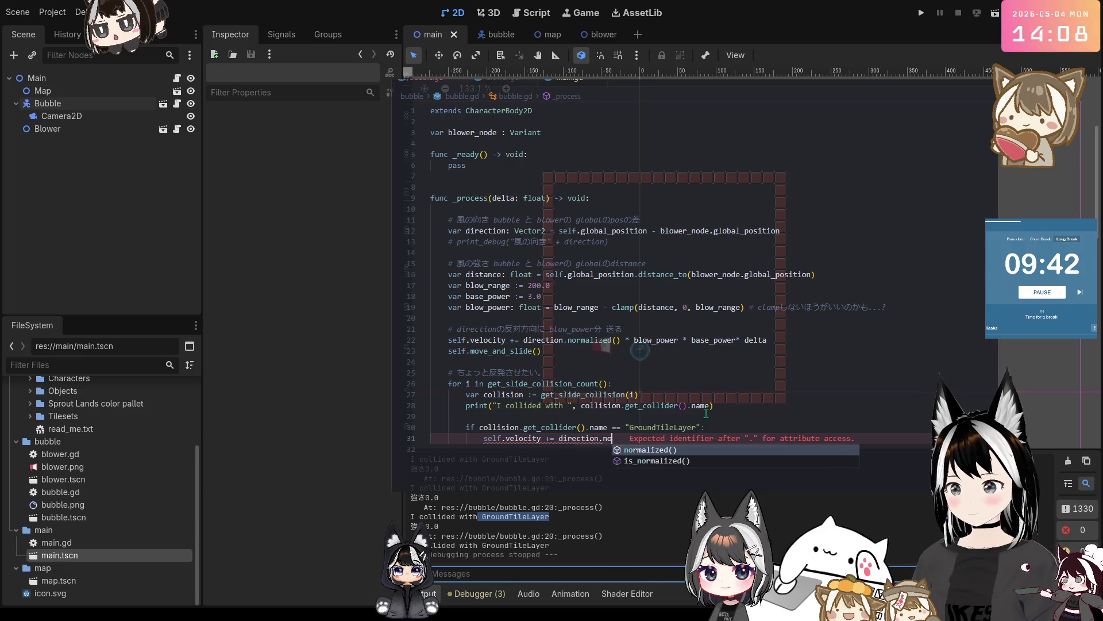
{"action": "key", "text": "Return"}
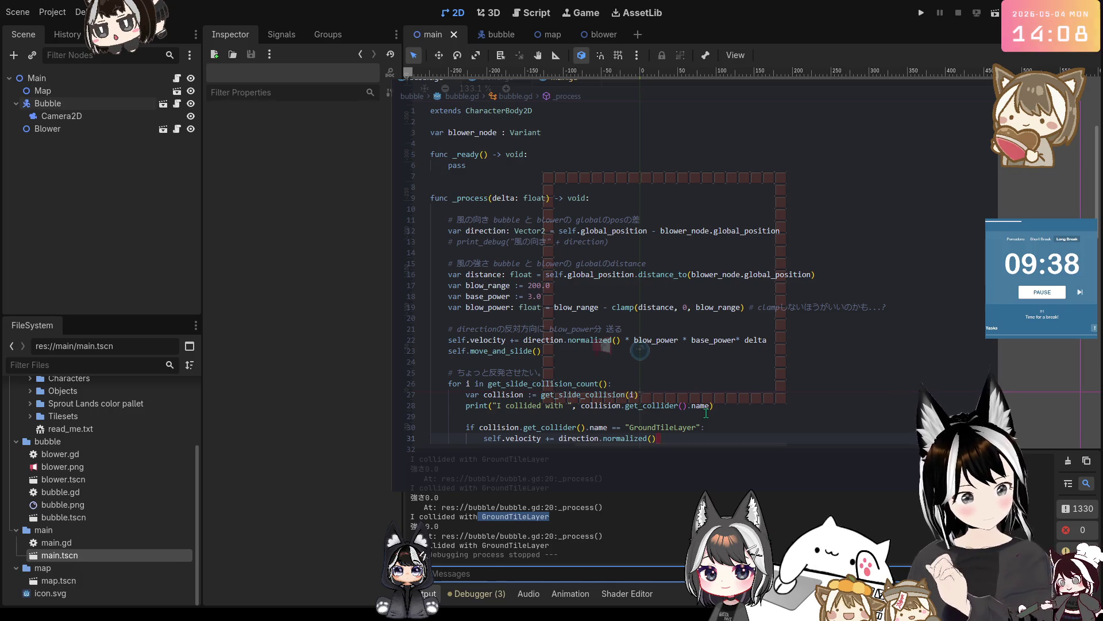
{"action": "key", "text": "ctrl+Left"}
{"action": "key", "text": "ctrl+Left"}
{"action": "key", "text": "ctrl+Left"}
{"action": "type", "text": "-"}
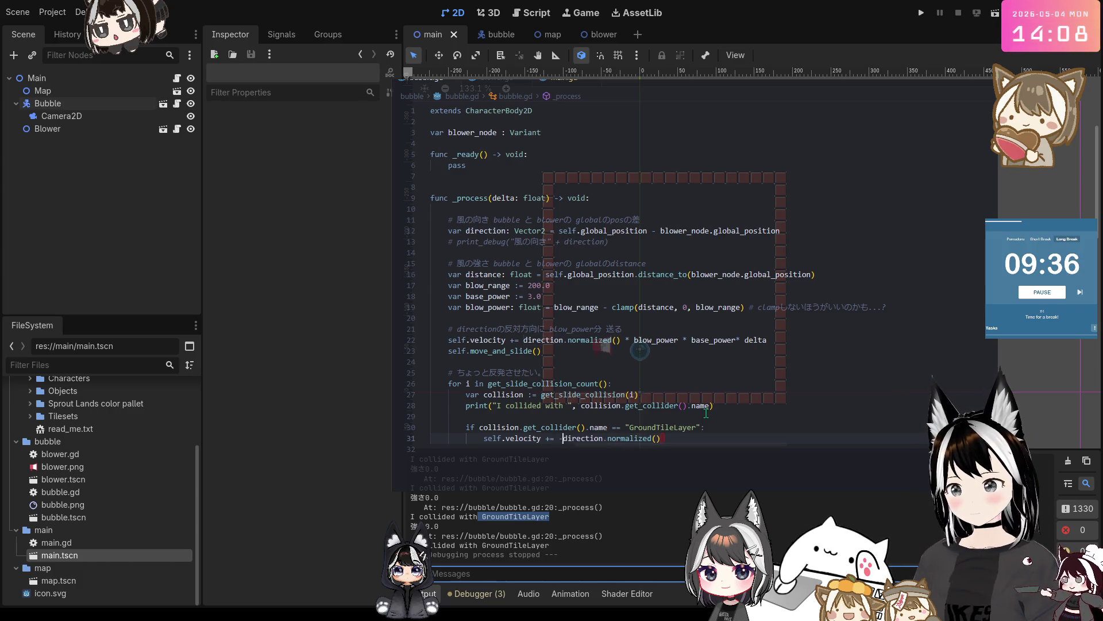
{"action": "key", "text": "End"}
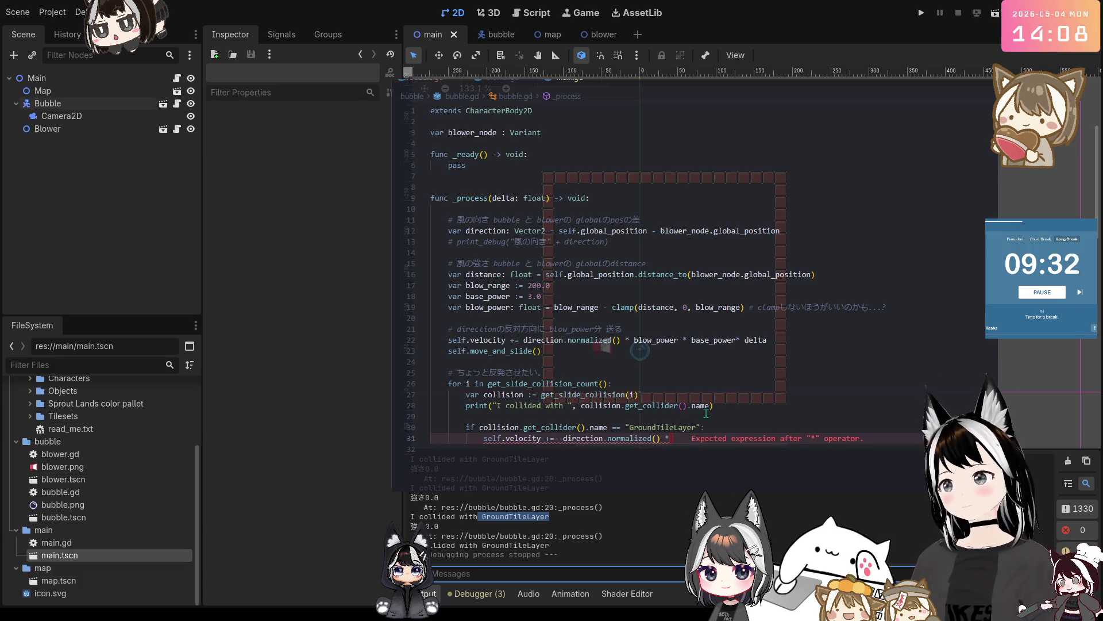
{"action": "type", "text": "0.2"}
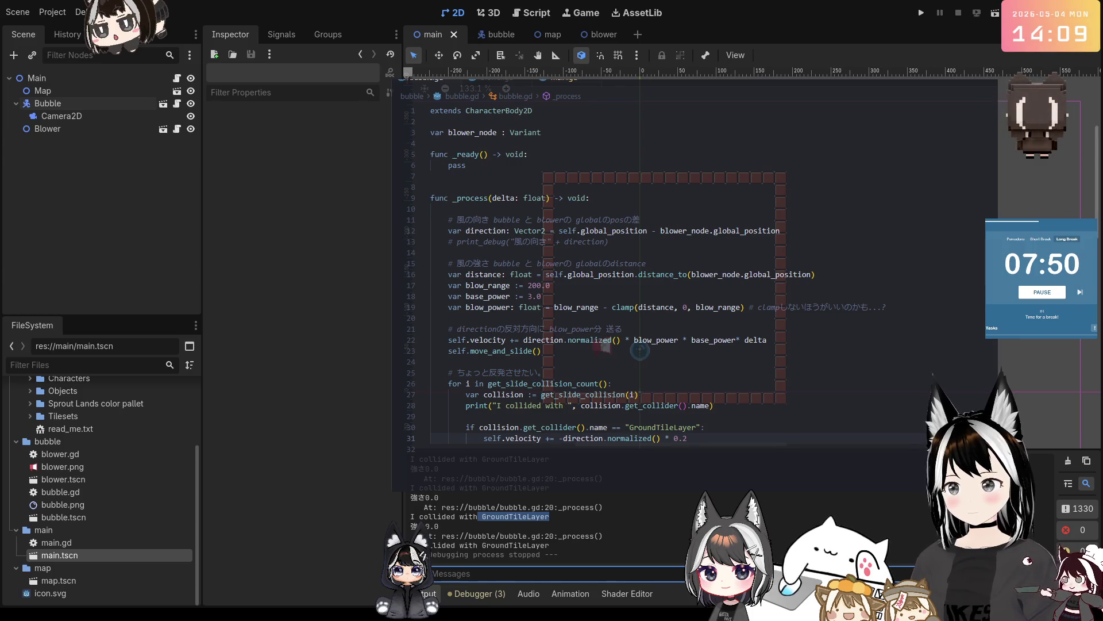
{"action": "double_click", "coordinate": [681, 438]}
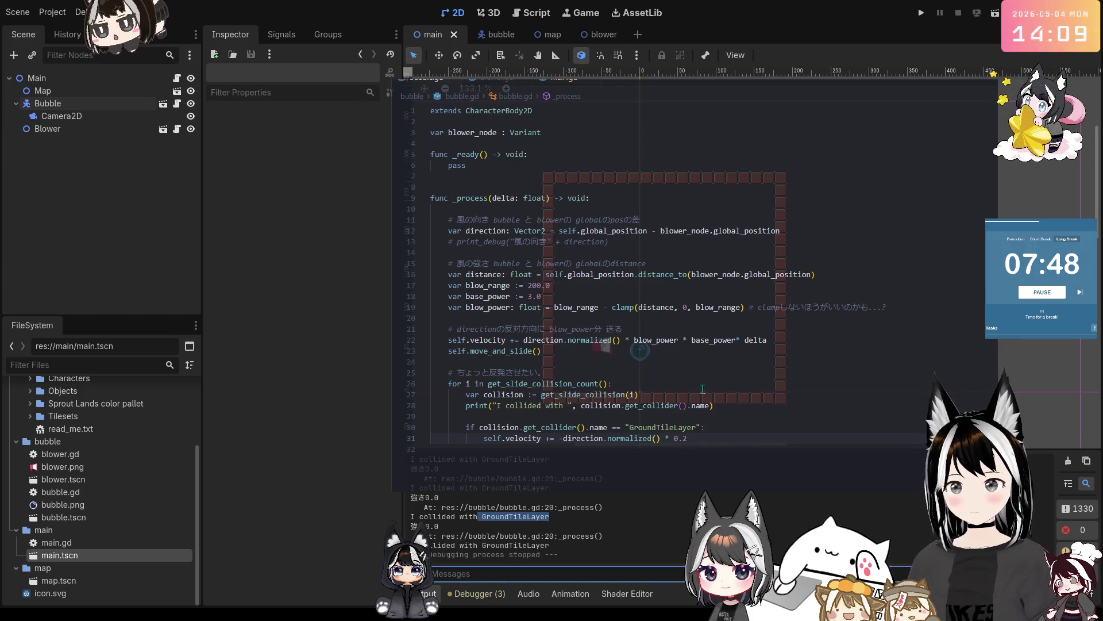
Paste a _physics_process(delta) function calling move_and_collide(velocity * delta) and adjust its indentation
{"action": "key", "text": "Return"}
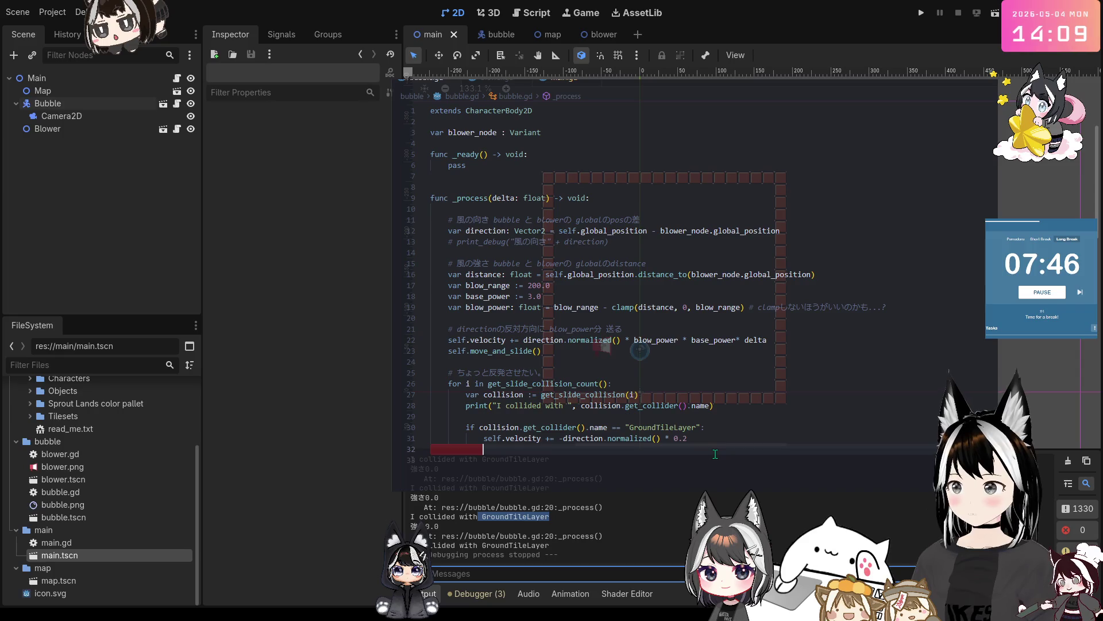
{"action": "key", "text": "ctrl+v"}
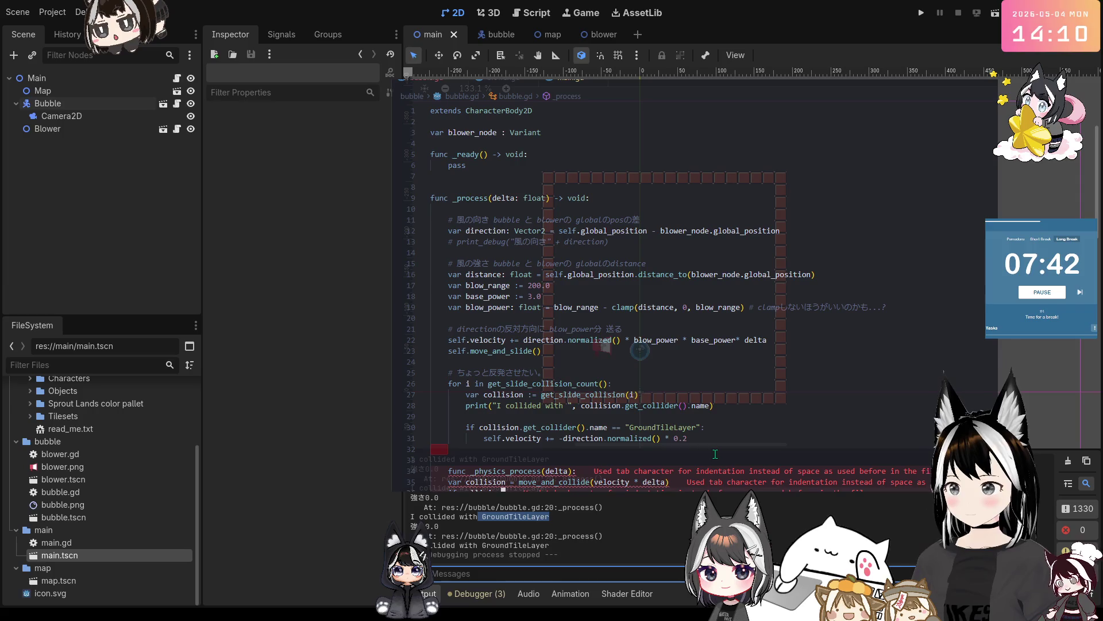
{"action": "key", "text": "Home"}
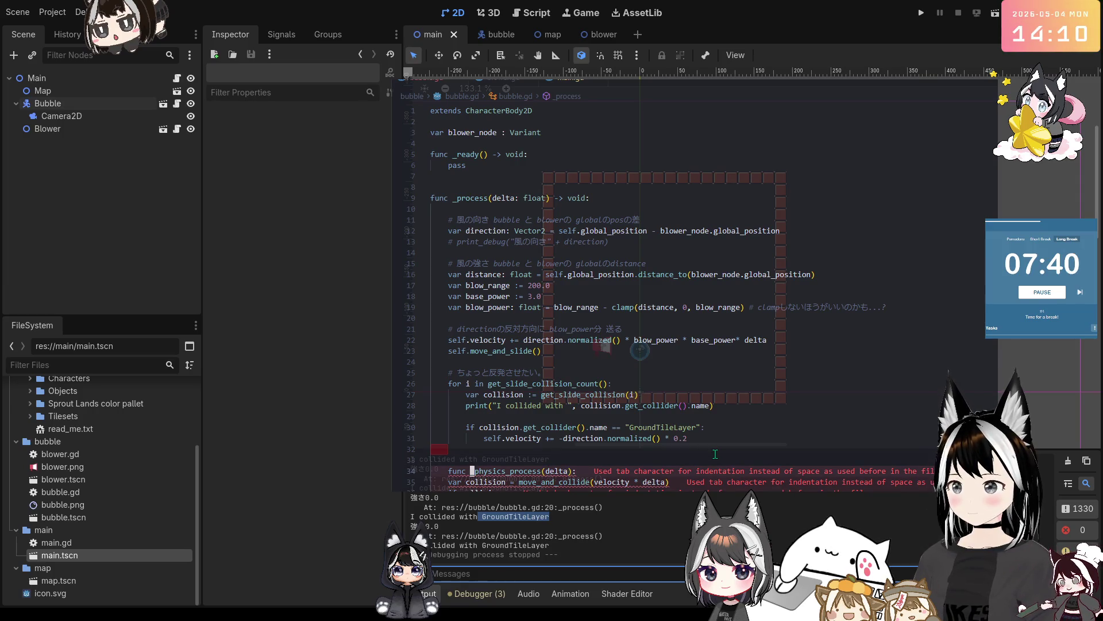
{"action": "key", "text": "BackSpace"}
{"action": "key", "text": "Up"}
{"action": "key", "text": "Up"}
{"action": "key", "text": "Up"}
{"action": "key", "text": "Down"}
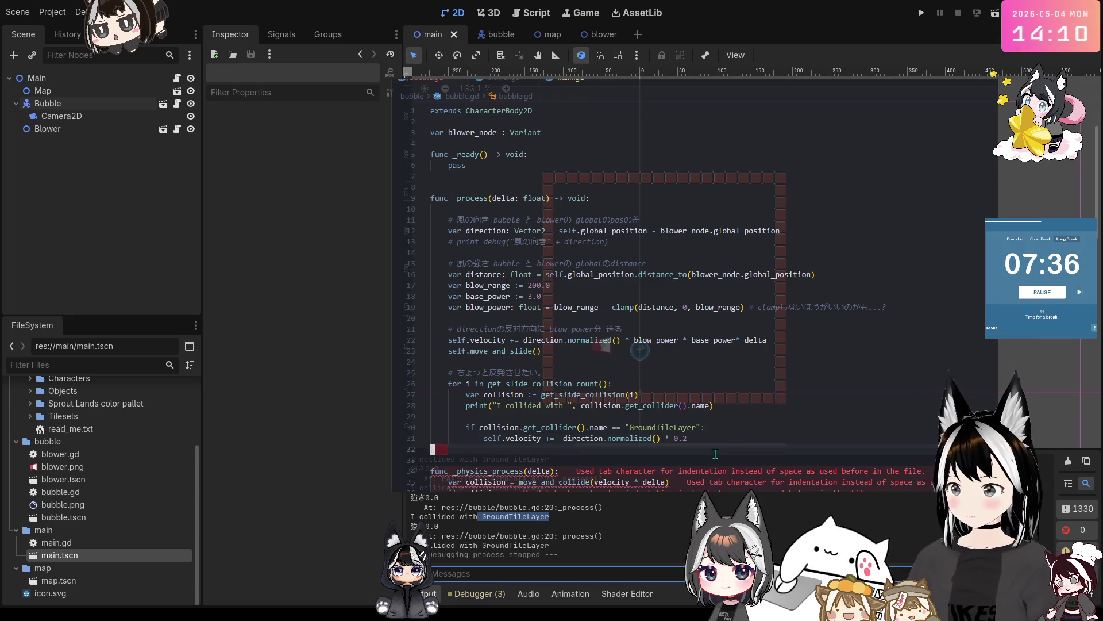
{"action": "key", "text": "Down"}
{"action": "key", "text": "Down"}
{"action": "key", "text": "Down"}
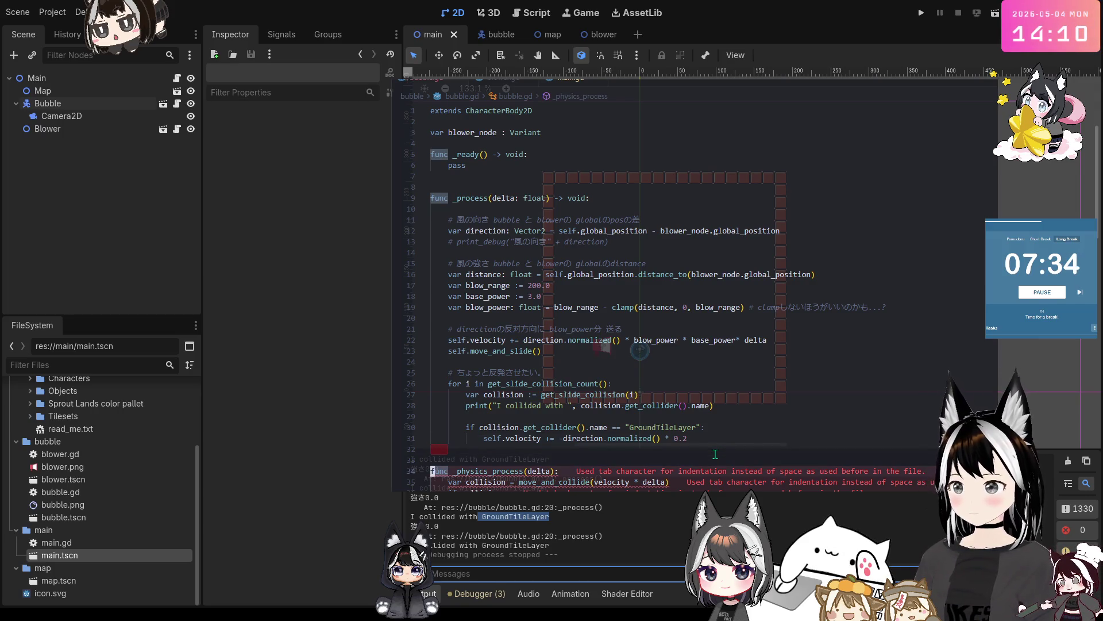
{"action": "key", "text": "Delete"}
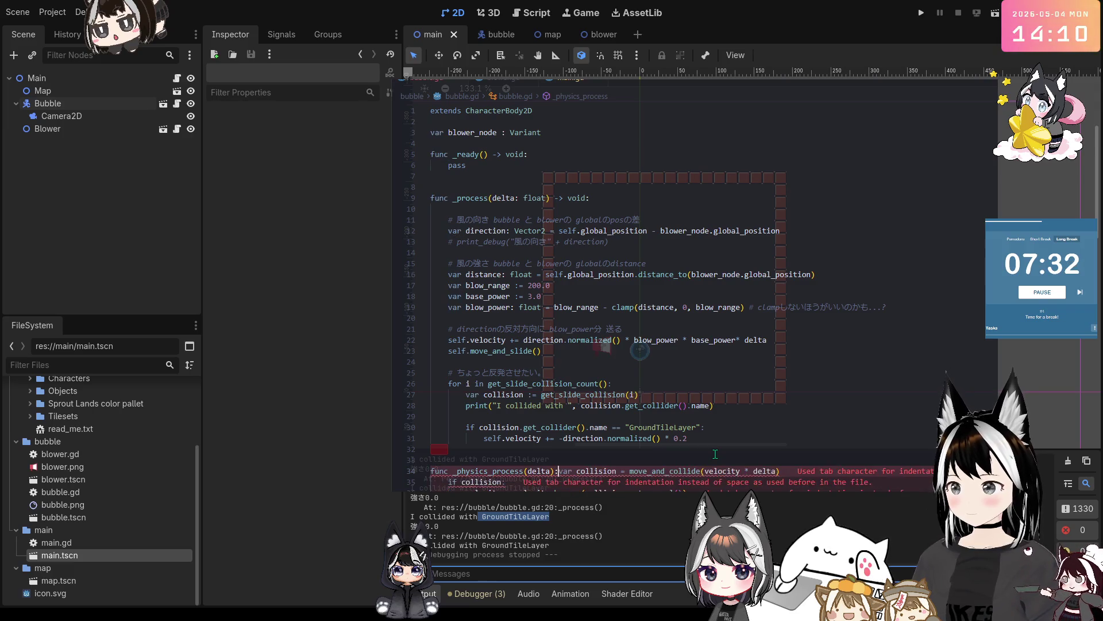
{"action": "key", "text": "Left"}
{"action": "key", "text": "Up"}
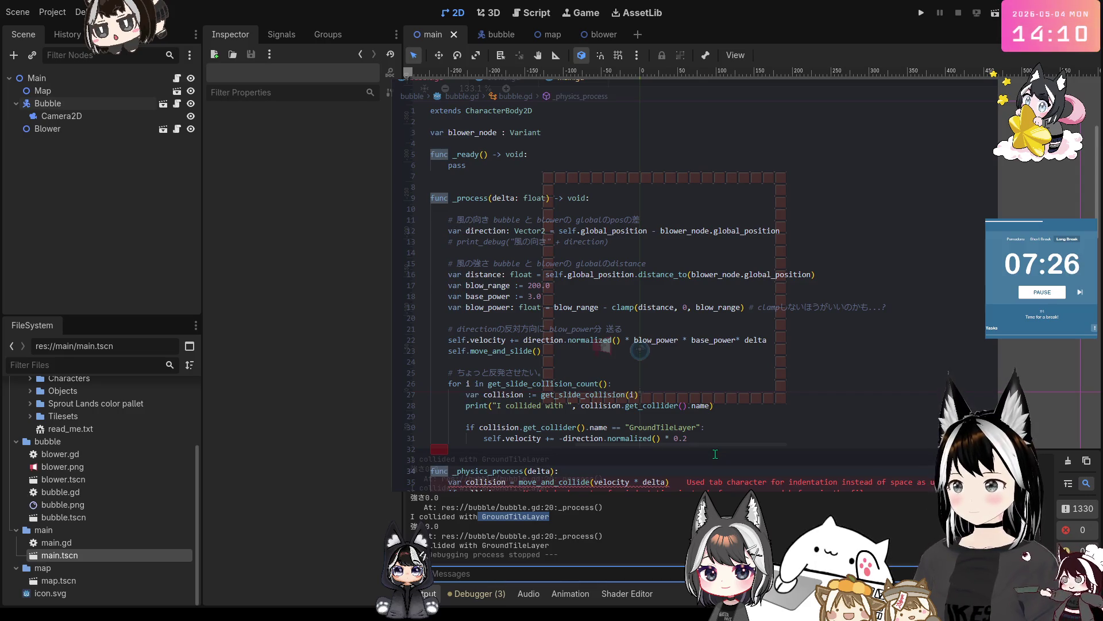
{"action": "key", "text": "Up"}
{"action": "key", "text": "Up"}
{"action": "key", "text": "Up"}
{"action": "key", "text": "Up"}
Move the old _process body into _physics_process and comment out the _process declaration
{"action": "key", "text": "shift+Down"}
{"action": "key", "text": "shift+End"}
{"action": "key", "text": "shift+Down"}
{"action": "key", "text": "shift+Down"}
{"action": "key", "text": "shift+Down"}
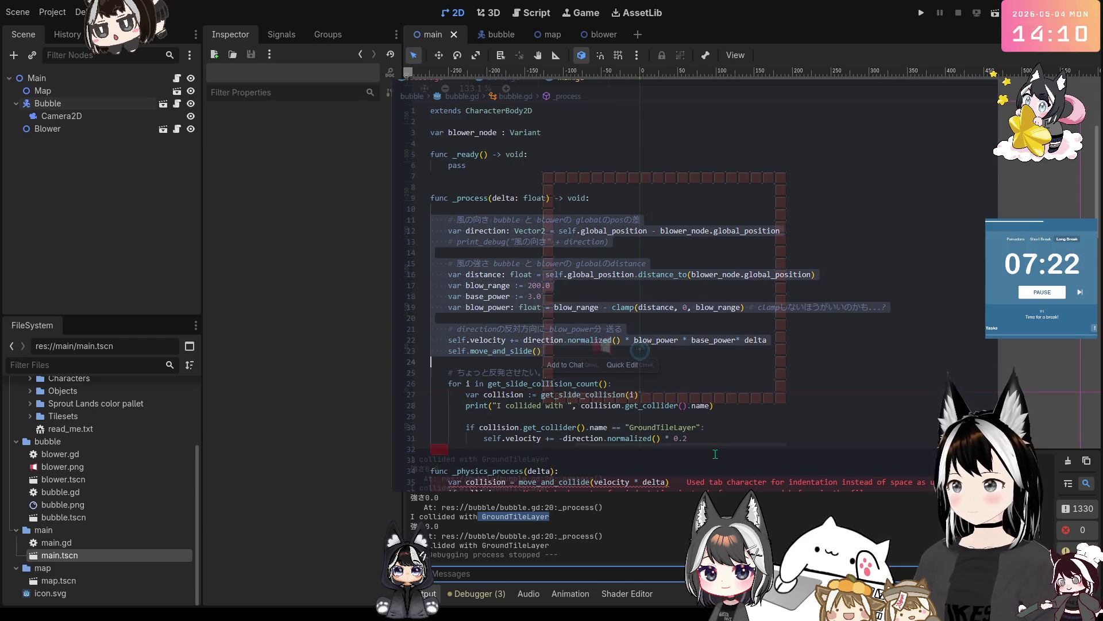
{"action": "key", "text": "Delete"}
{"action": "key", "text": "ctrl+v"}
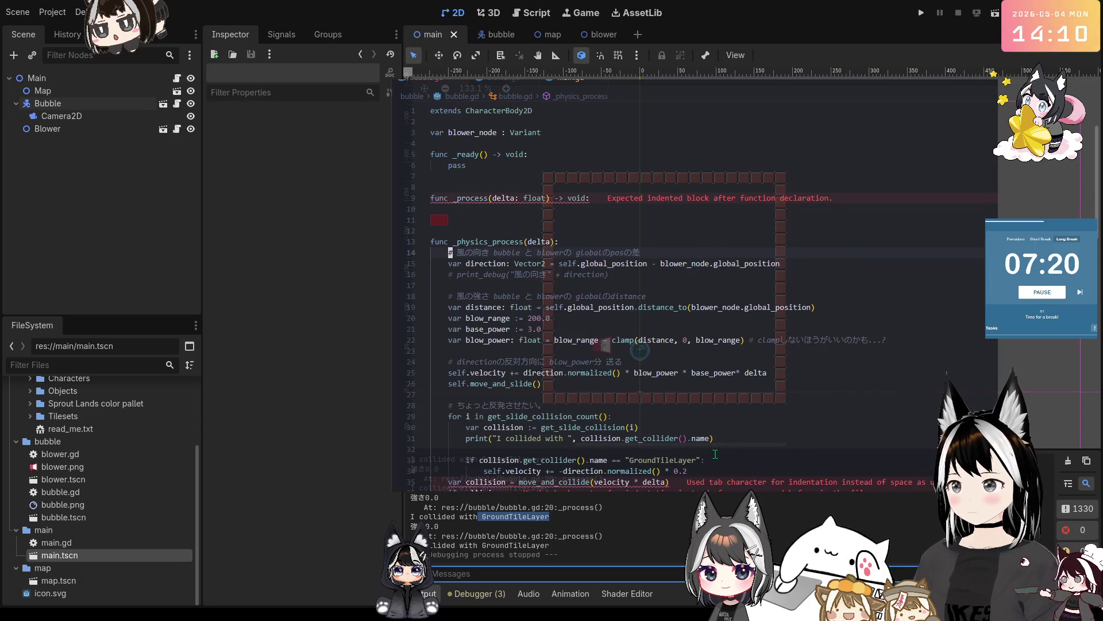
{"action": "key", "text": "Up"}
{"action": "key", "text": "Up"}
{"action": "key", "text": "ctrl+k"}
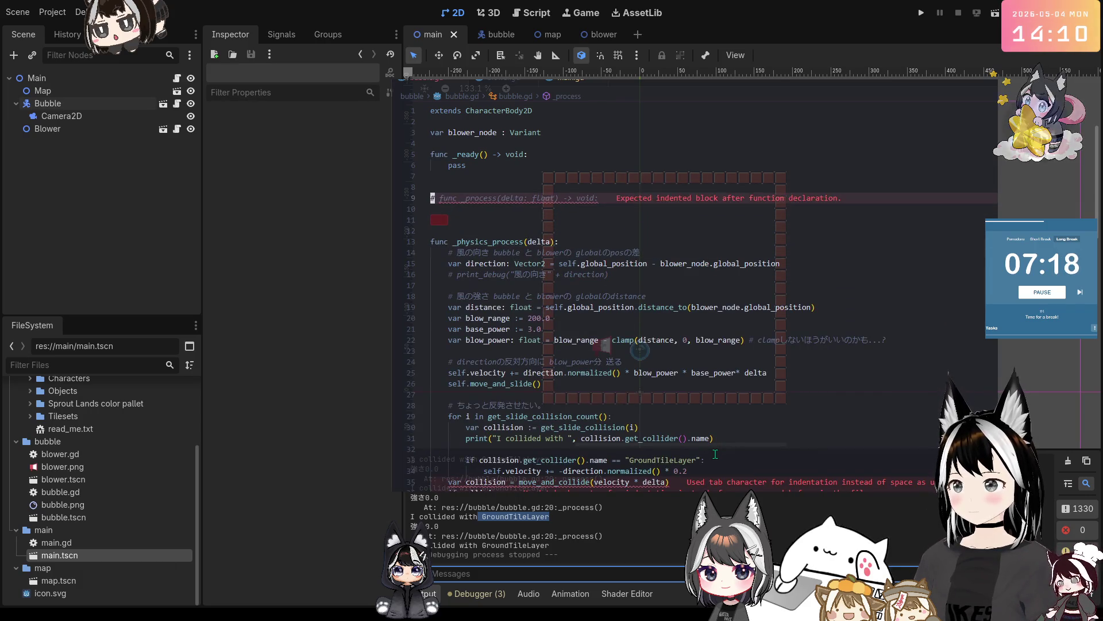
{"action": "key", "text": "Down"}
{"action": "key", "text": "Down"}
{"action": "key", "text": "Down"}
{"action": "key", "text": "Down"}
{"action": "key", "text": "Down"}
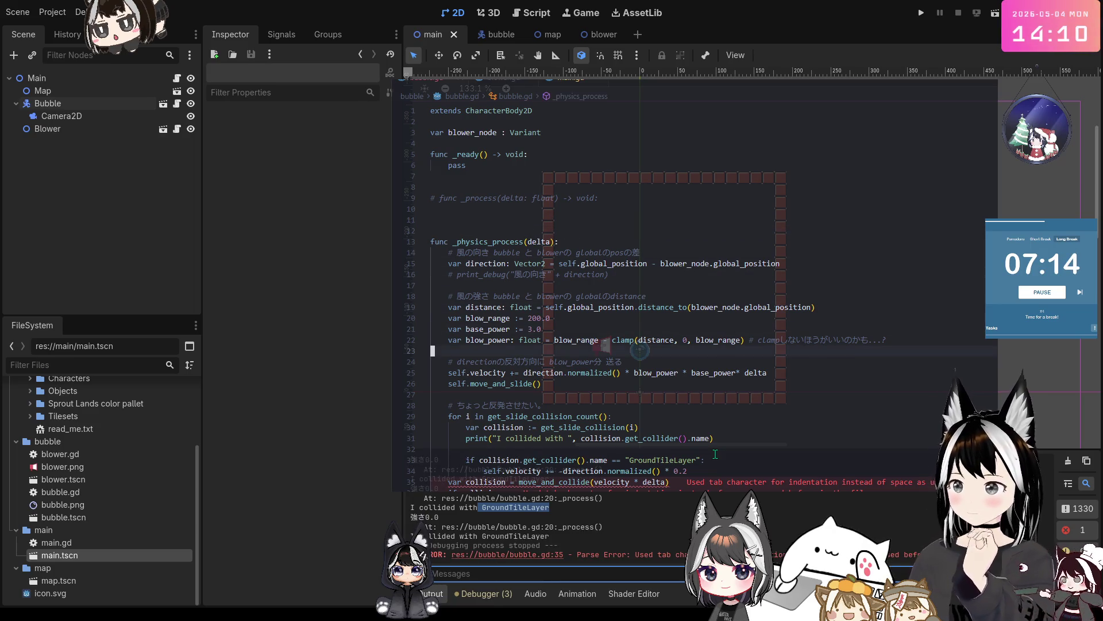
Insert an unindented line above the collision = move_and_collide line and type 'var'
{"action": "key", "text": "Down"}
{"action": "key", "text": "Down"}
{"action": "key", "text": "Down"}
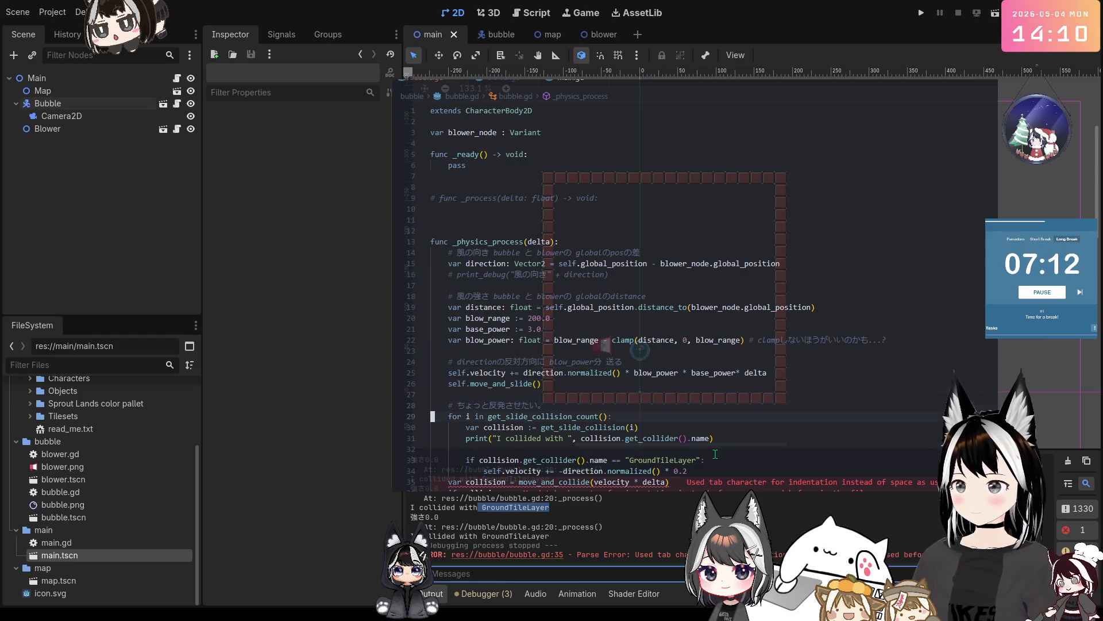
{"action": "key", "text": "Down"}
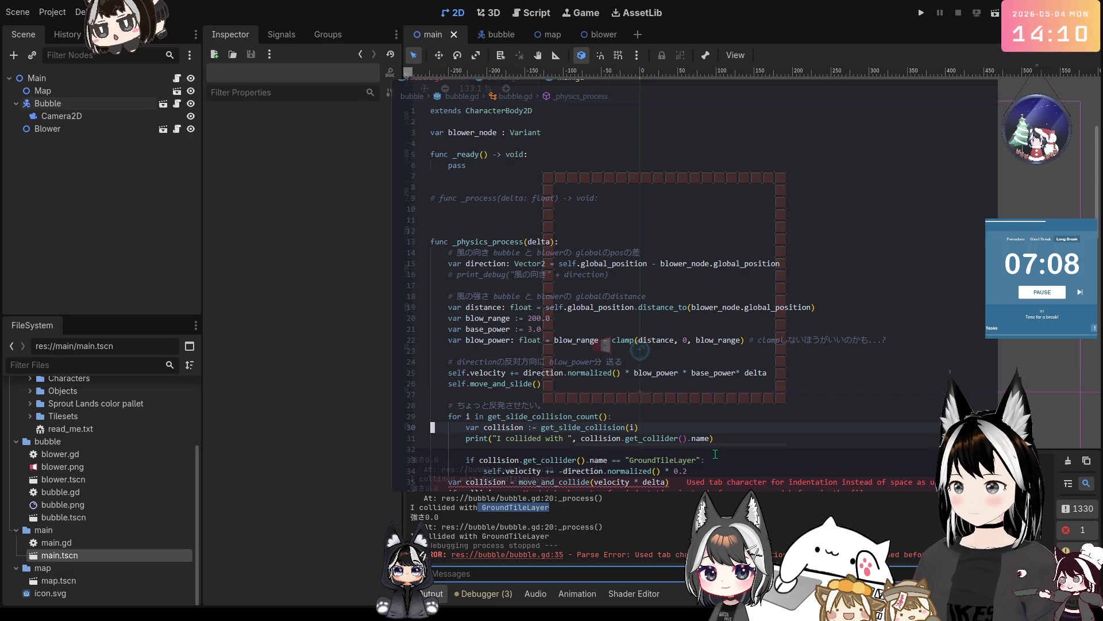
{"action": "key", "text": "Down"}
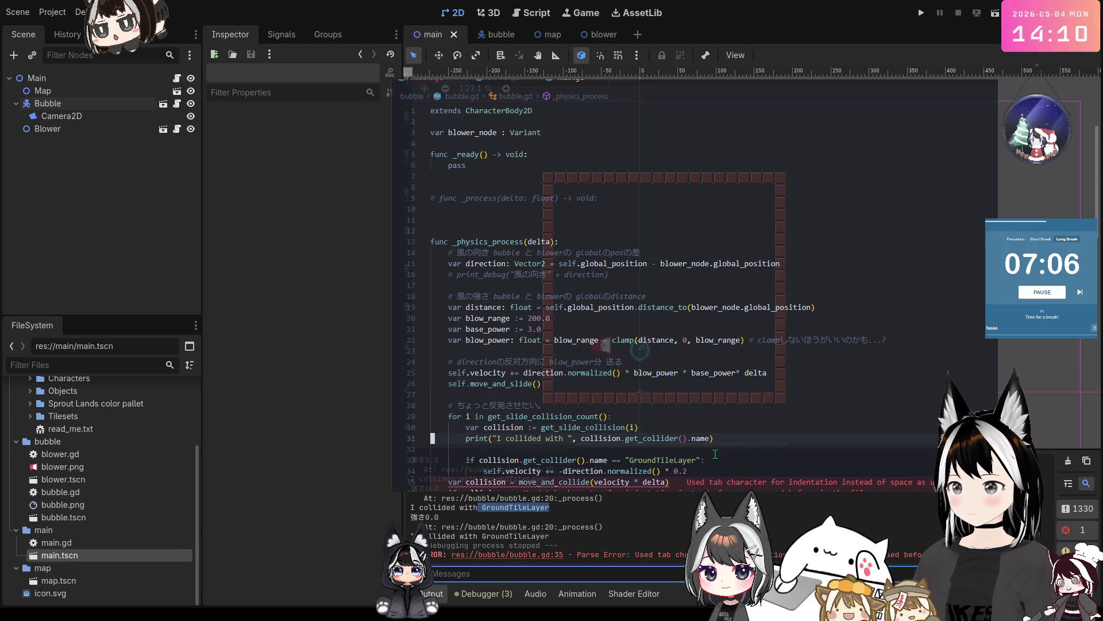
{"action": "key", "text": "Up"}
{"action": "key", "text": "Up"}
{"action": "key", "text": "Up"}
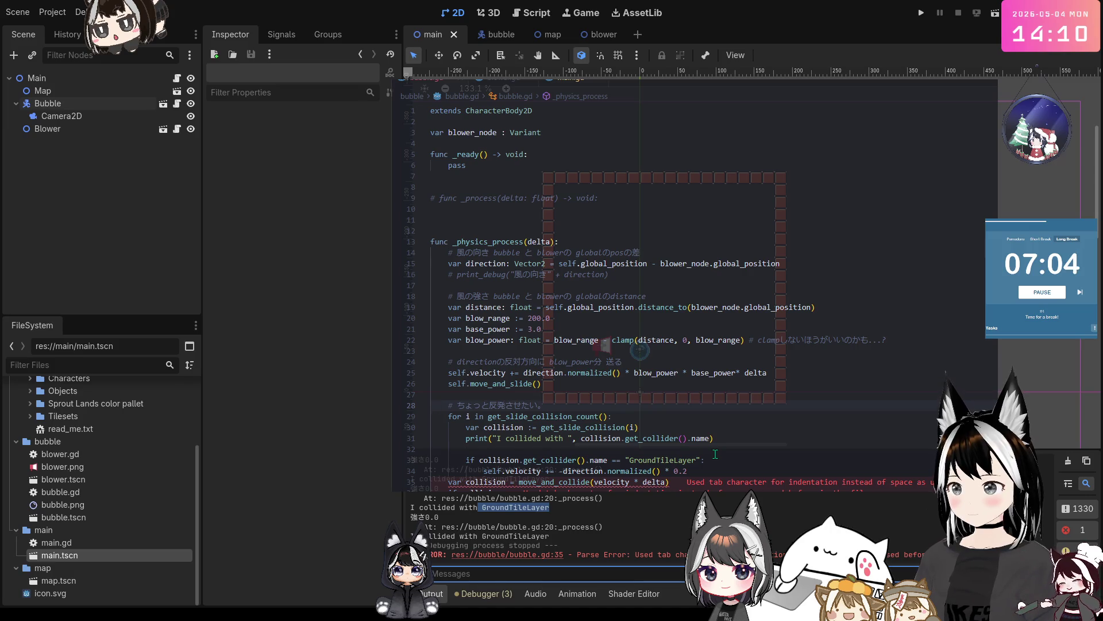
{"action": "key", "text": "Down"}
{"action": "key", "text": "Down"}
{"action": "key", "text": "Down"}
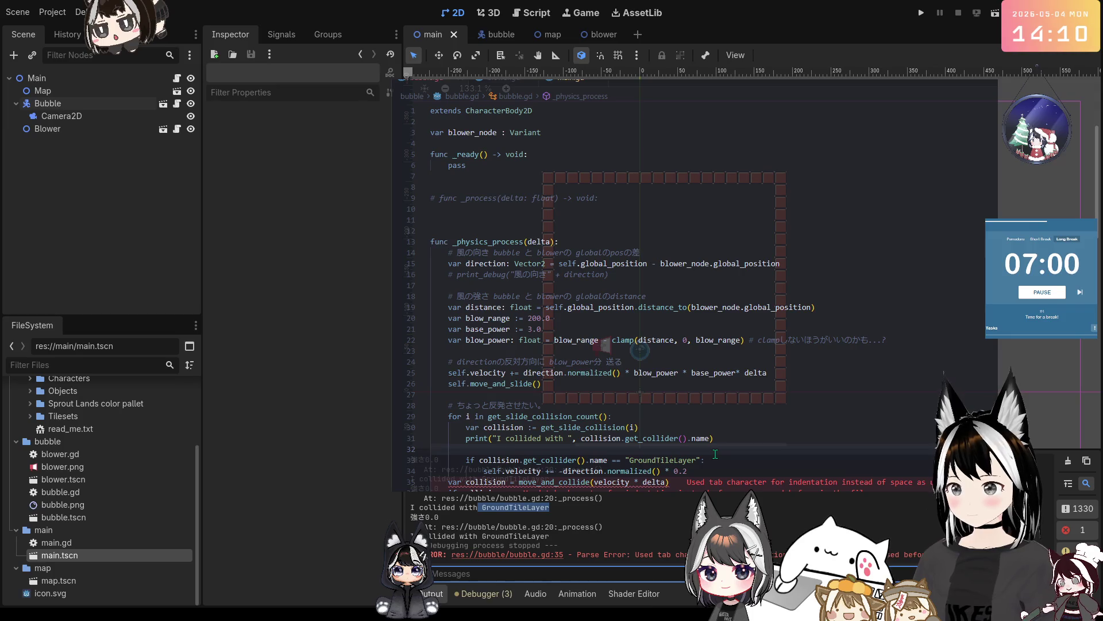
{"action": "key", "text": "Down"}
{"action": "key", "text": "Down"}
{"action": "key", "text": "Down"}
{"action": "key", "text": "Return"}
{"action": "key", "text": "BackSpace"}
{"action": "key", "text": "BackSpace"}
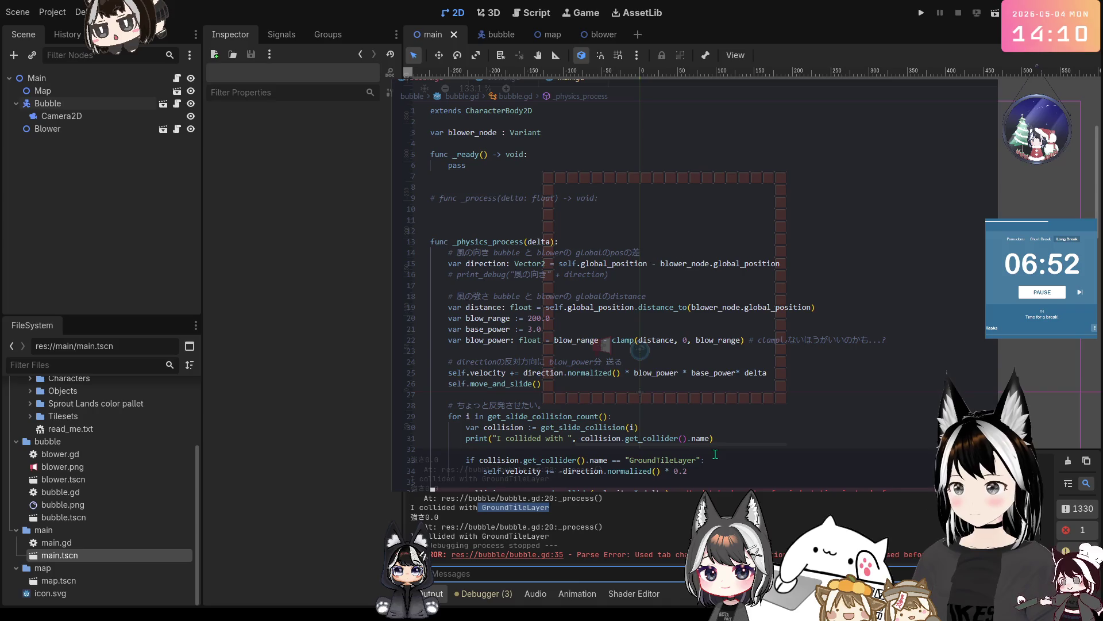
{"action": "type", "text": "var"}
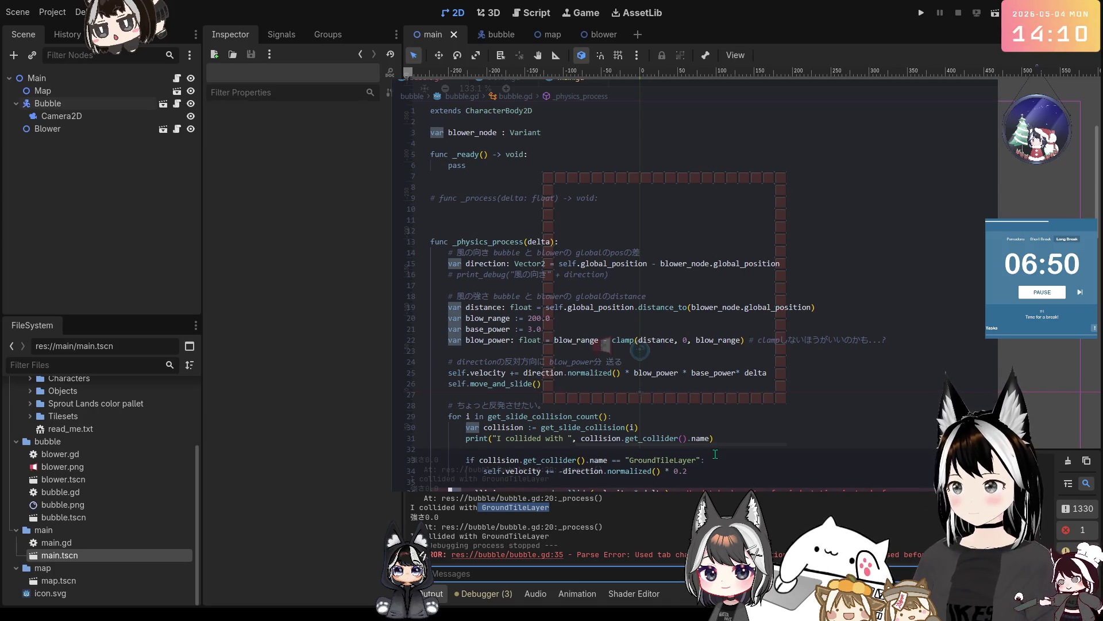
Turn line 25 into a local 'var velocity :=' declaration instead of 'self.velocity +='
{"action": "key", "text": "Up"}
{"action": "key", "text": "Up"}
{"action": "key", "text": "Up"}
{"action": "key", "text": "Up"}
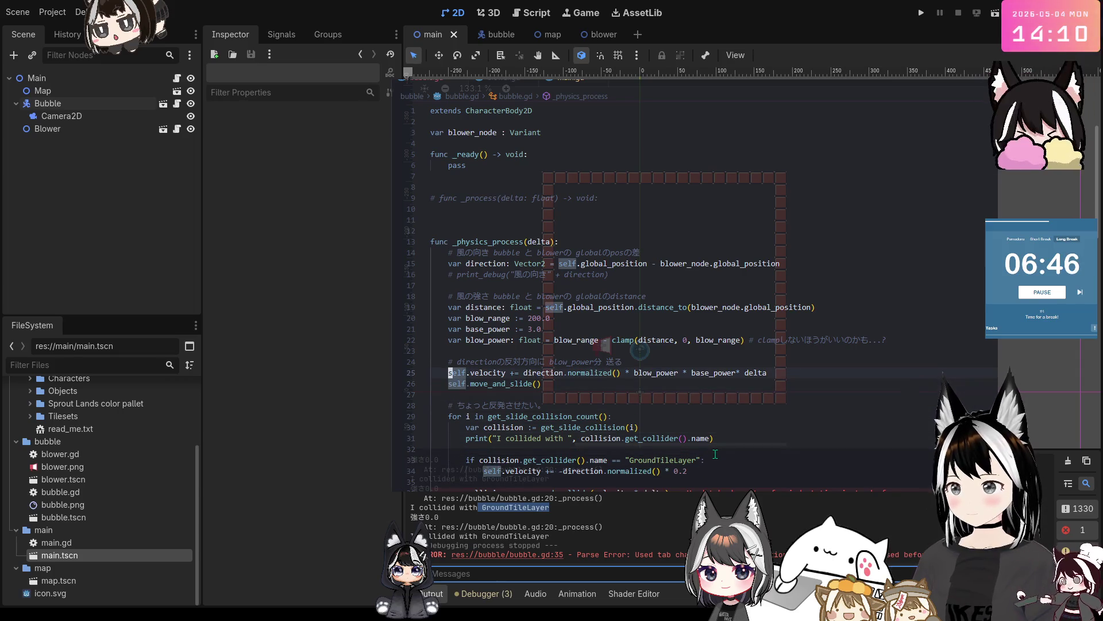
{"action": "key", "text": "Right"}
{"action": "key", "text": "Right"}
{"action": "key", "text": "Right"}
{"action": "key", "text": "BackSpace"}
{"action": "key", "text": "BackSpace"}
{"action": "key", "text": "BackSpace"}
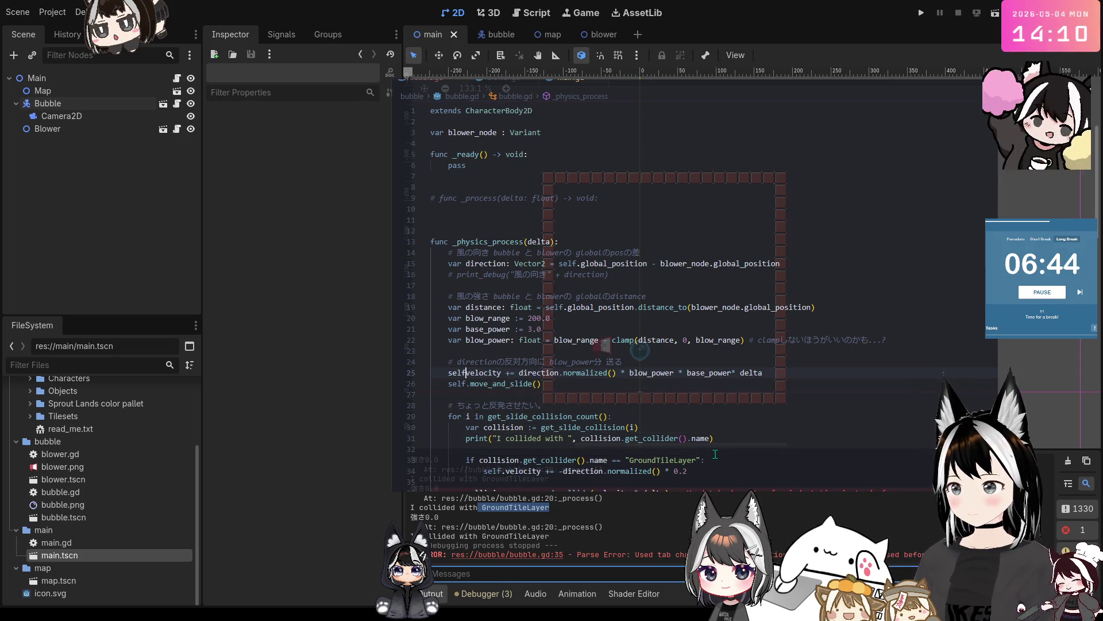
{"action": "type", "text": "var"}
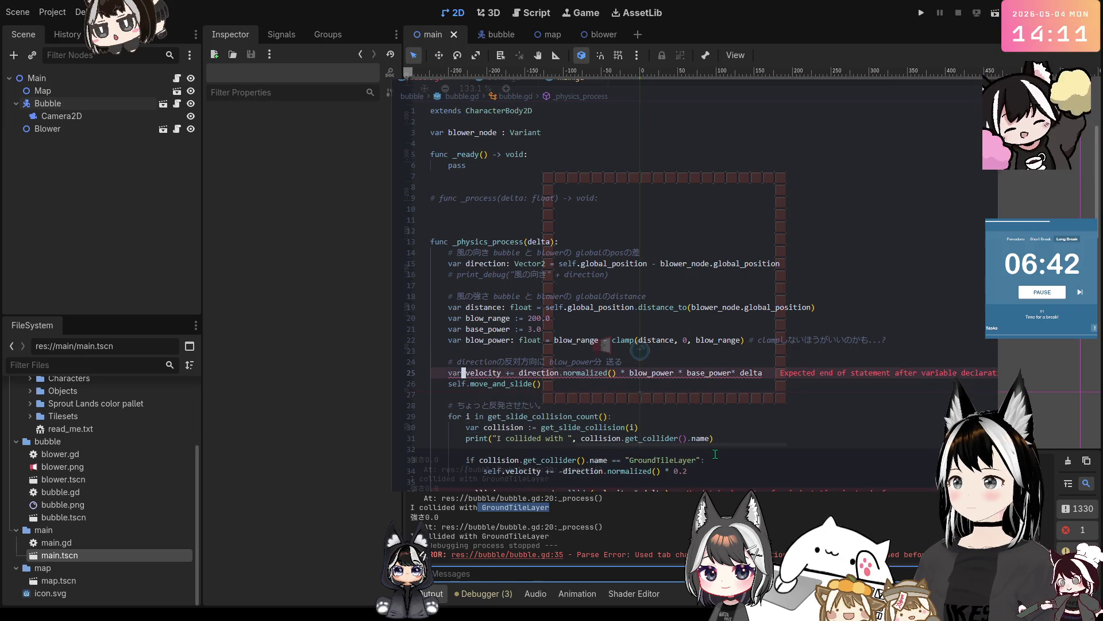
{"action": "key", "text": "Right"}
{"action": "key", "text": "Right"}
{"action": "key", "text": "Right"}
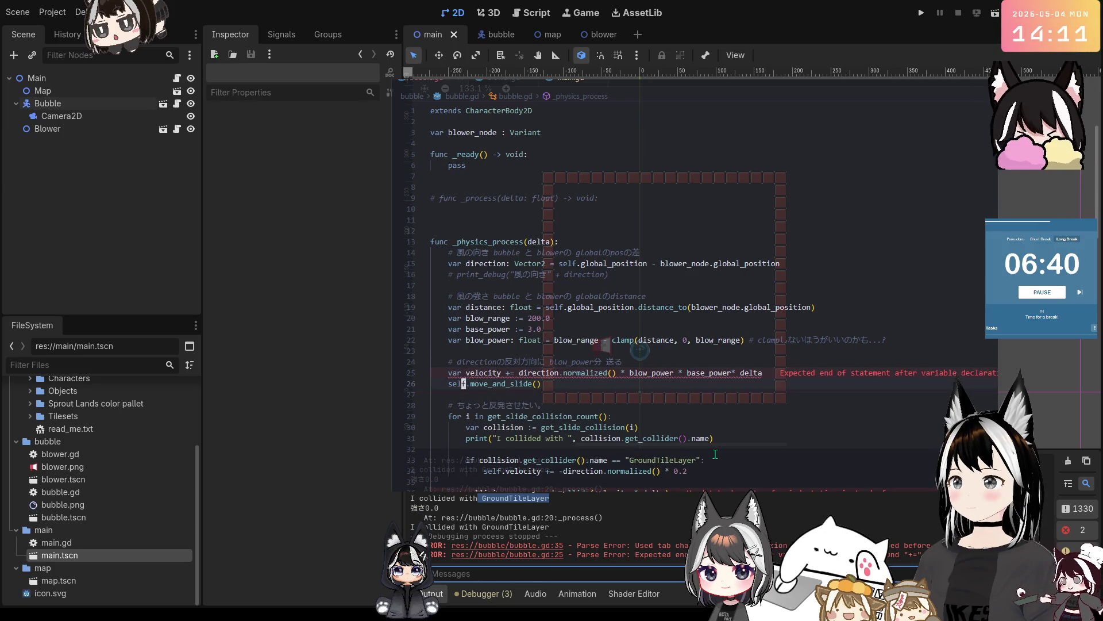
{"action": "key", "text": "BackSpace"}
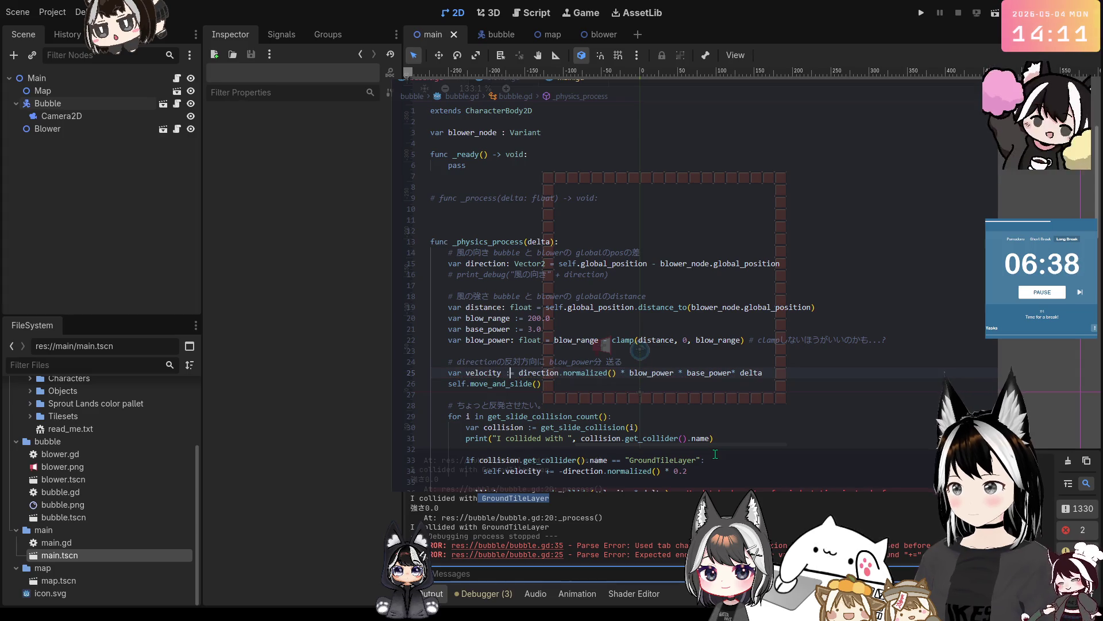
{"action": "type", "text": ":"}
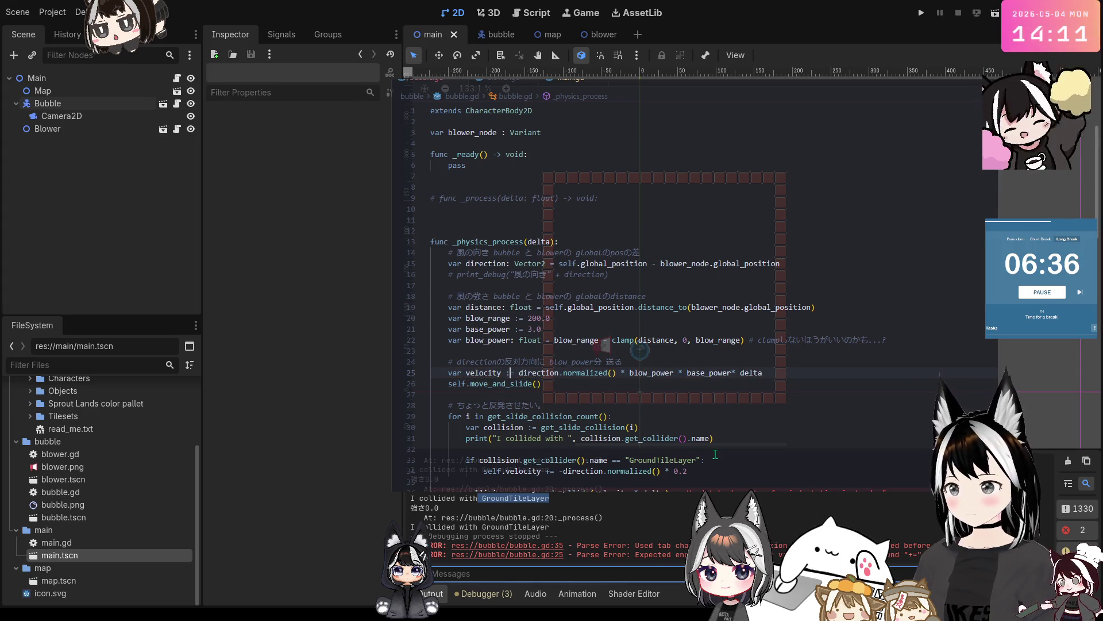
Add a move_and_collide call on a new line 26
{"action": "key", "text": "End"}
{"action": "key", "text": "Return"}
{"action": "type", "text": "var velo"}
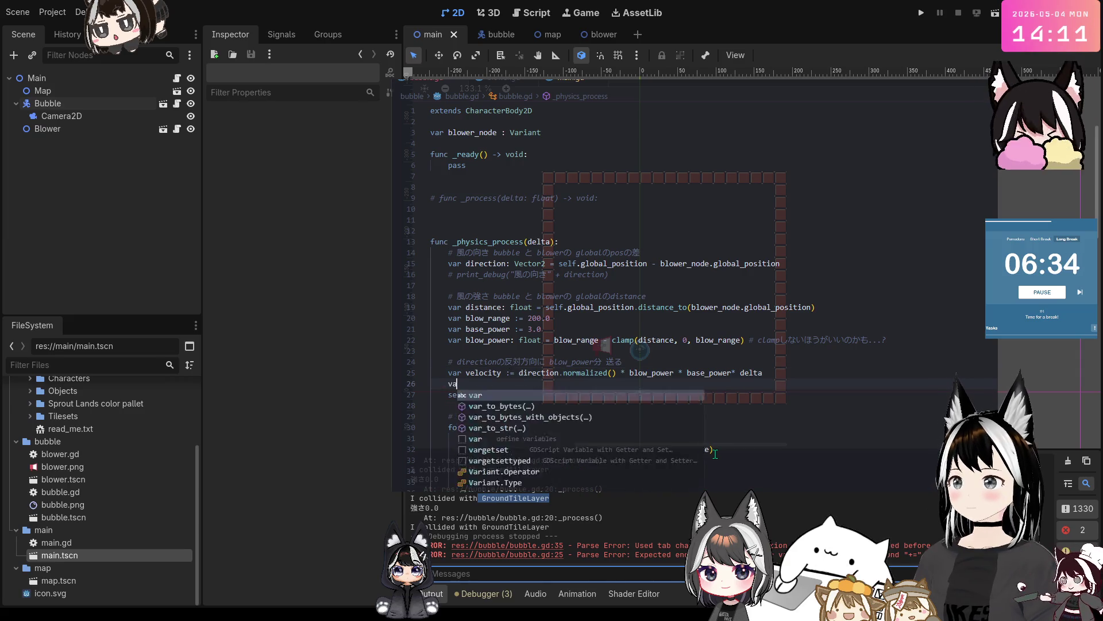
{"action": "key", "text": "BackSpace"}
{"action": "key", "text": "BackSpace"}
{"action": "key", "text": "BackSpace"}
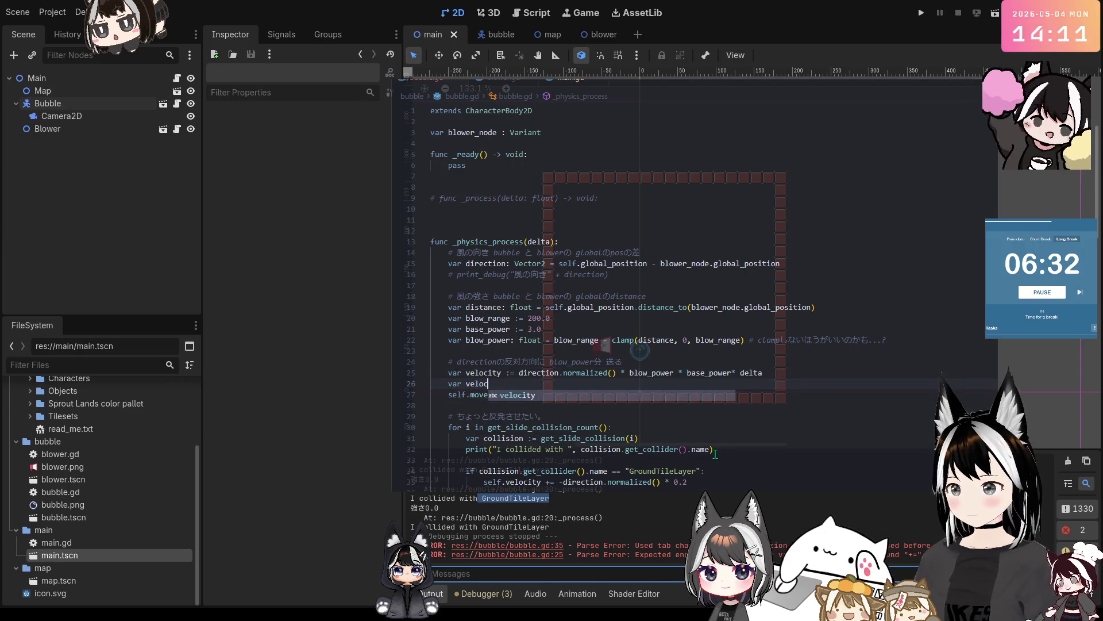
{"action": "key", "text": "ctrl+shift+k"}
{"action": "key", "text": "ctrl+BackSpace"}
{"action": "type", "text": "move_and("}
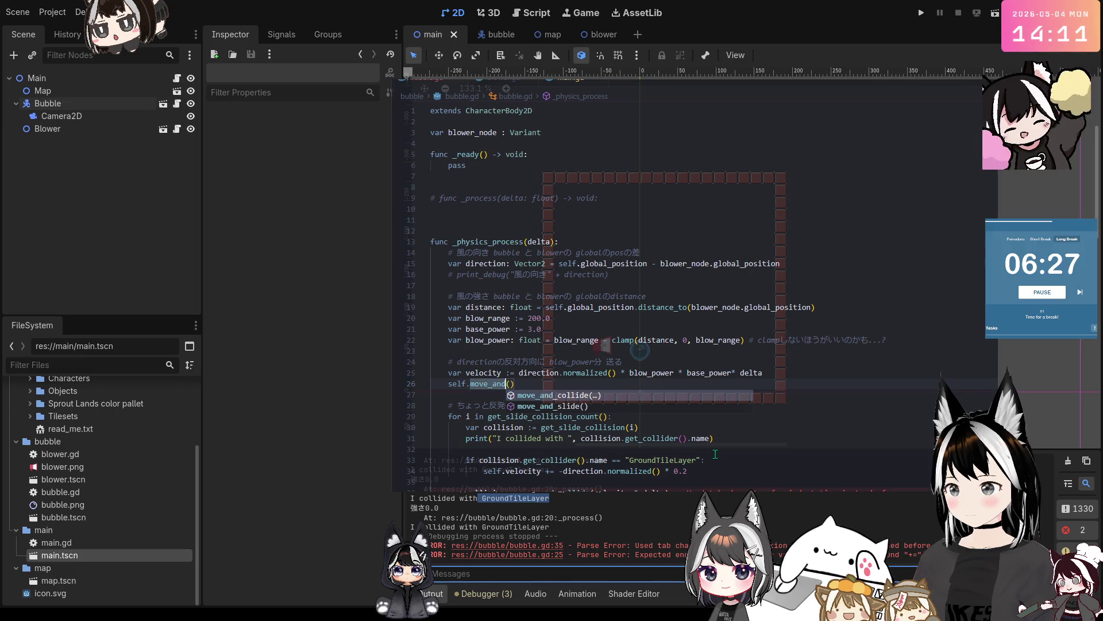
{"action": "key", "text": "Return"}
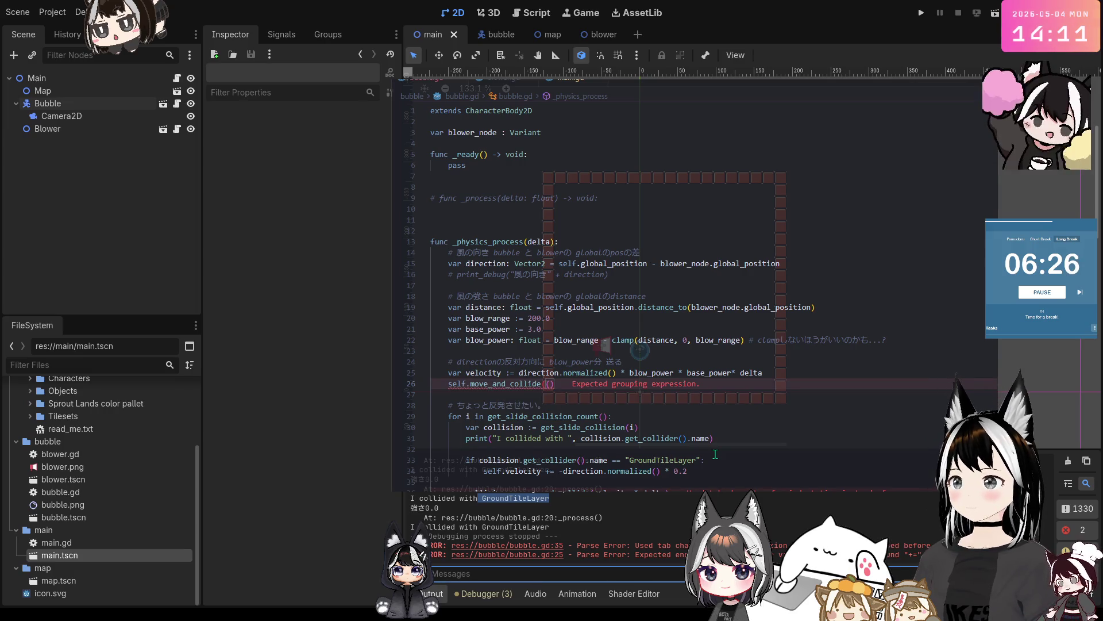
Drop delta from the velocity line and pass 'velocity * delta' to move_and_collide
{"action": "key", "text": "End"}
{"action": "key", "text": "BackSpace"}
{"action": "key", "text": "BackSpace"}
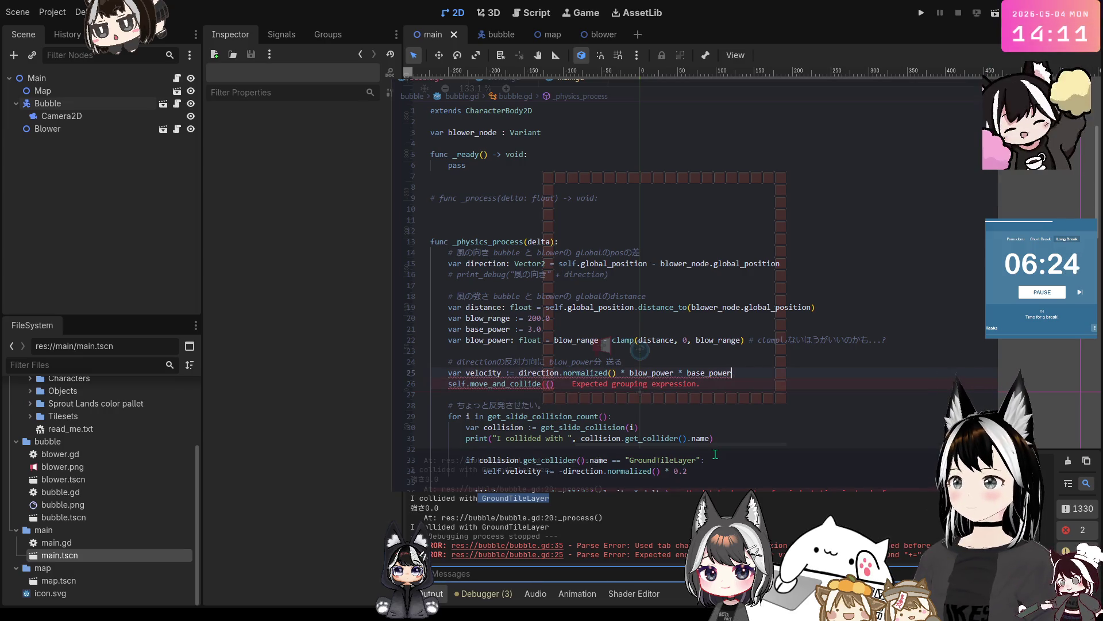
{"action": "key", "text": "Down"}
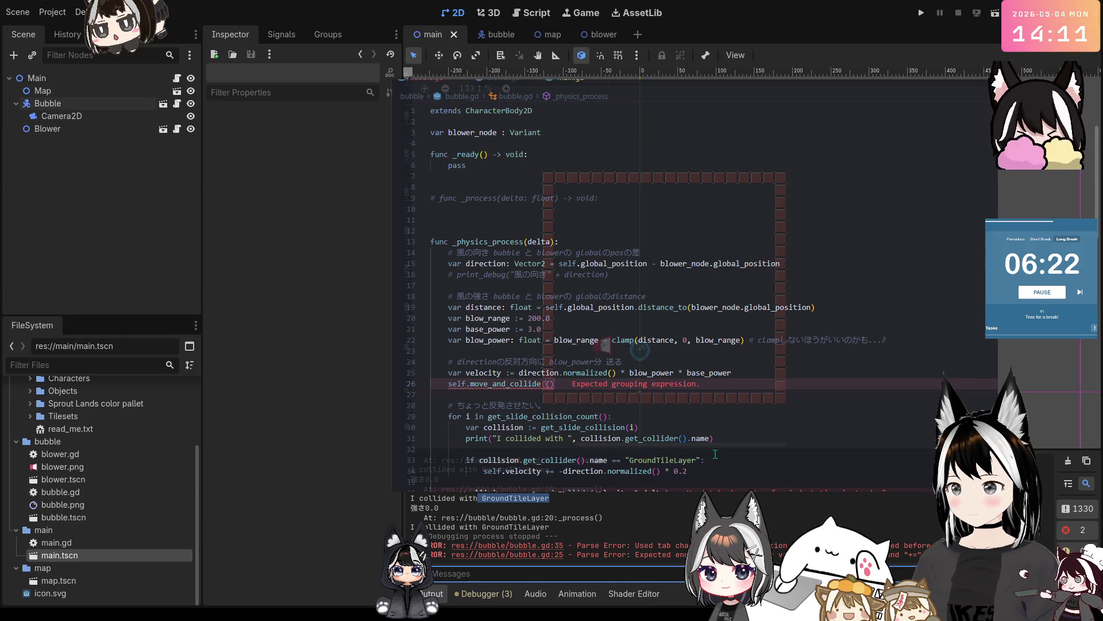
{"action": "key", "text": "BackSpace"}
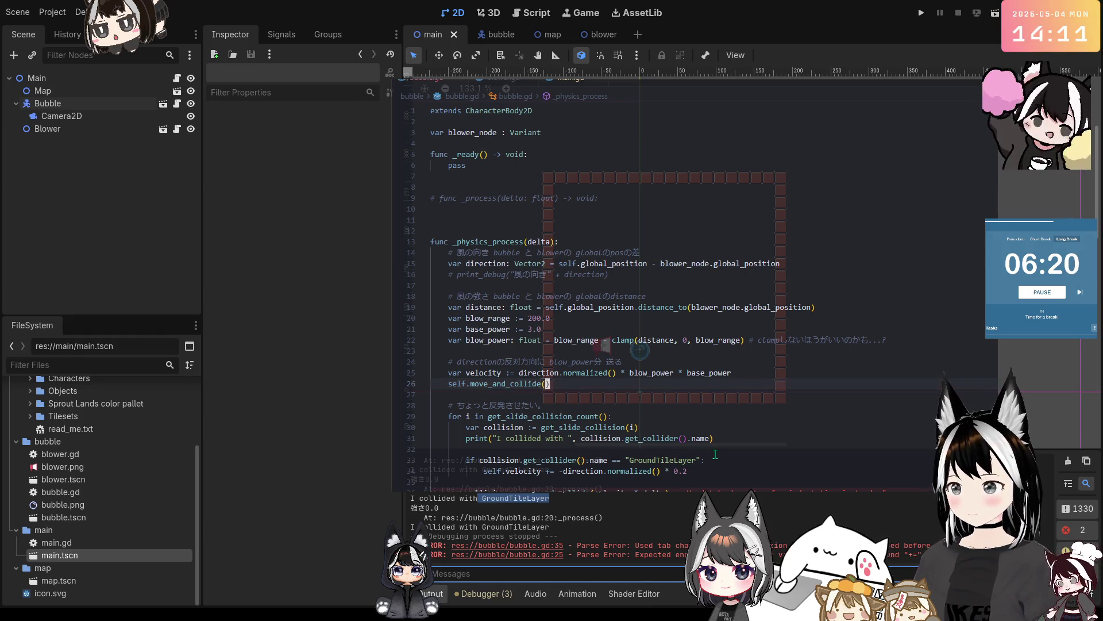
{"action": "type", "text": "vel"}
{"action": "key", "text": "Return"}
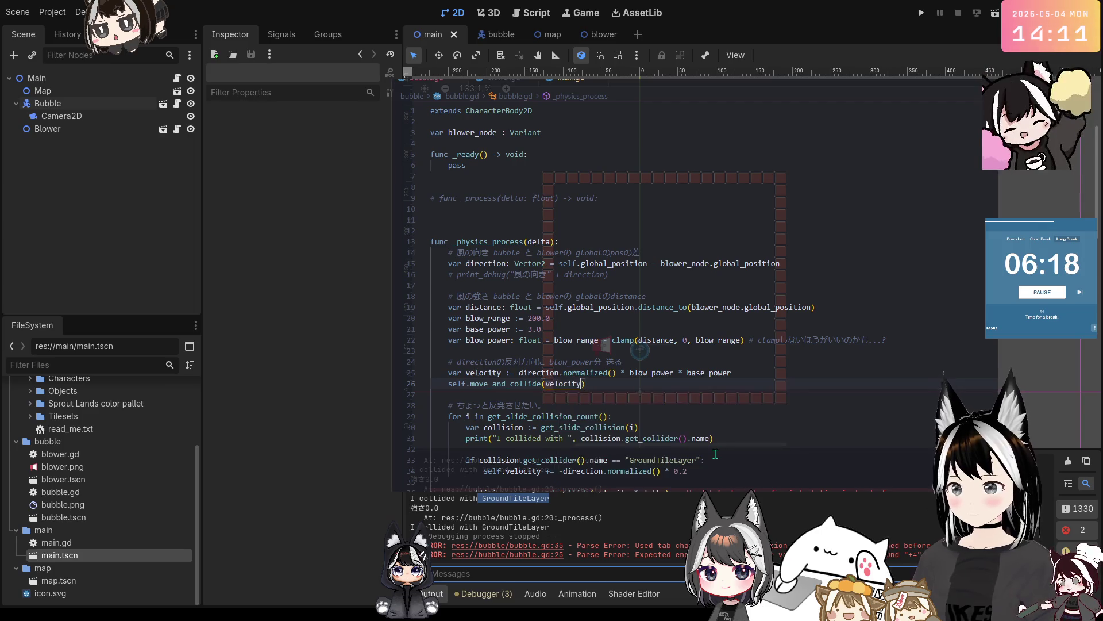
{"action": "type", "text": "* delta"}
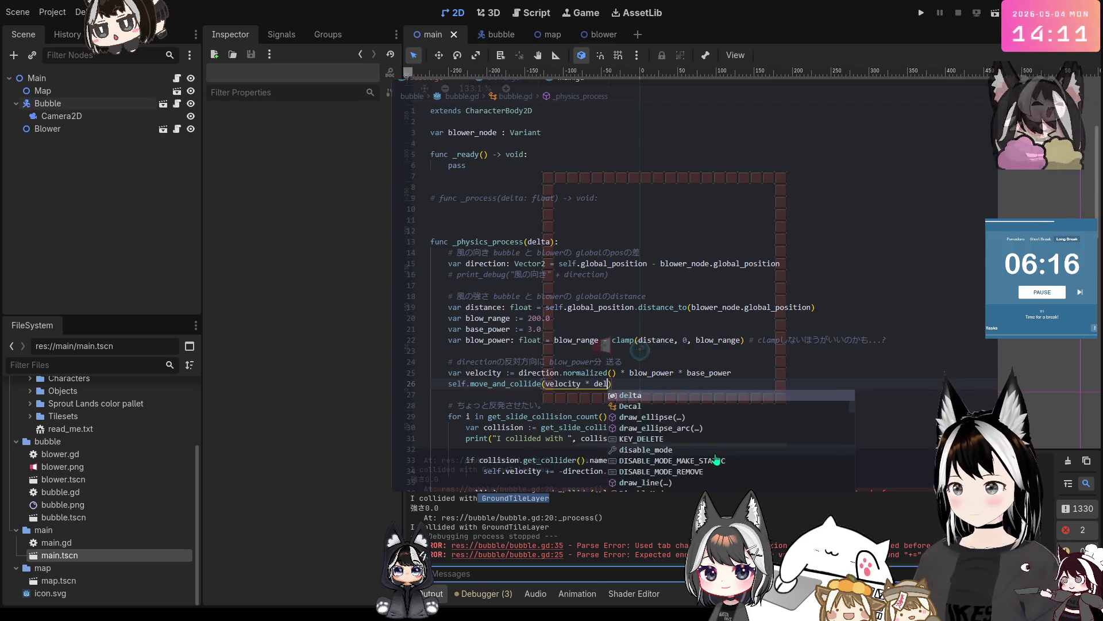
{"action": "key", "text": "Down"}
{"action": "key", "text": "Down"}
{"action": "key", "text": "Down"}
{"action": "key", "text": "Up"}
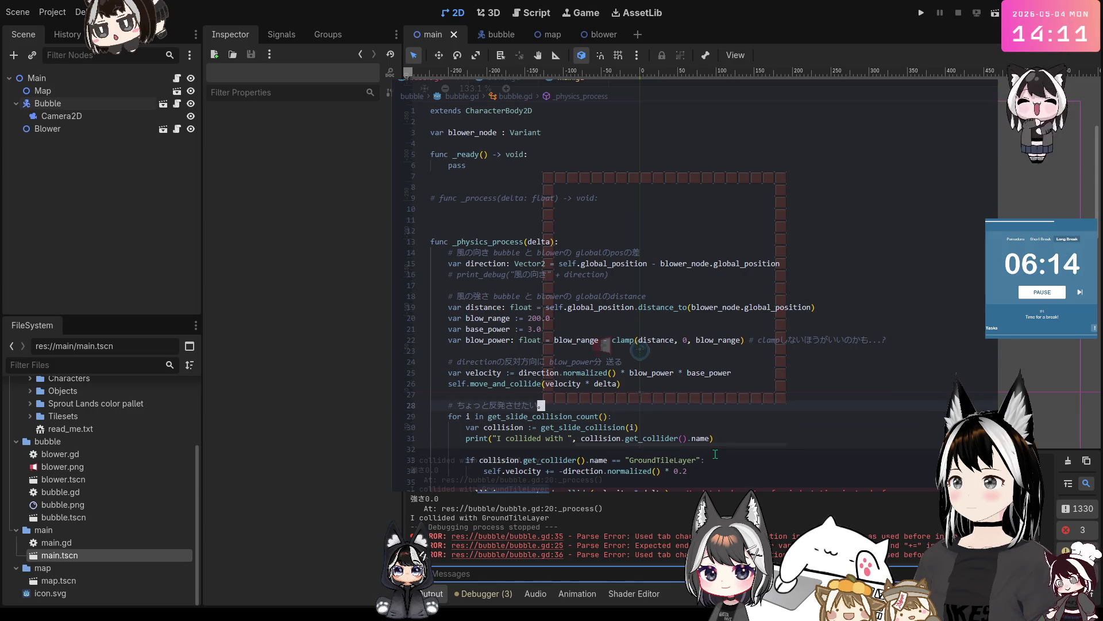
{"action": "key", "text": "ctrl+shift+Left"}
Comment out the old collision loop on lines 28–34
{"action": "key", "text": "shift+Down"}
{"action": "key", "text": "shift+Down"}
{"action": "key", "text": "shift+Down"}
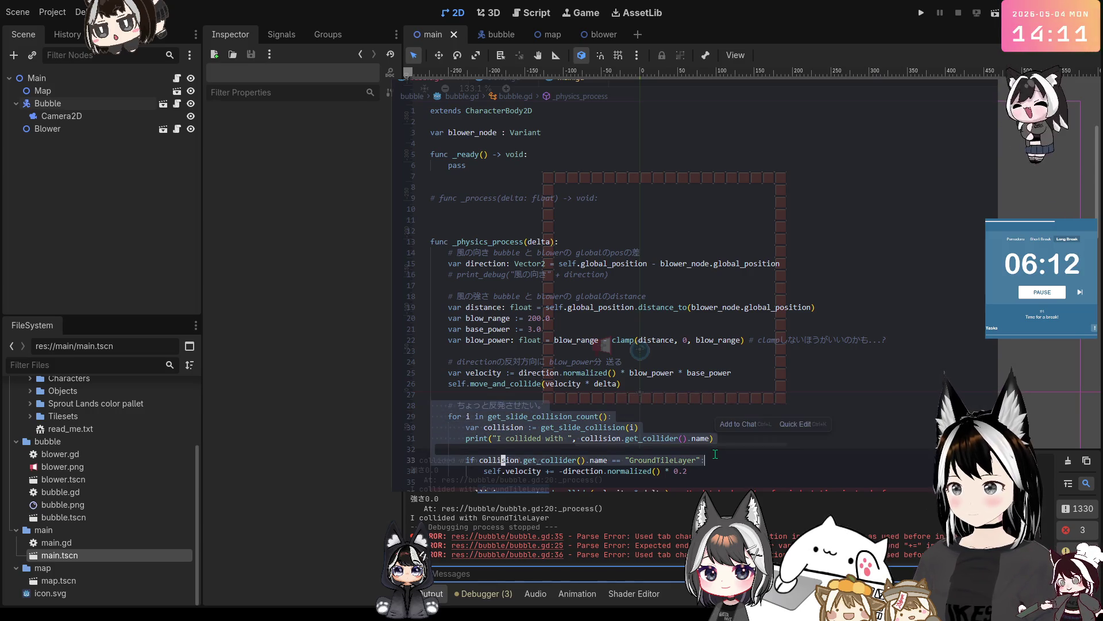
{"action": "key", "text": "ctrl+k"}
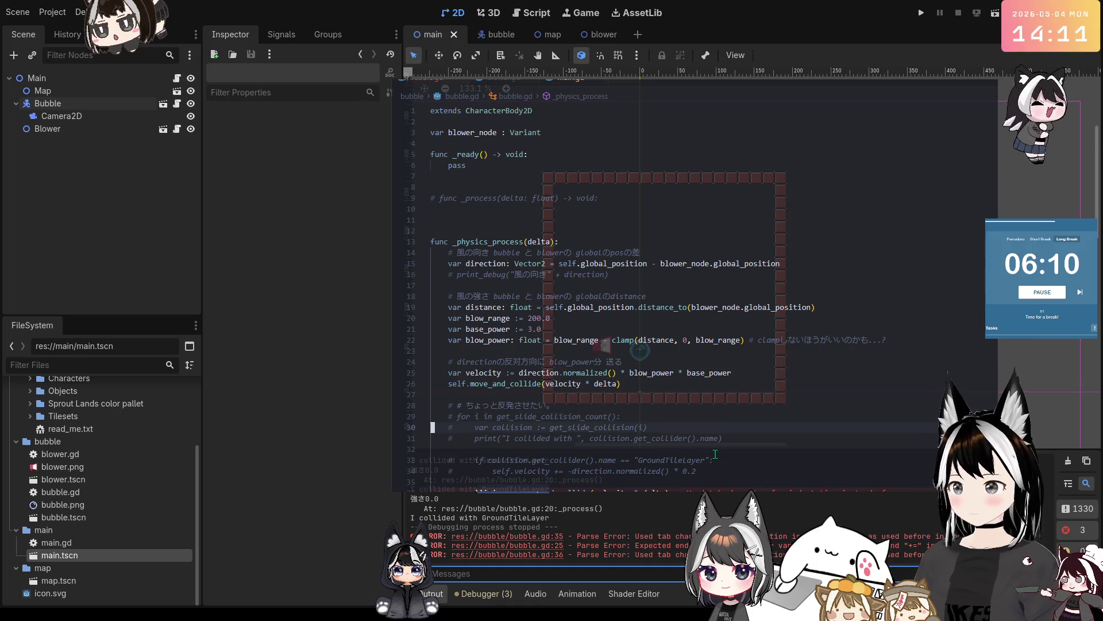
{"action": "key", "text": "Up"}
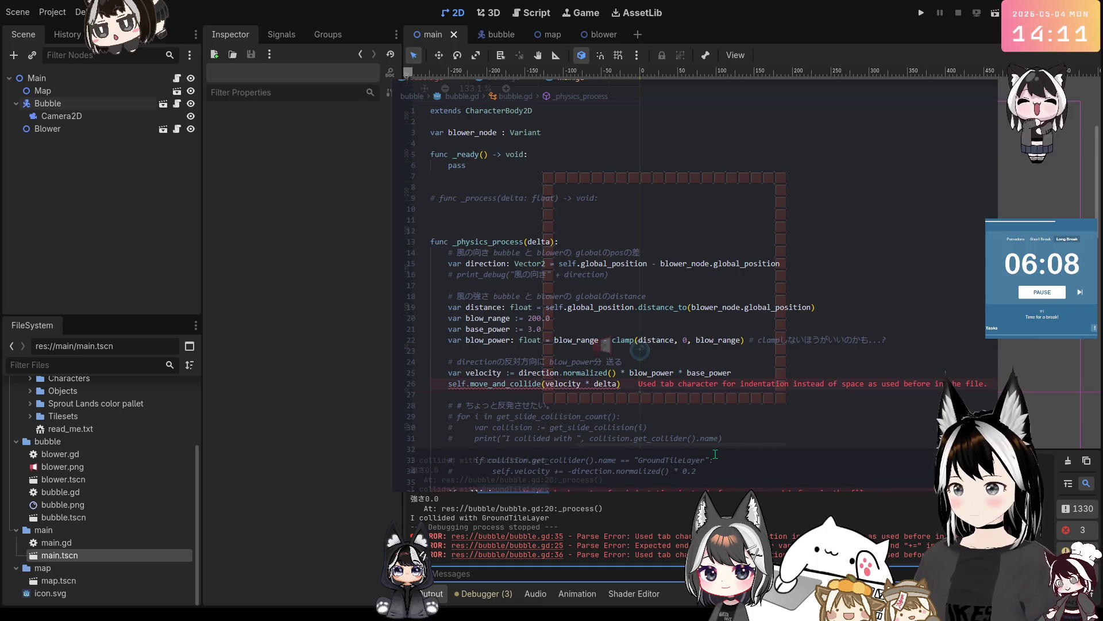
{"action": "key", "text": "Up"}
{"action": "key", "text": "Up"}
{"action": "key", "text": "Up"}
{"action": "key", "text": "Up"}
{"action": "key", "text": "Up"}
{"action": "key", "text": "Up"}
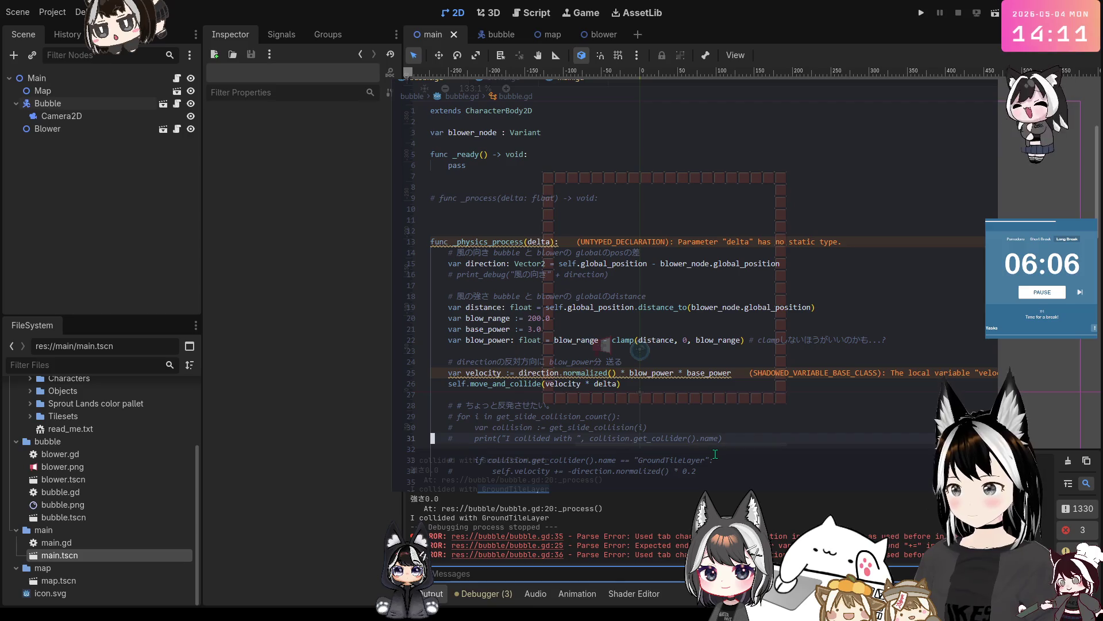
{"action": "key", "text": "Up"}
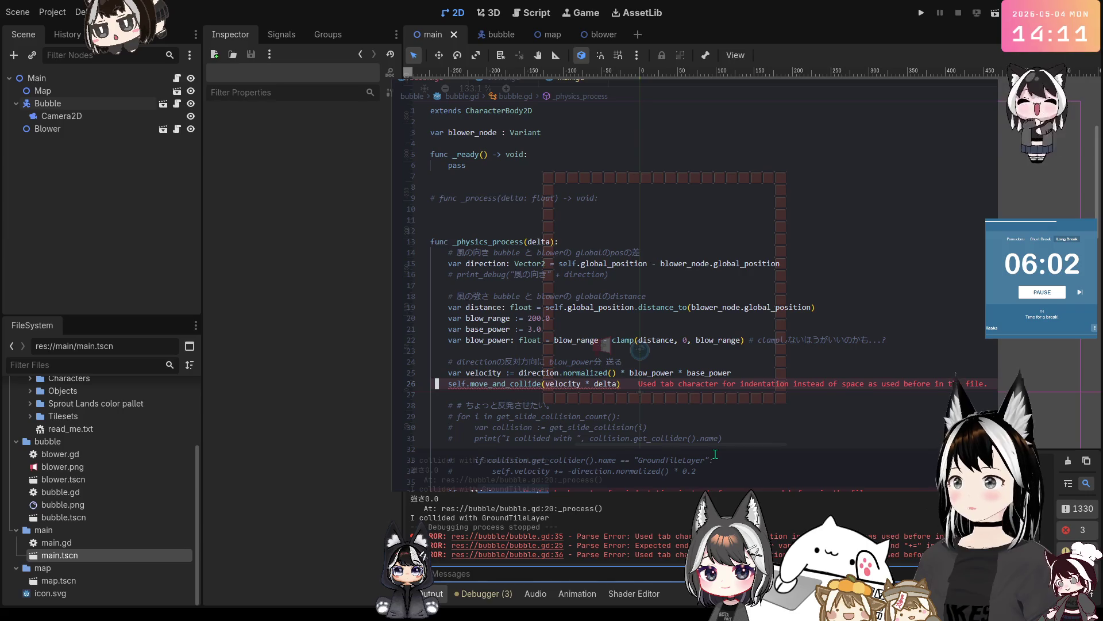
Add an 'if collision:' check below the move_and_collide line
{"action": "key", "text": "End"}
{"action": "key", "text": "Return"}
{"action": "key", "text": "Return"}
{"action": "type", "text": "if collision"}
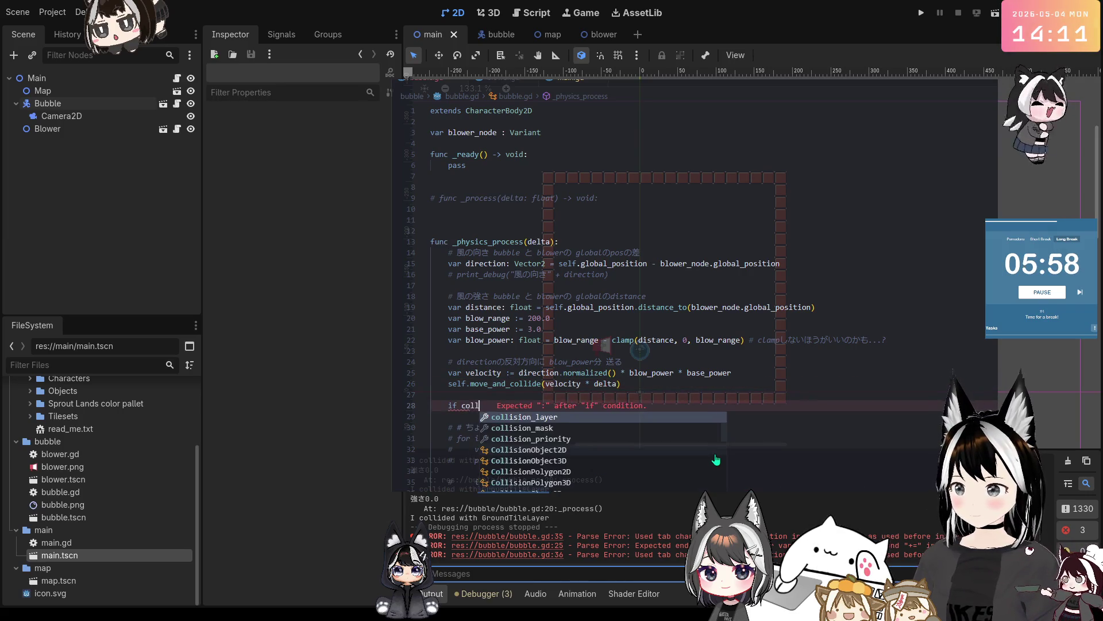
{"action": "type", "text": ":"}
{"action": "key", "text": "Return"}
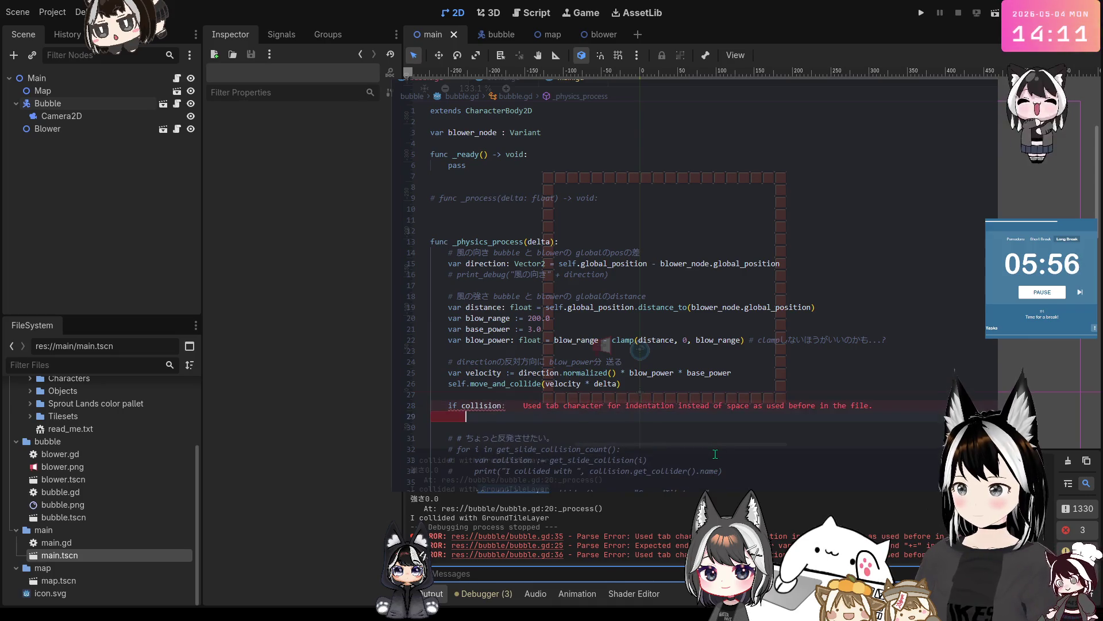
{"action": "type", "text": "velo"}
{"action": "key", "text": "Escape"}
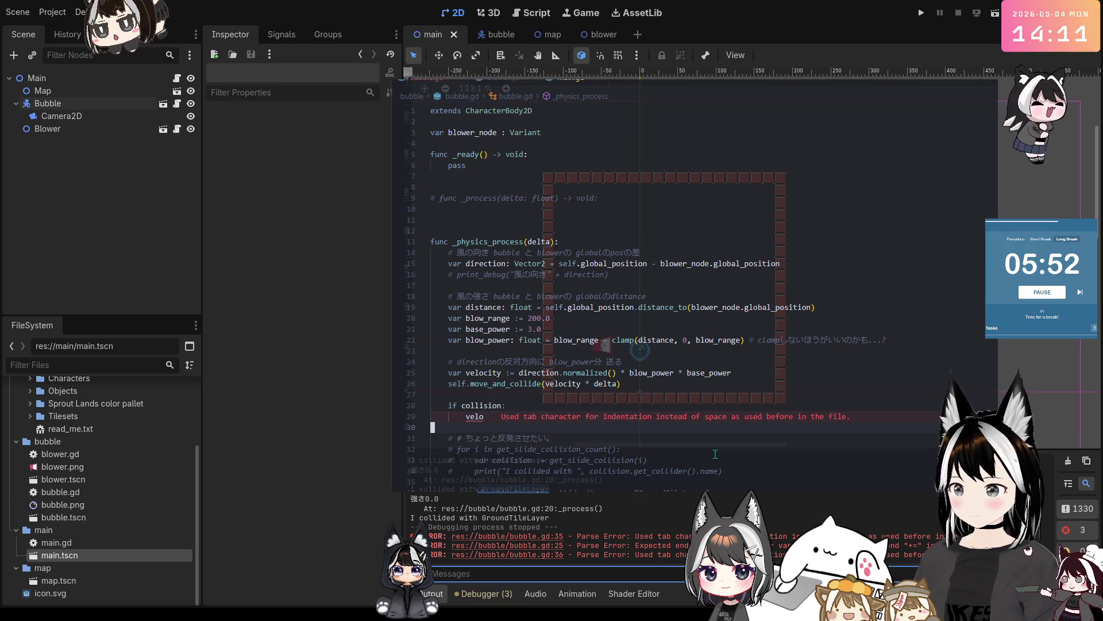
Fill its body with 'velocity = velocity.bounce(collision.get_normal()) * 0.2' using autocomplete
{"action": "scroll", "coordinate": [715, 454], "scroll_direction": "down", "scroll_amount": 1}
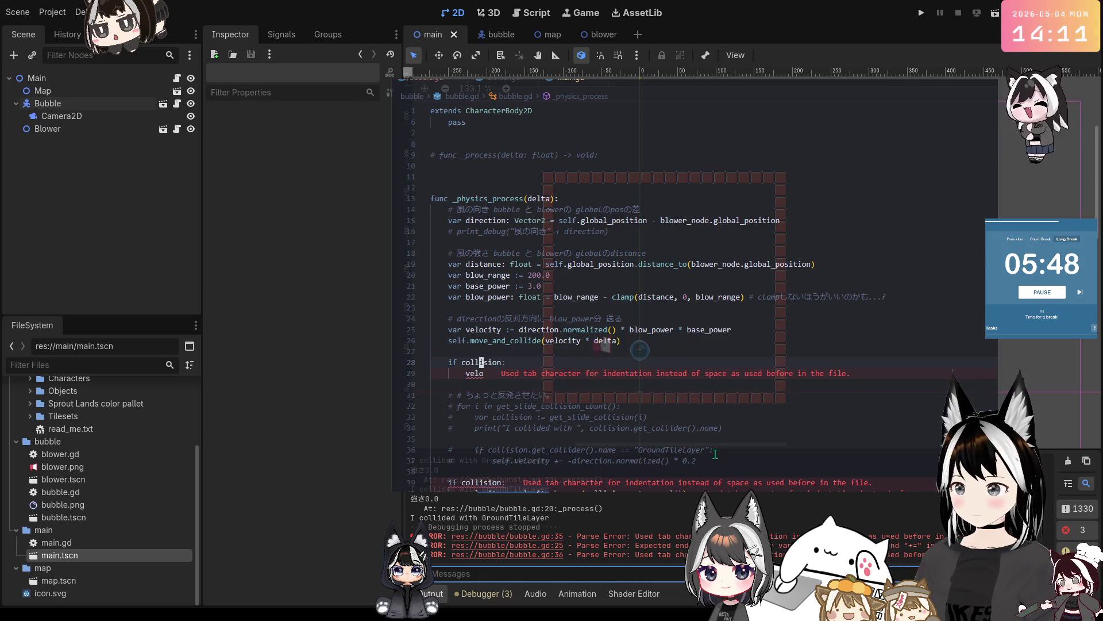
{"action": "type", "text": "city = "}
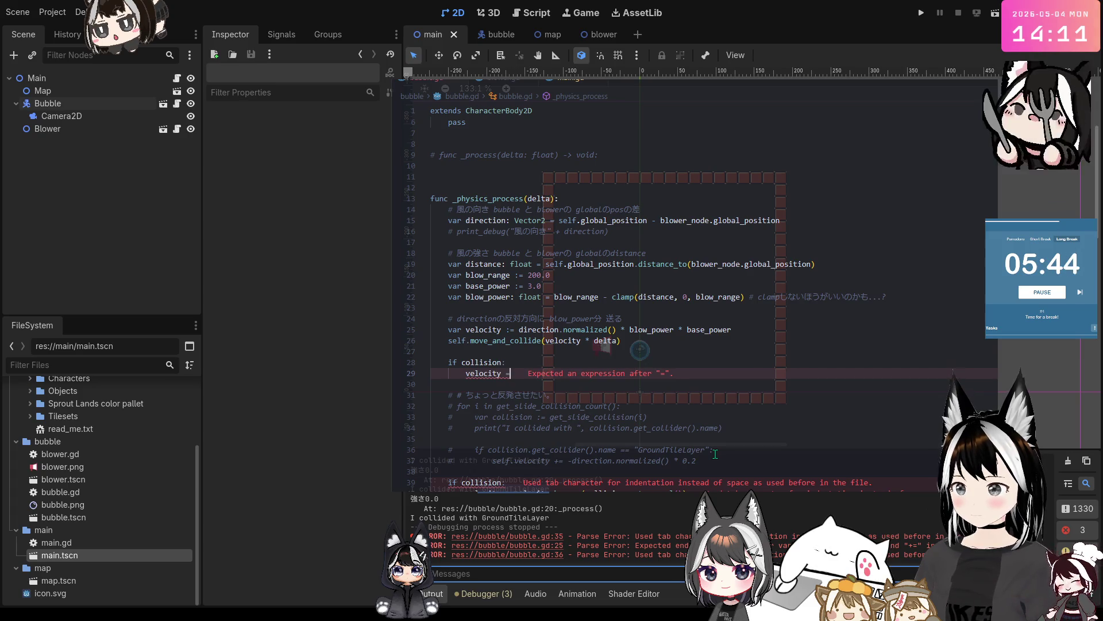
{"action": "type", "text": "velocity"}
{"action": "key", "text": "BackSpace"}
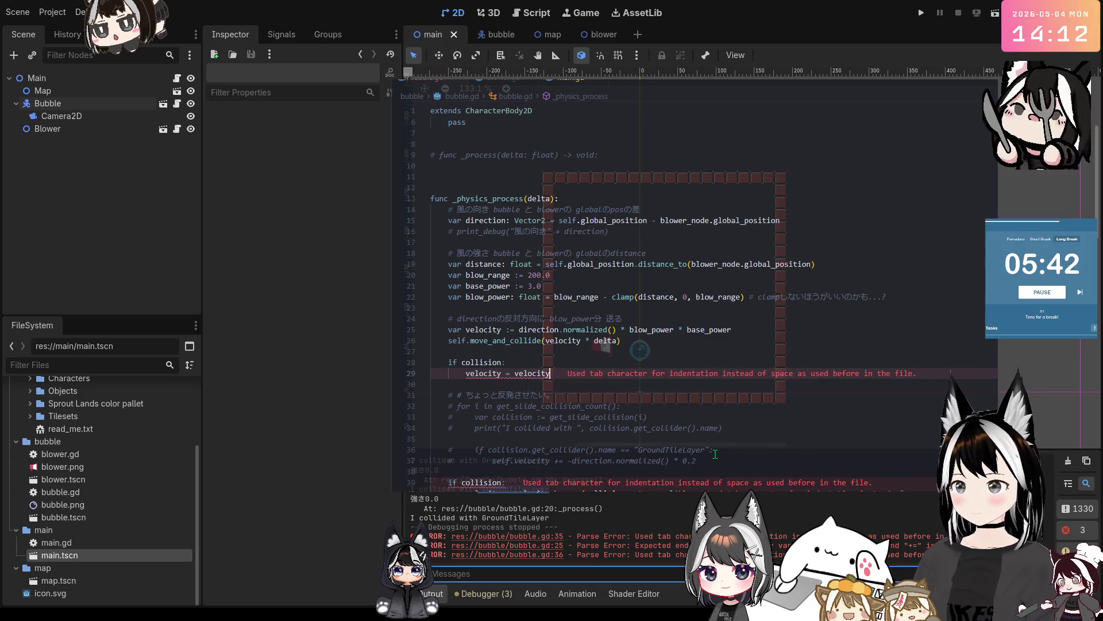
{"action": "type", "text": ".boun"}
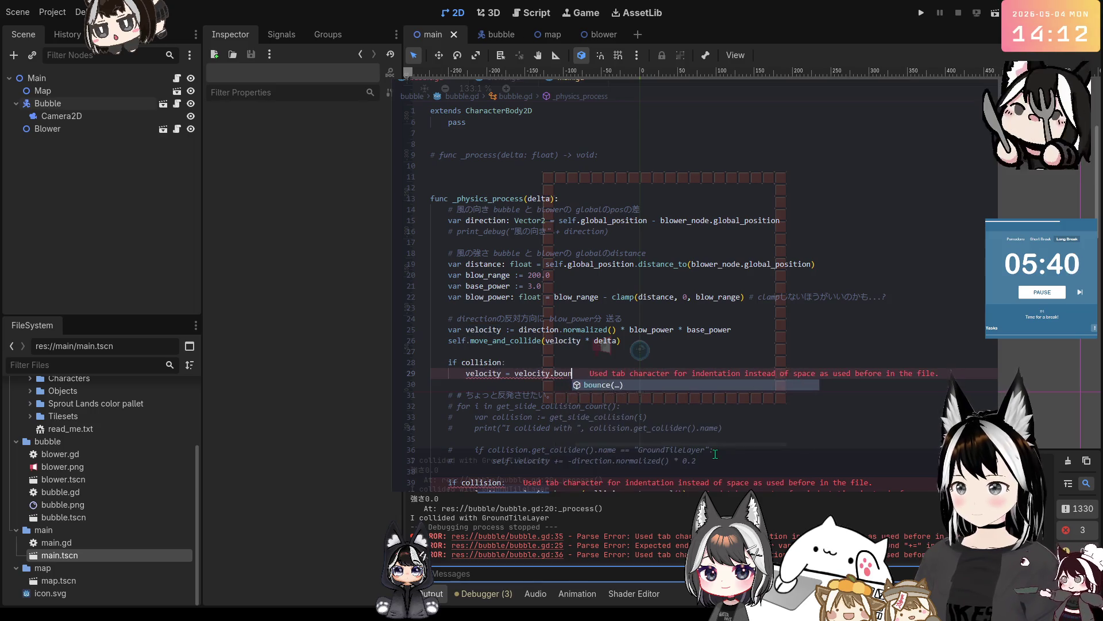
{"action": "key", "text": "Return"}
{"action": "type", "text": "collision.get_"}
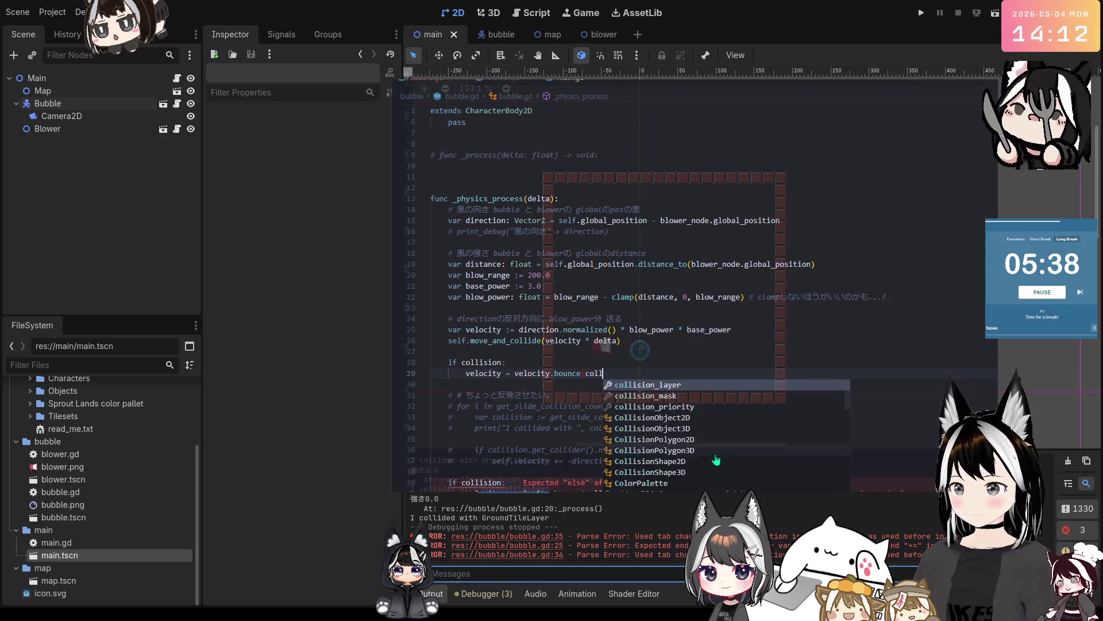
{"action": "type", "text": "n"}
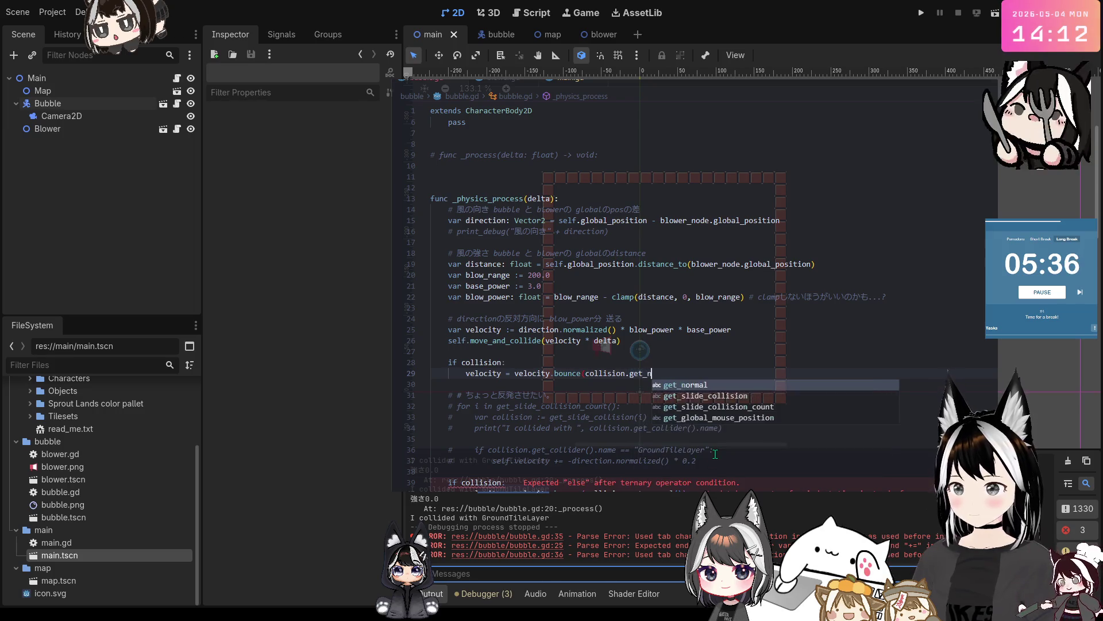
{"action": "key", "text": "Return"}
{"action": "type", "text": ")"}
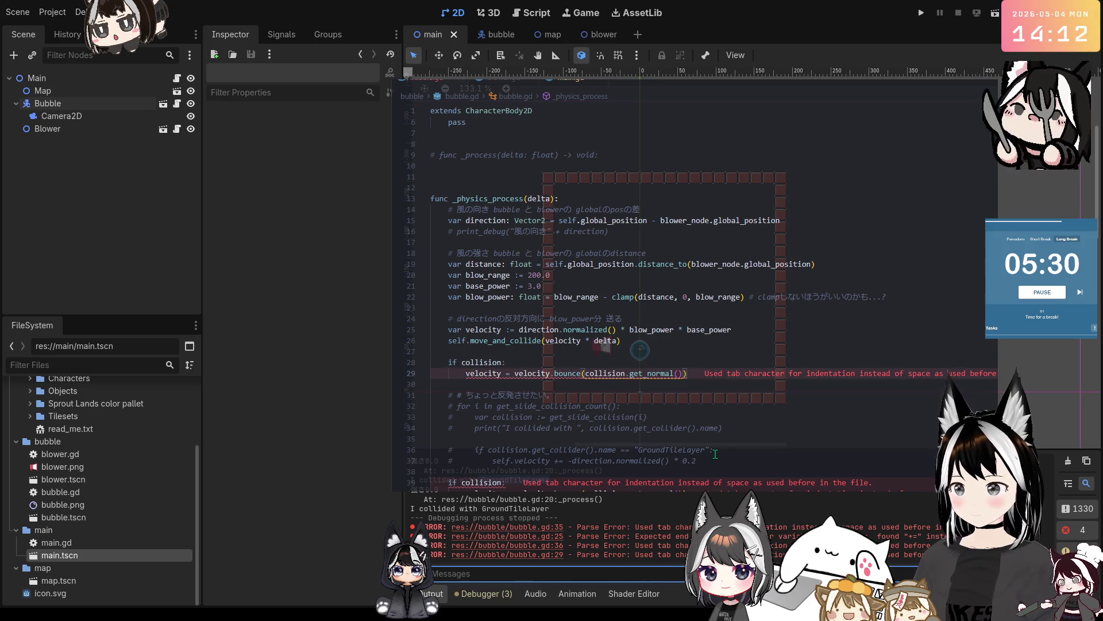
{"action": "type", "text": " *"}
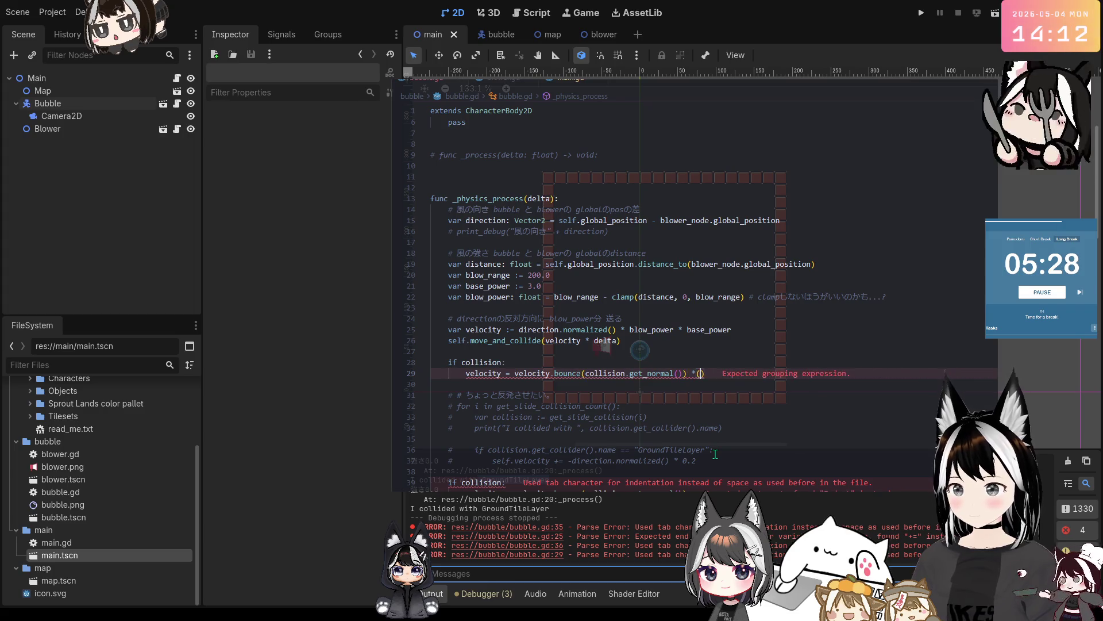
{"action": "type", "text": " 0.2"}
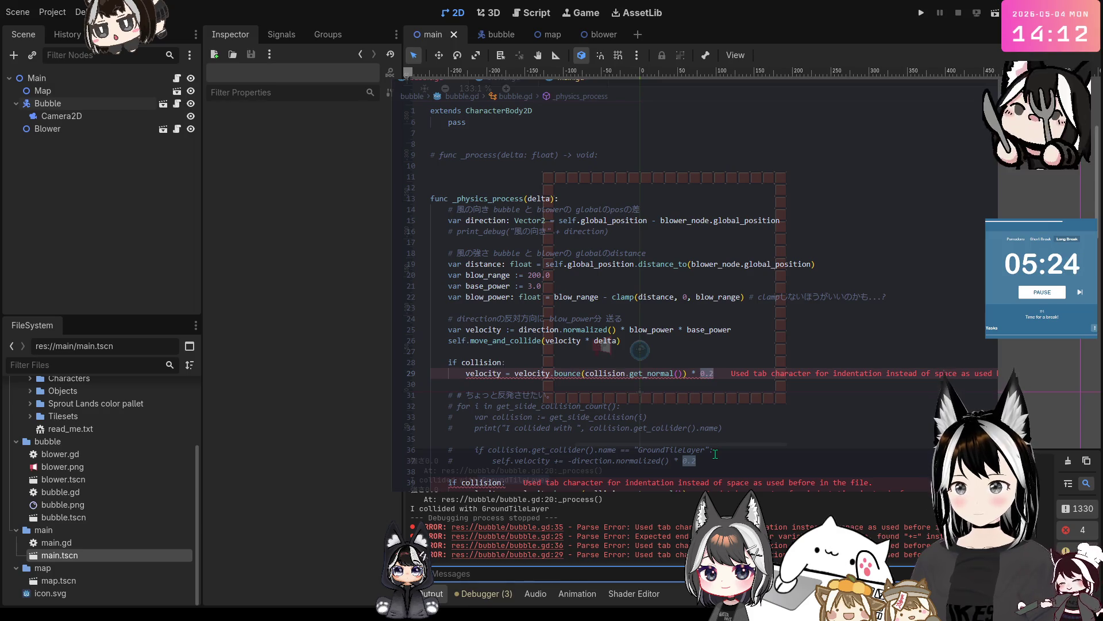
{"action": "key", "text": "Down"}
{"action": "key", "text": "Down"}
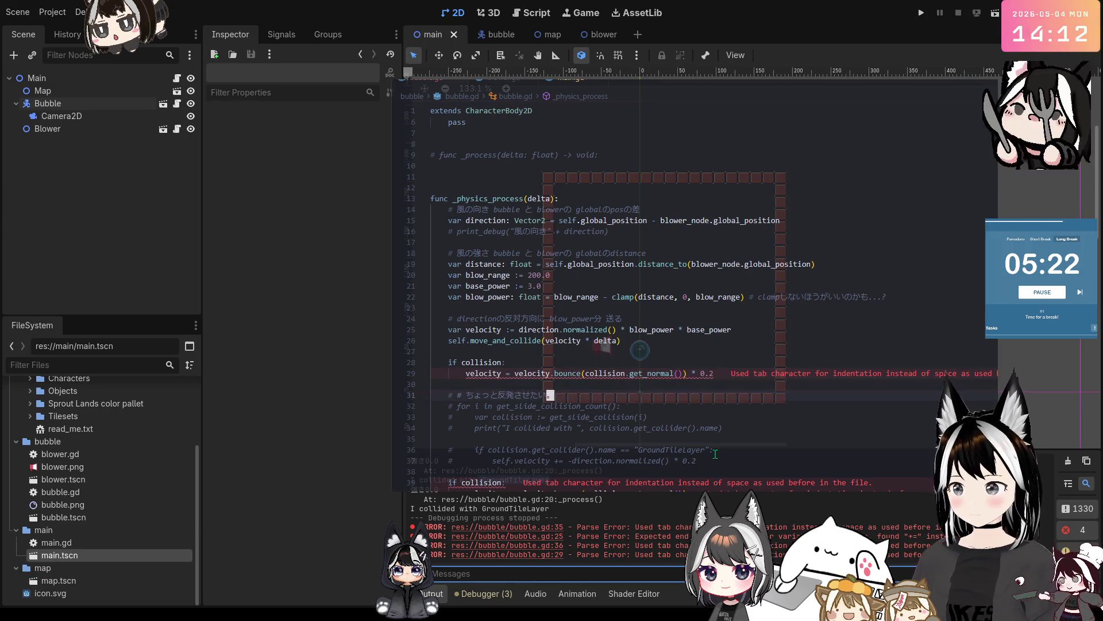
{"action": "key", "text": "Down"}
{"action": "key", "text": "Down"}
{"action": "key", "text": "Down"}
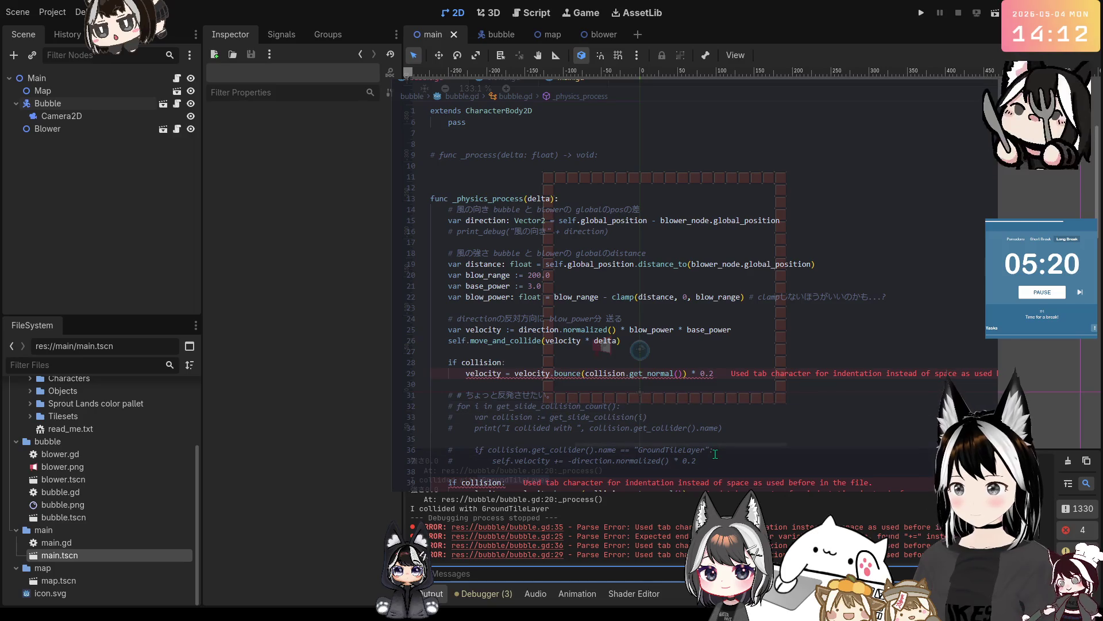
{"action": "key", "text": "Down"}
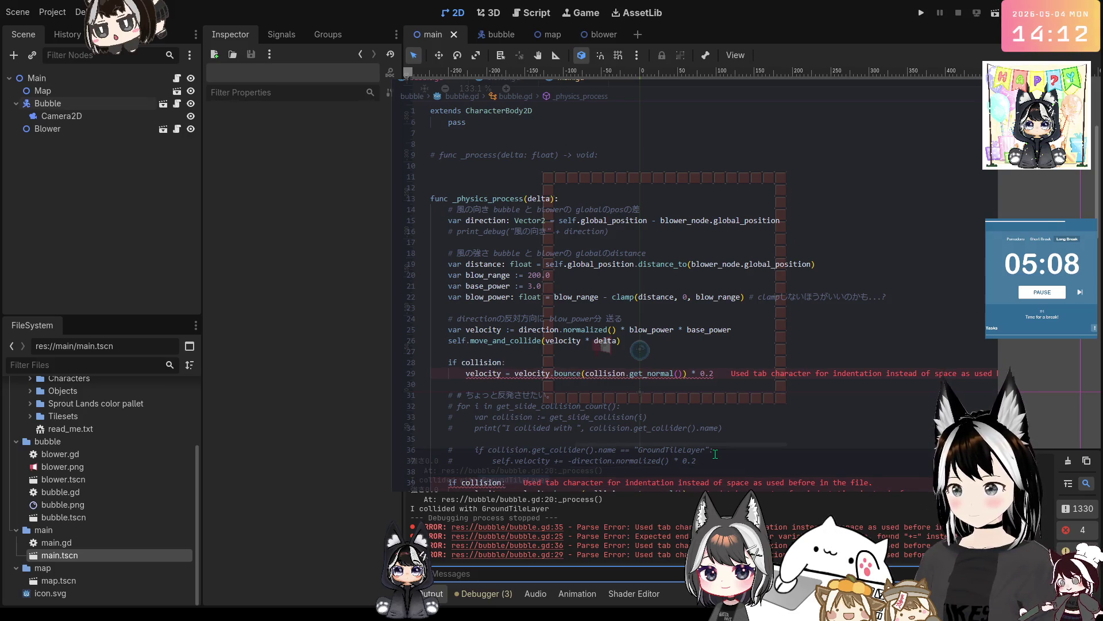
{"action": "key", "text": "Down"}
{"action": "key", "text": "Down"}
{"action": "key", "text": "Down"}
{"action": "key", "text": "Down"}
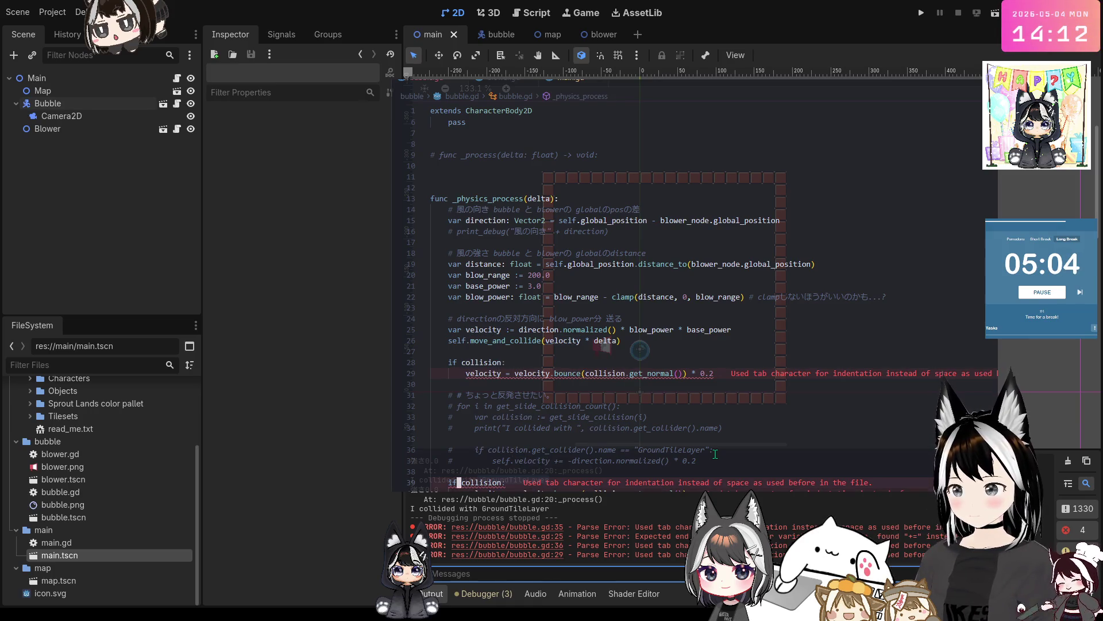
Below the bounce line, add 'if collision.get_collider.has_method("hit"):'
{"action": "key", "text": "Return"}
{"action": "key", "text": "Return"}
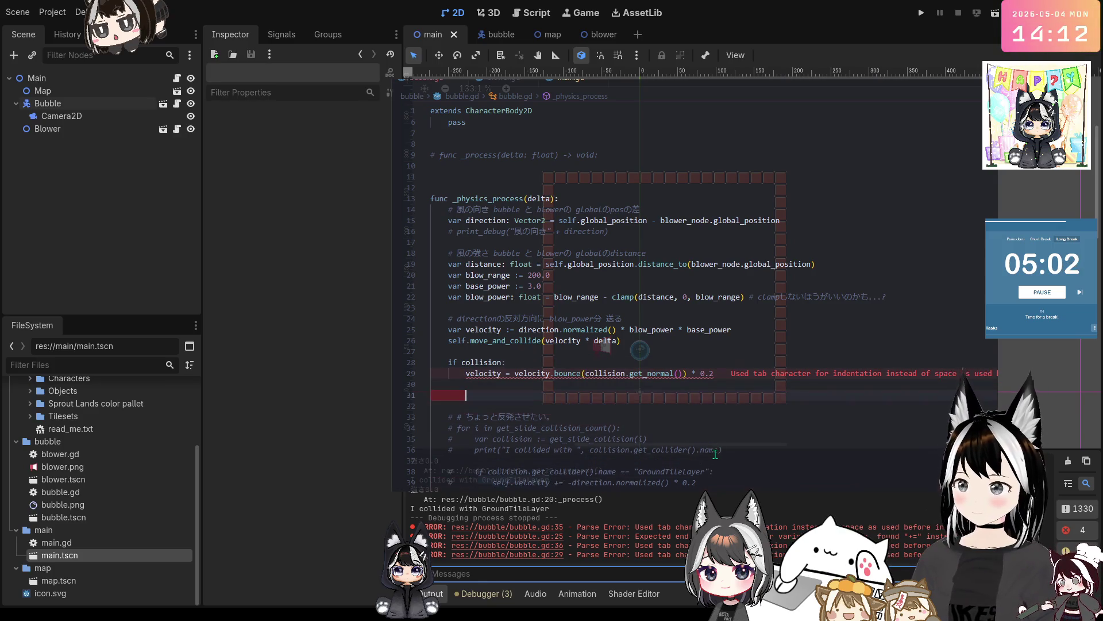
{"action": "type", "text": "if colli"}
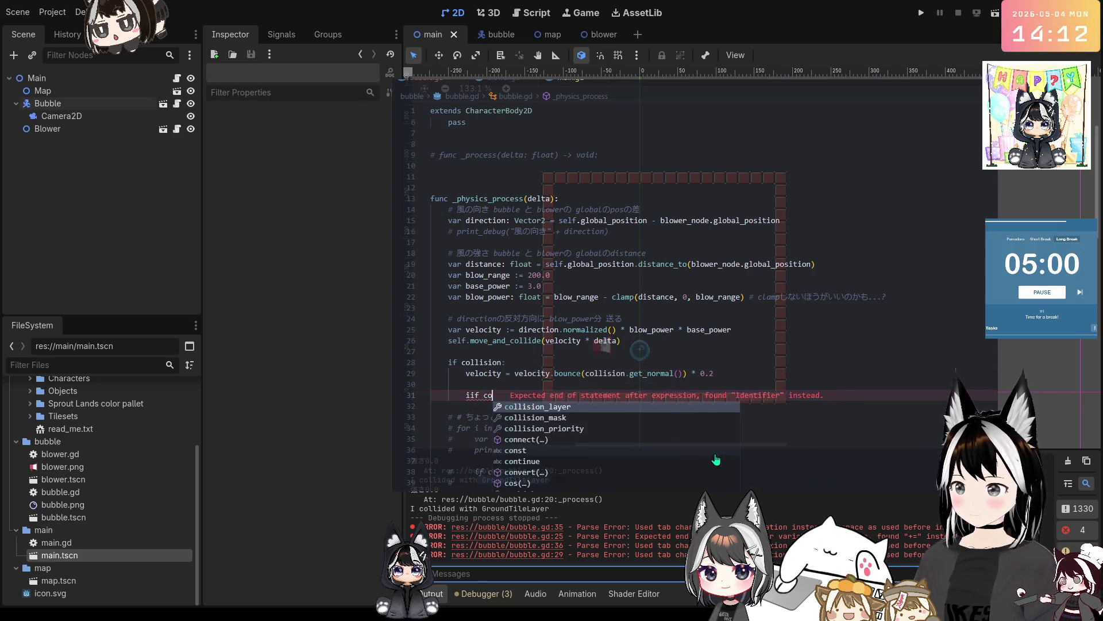
{"action": "type", "text": "sion "}
{"action": "type", "text": "get_collider"}
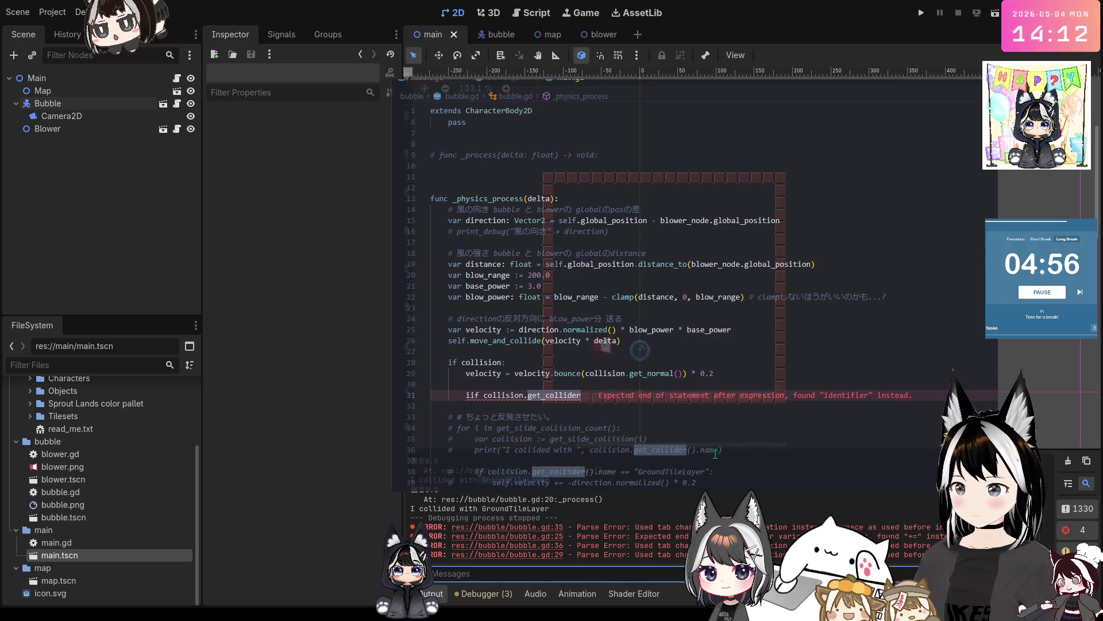
{"action": "type", "text": ".has"}
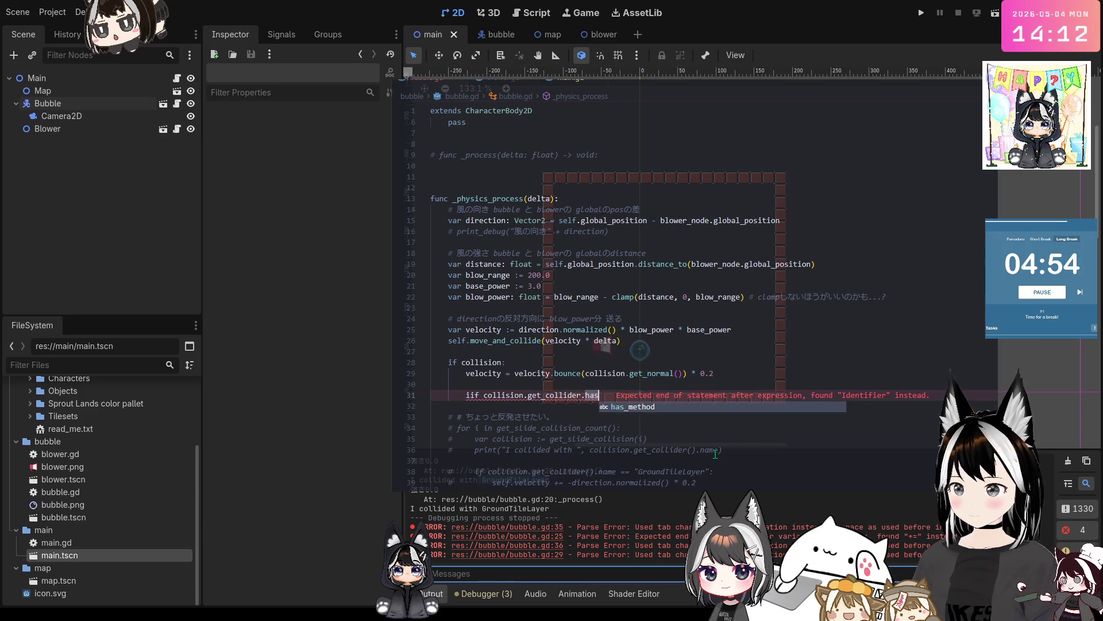
{"action": "key", "text": "Return"}
{"action": "type", "text": "\""}
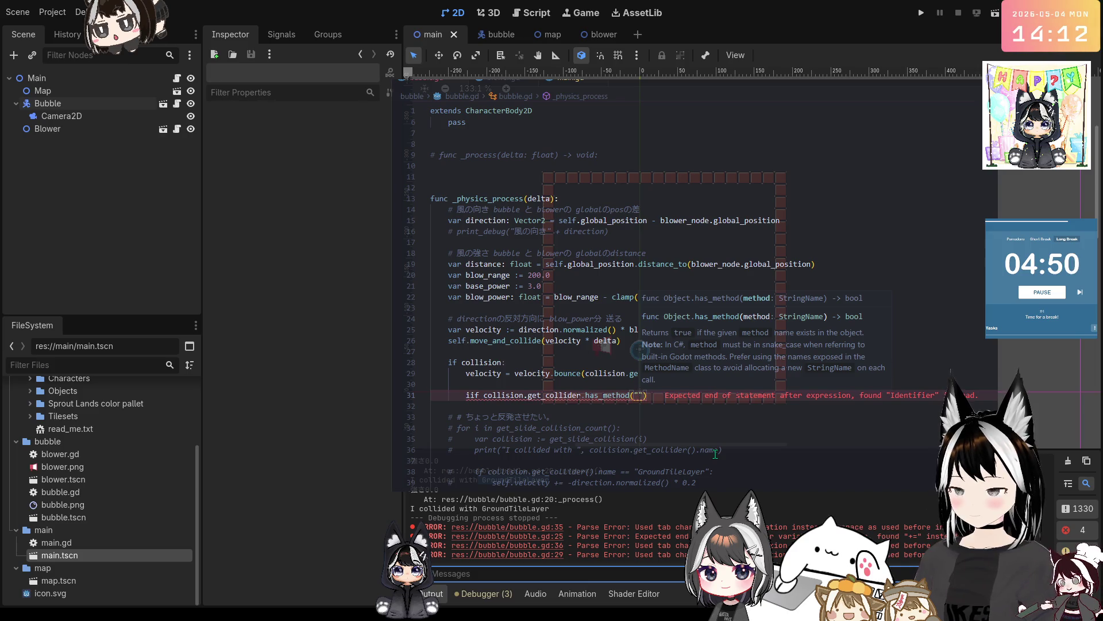
{"action": "type", "text": "hit"}
{"action": "key", "text": "End"}
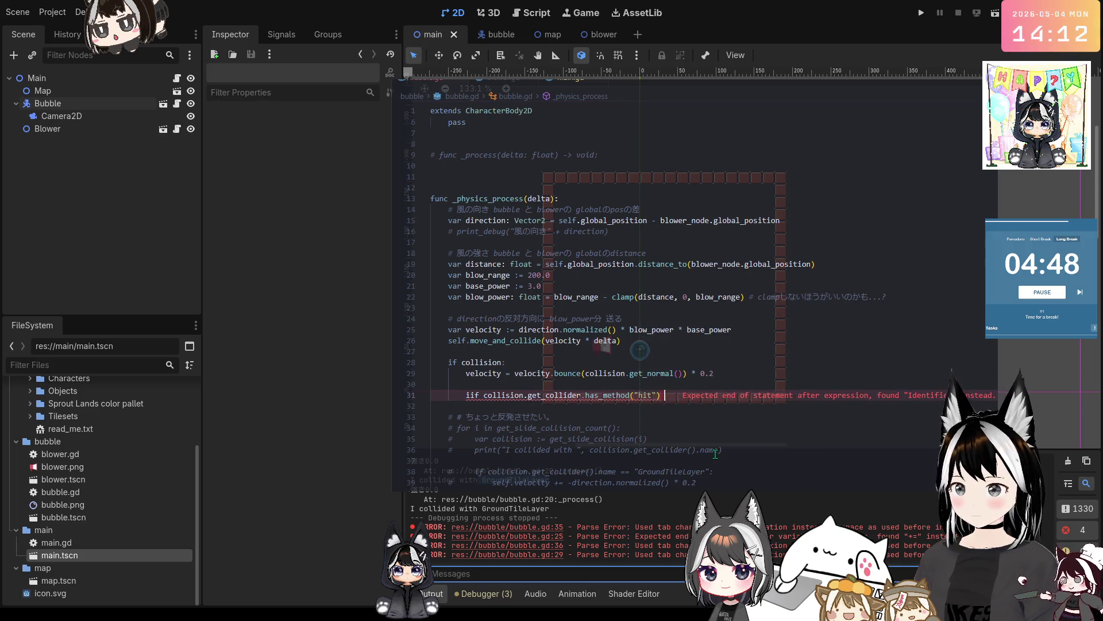
{"action": "type", "text": ":"}
Open an indented line above the check and fix the 'iif' typo to 'if'
{"action": "key", "text": "Up"}
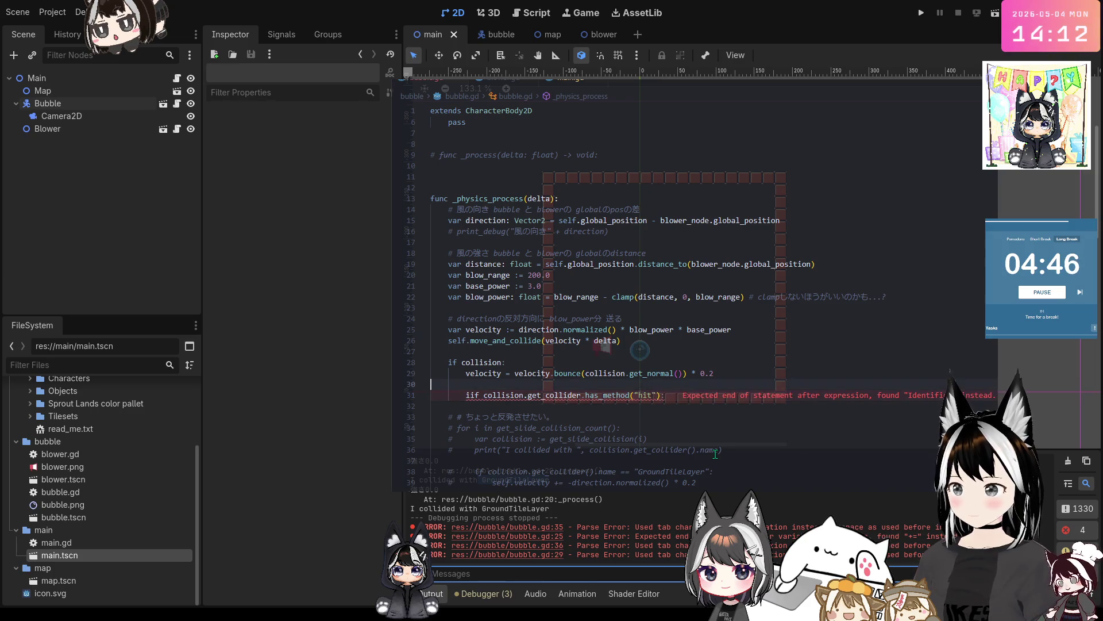
{"action": "key", "text": "Return"}
{"action": "key", "text": "BackSpace"}
{"action": "key", "text": "Tab"}
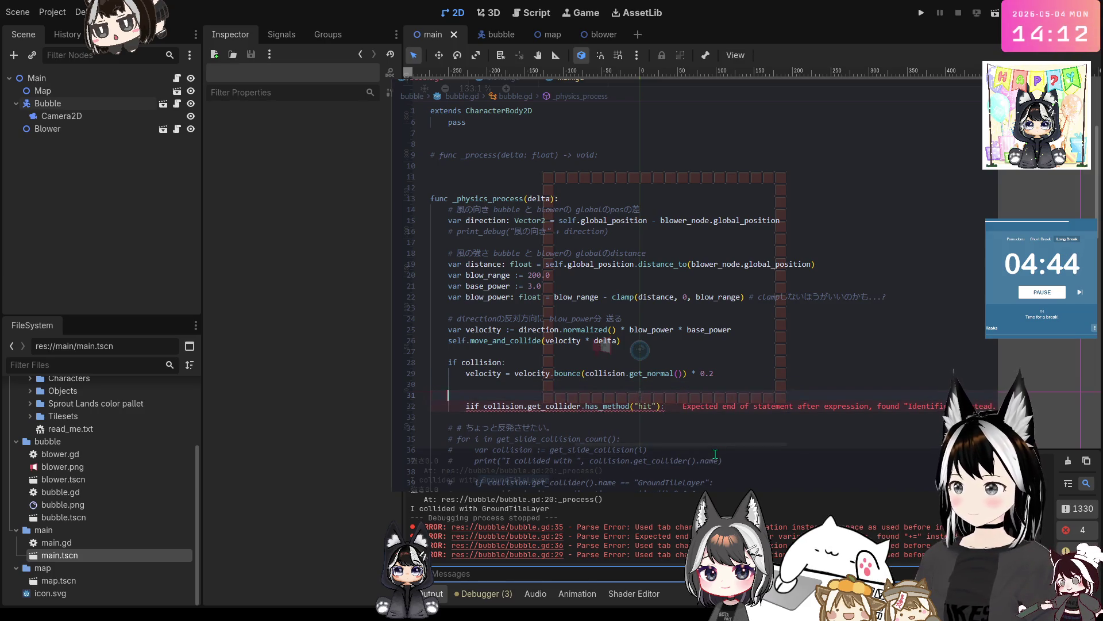
{"action": "key", "text": "Down"}
{"action": "key", "text": "Delete"}
{"action": "key", "text": "Up"}
Write the comment '# damage のある 壁だったら' above the hit check
{"action": "key", "text": "ctrl+shift+Left"}
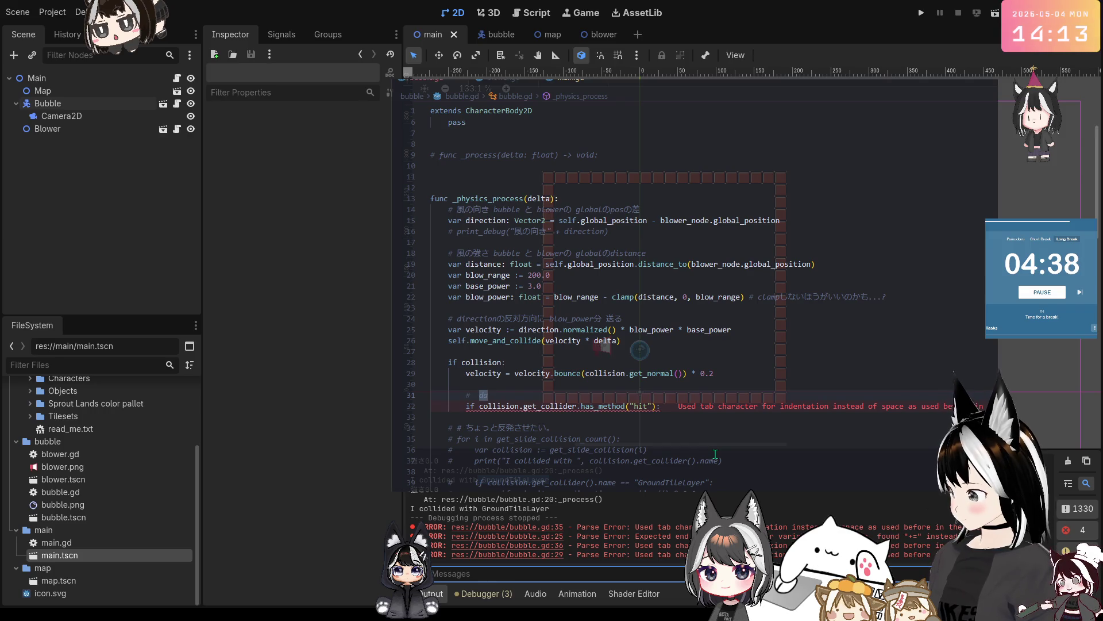
{"action": "type", "text": "damage"}
{"action": "key", "text": "BackSpace"}
{"action": "key", "text": "BackSpace"}
{"action": "key", "text": "BackSpace"}
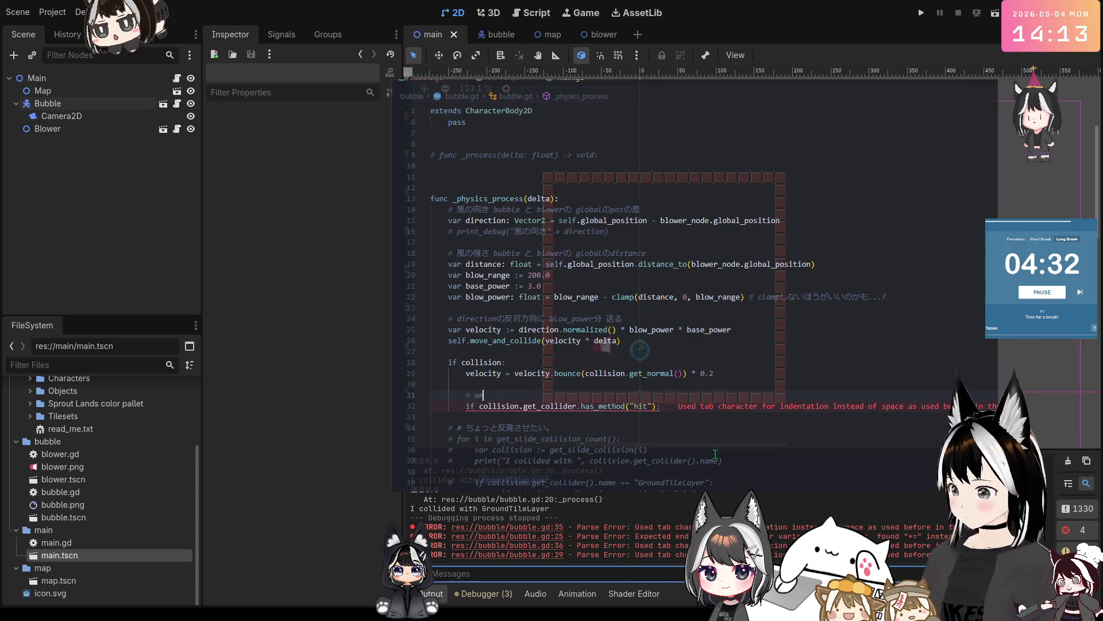
{"action": "key", "text": "BackSpace"}
{"action": "key", "text": "BackSpace"}
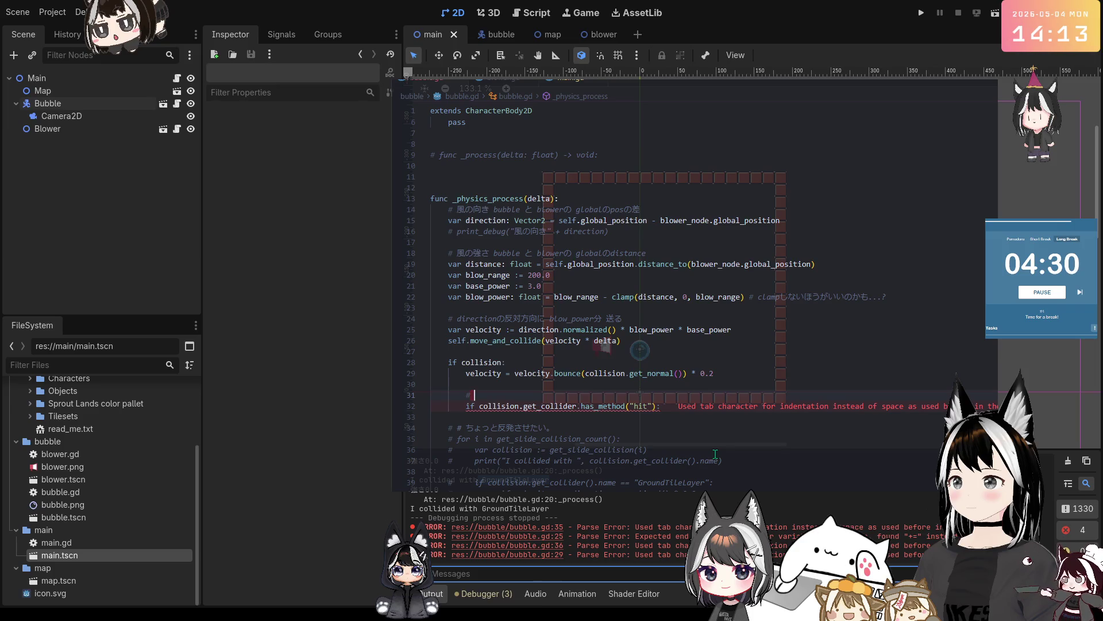
{"action": "type", "text": "amag"}
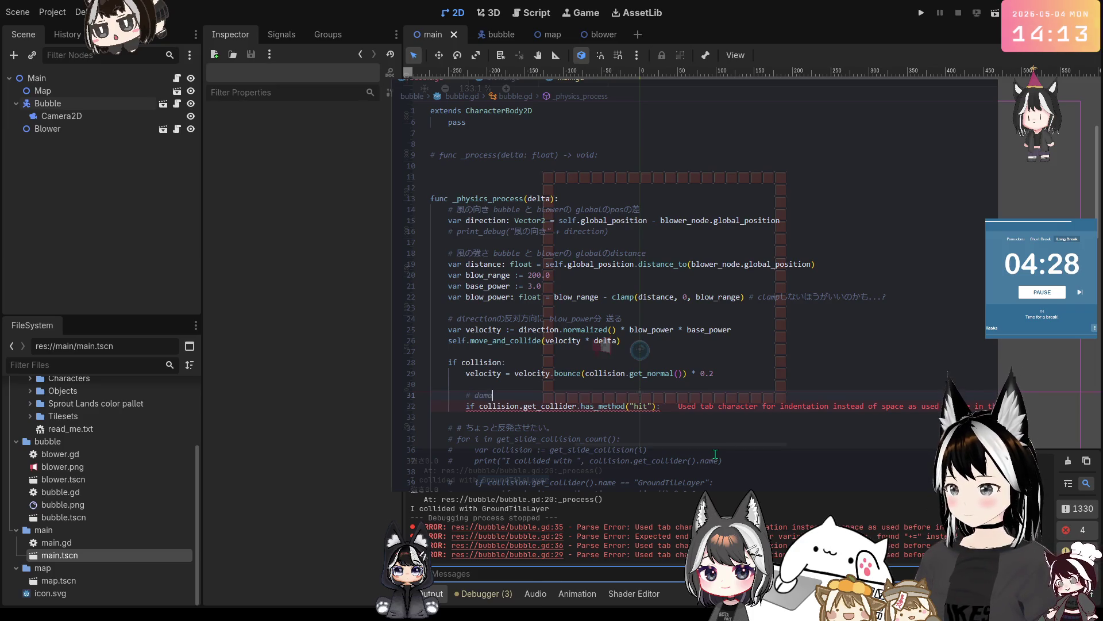
{"action": "type", "text": "e のある"}
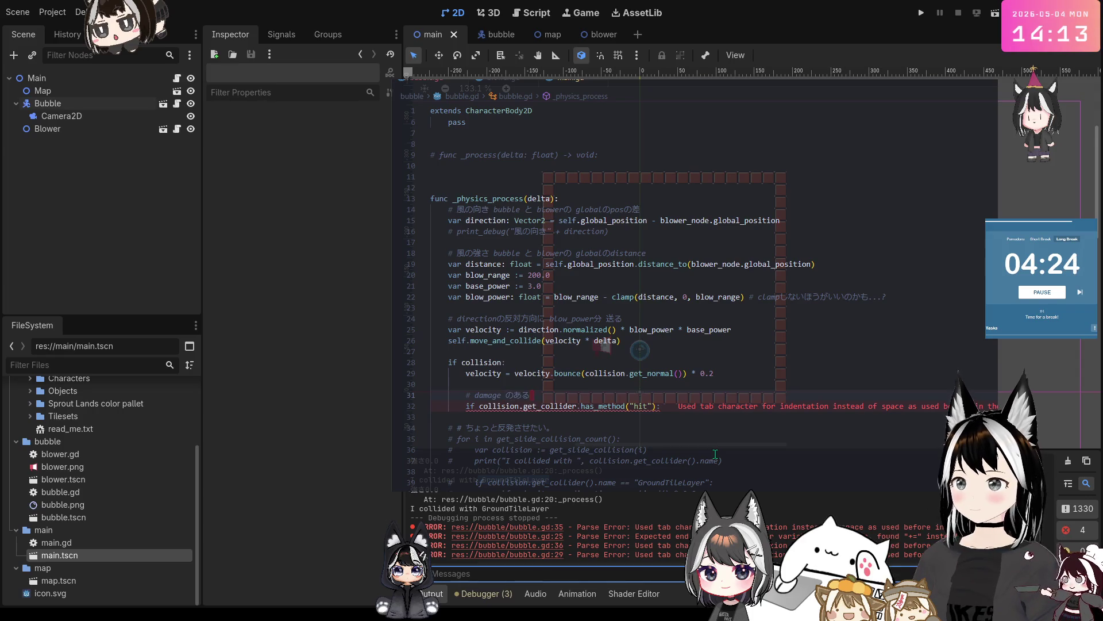
{"action": "type", "text": "edatta"}
{"action": "key", "text": "space"}
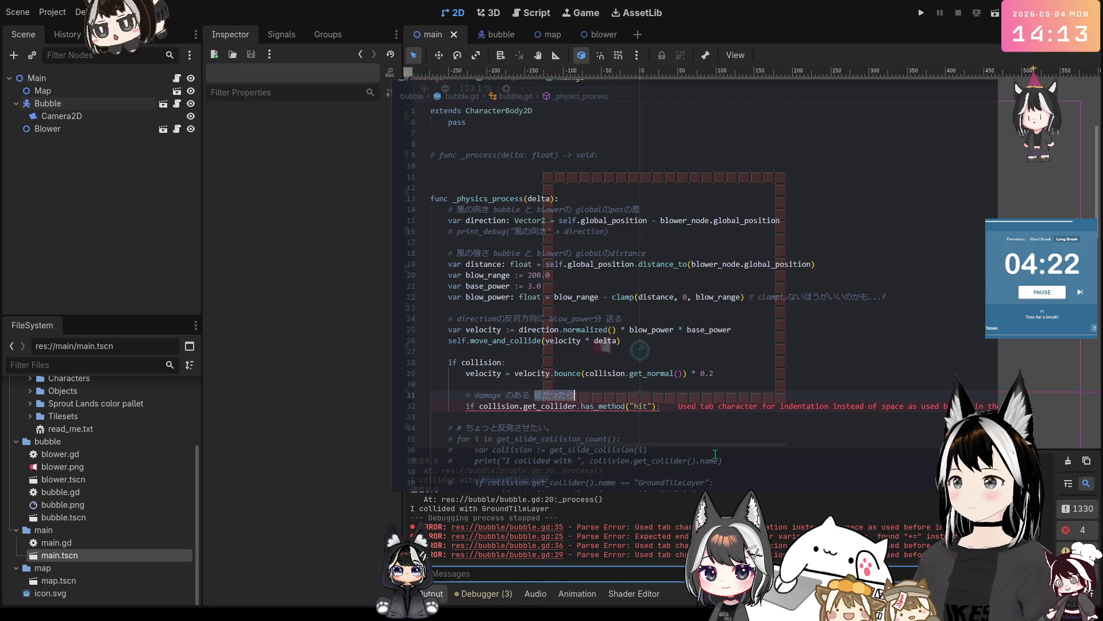
{"action": "key", "text": "Return"}
{"action": "key", "text": "Down"}
{"action": "key", "text": "Down"}
{"action": "key", "text": "Down"}
{"action": "key", "text": "Down"}
{"action": "key", "text": "Down"}
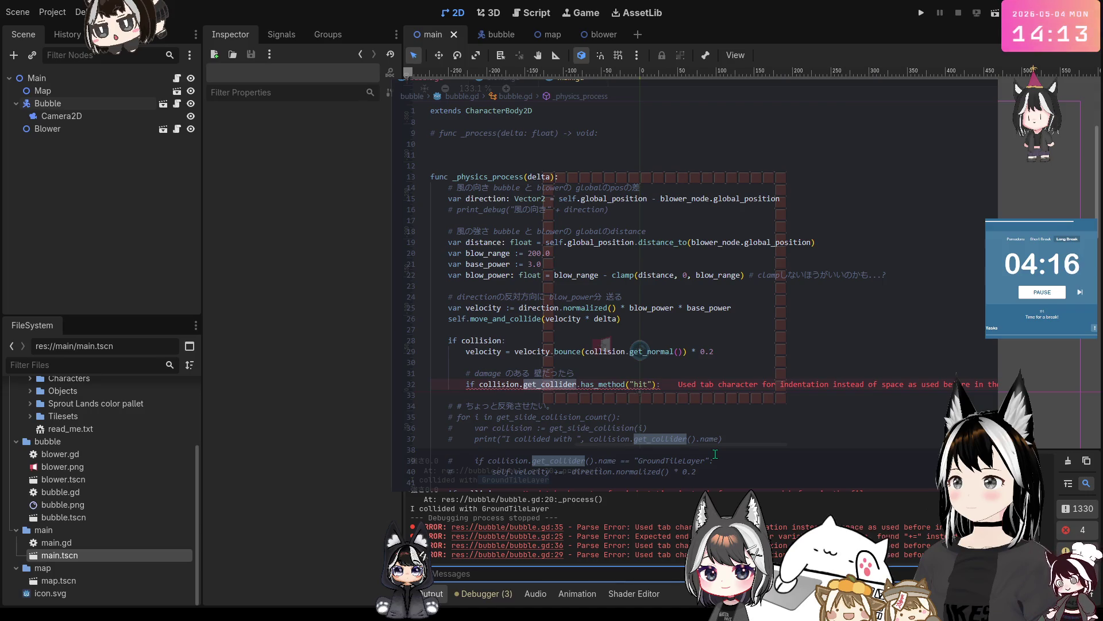
Call collision.get_collider().hit() inside the has_method check
{"action": "type", "text": "collision.get_collider().hit()"}
{"action": "key", "text": "Return"}
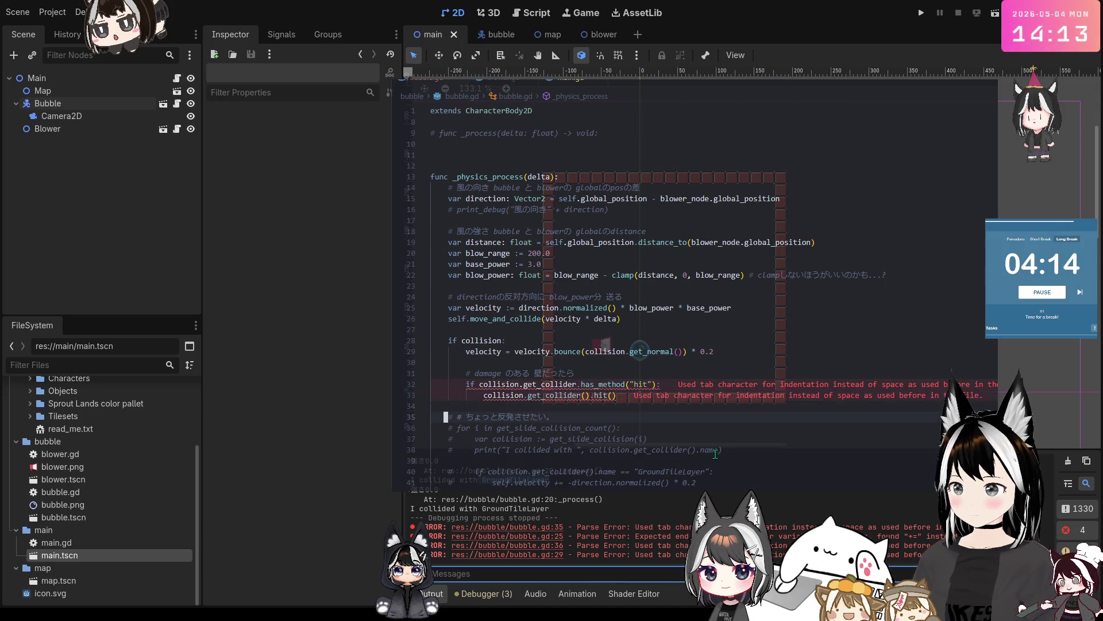
{"action": "key", "text": "BackSpace"}
{"action": "key", "text": "BackSpace"}
{"action": "key", "text": "BackSpace"}
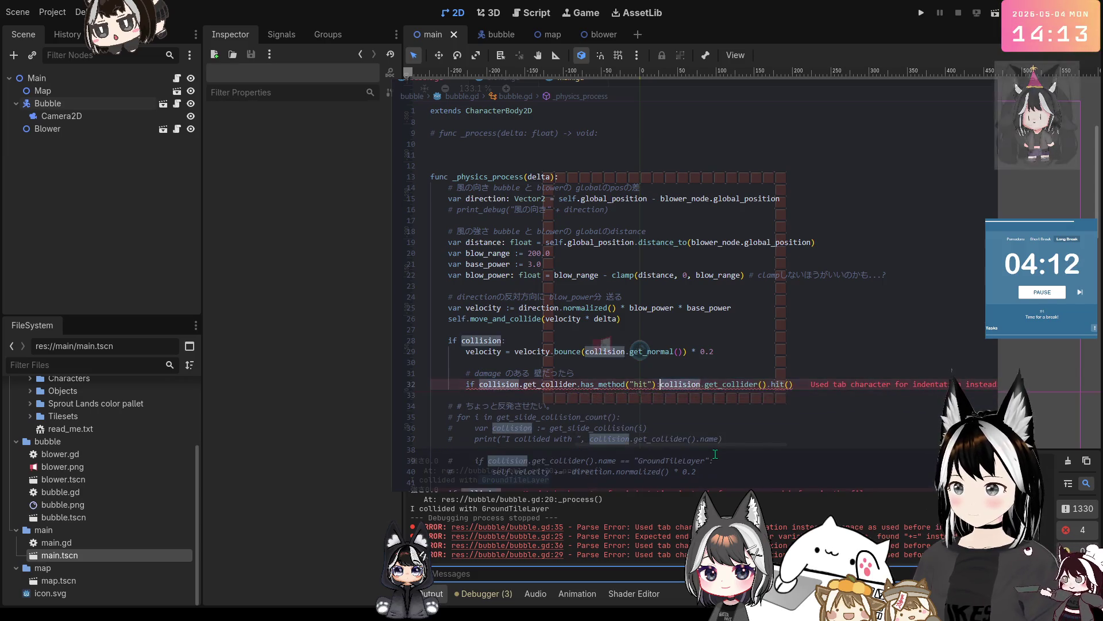
Delete all the old commented-out code after line 33
{"action": "key", "text": "Down"}
{"action": "key", "text": "Down"}
{"action": "key", "text": "shift+End"}
{"action": "key", "text": "ctrl+shift+End"}
{"action": "key", "text": "Delete"}
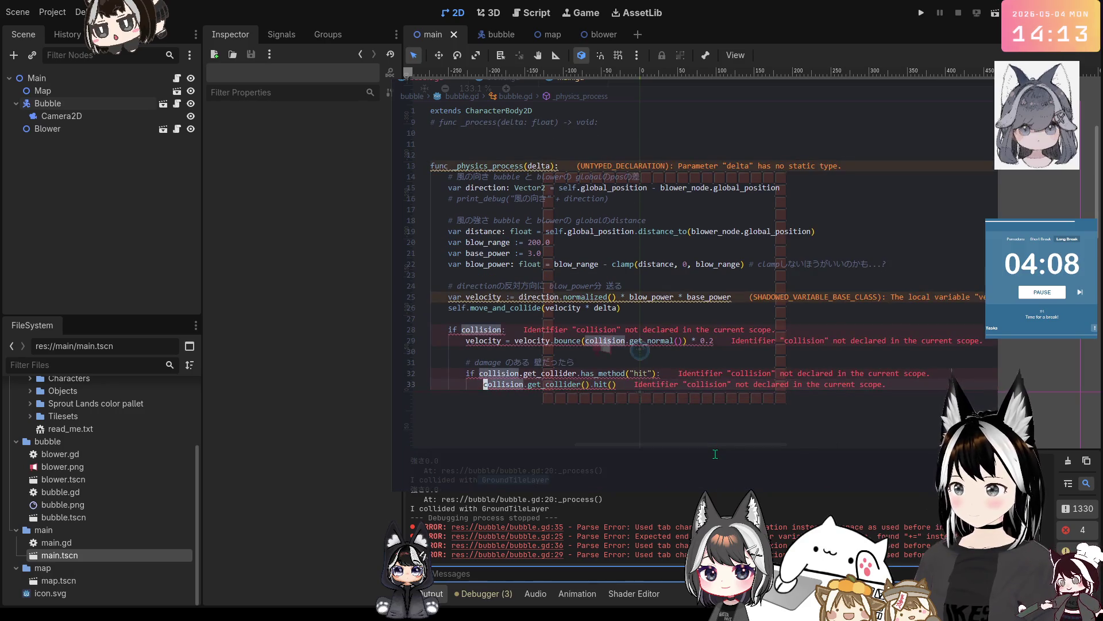
Begin declaring 'var collision =' at the start of line 26
{"action": "key", "text": "Up"}
{"action": "key", "text": "Up"}
{"action": "key", "text": "Up"}
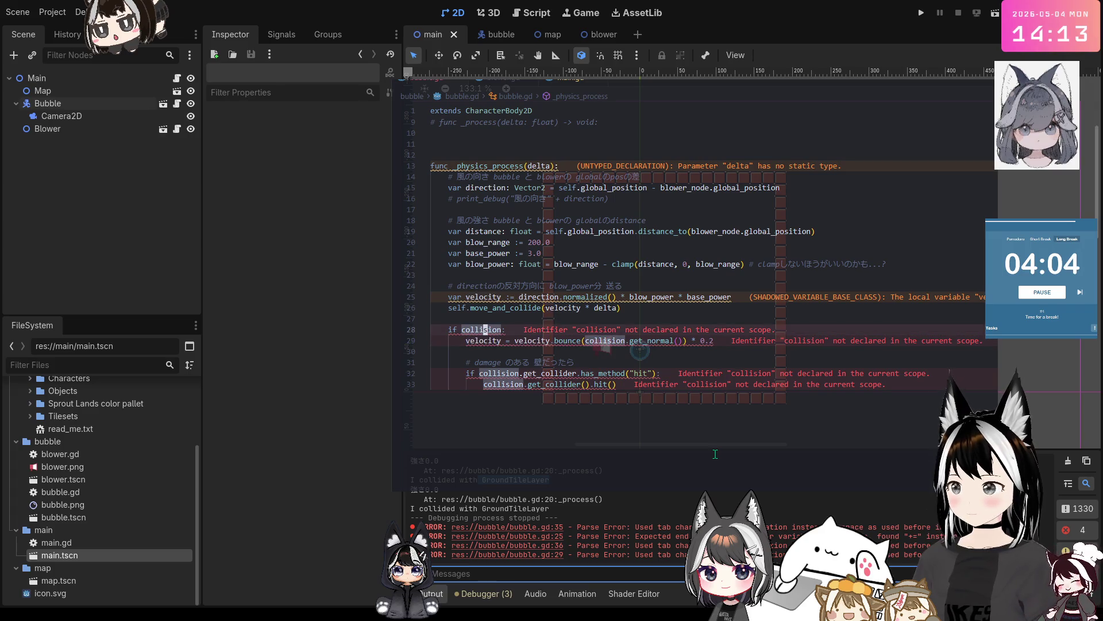
{"action": "key", "text": "End"}
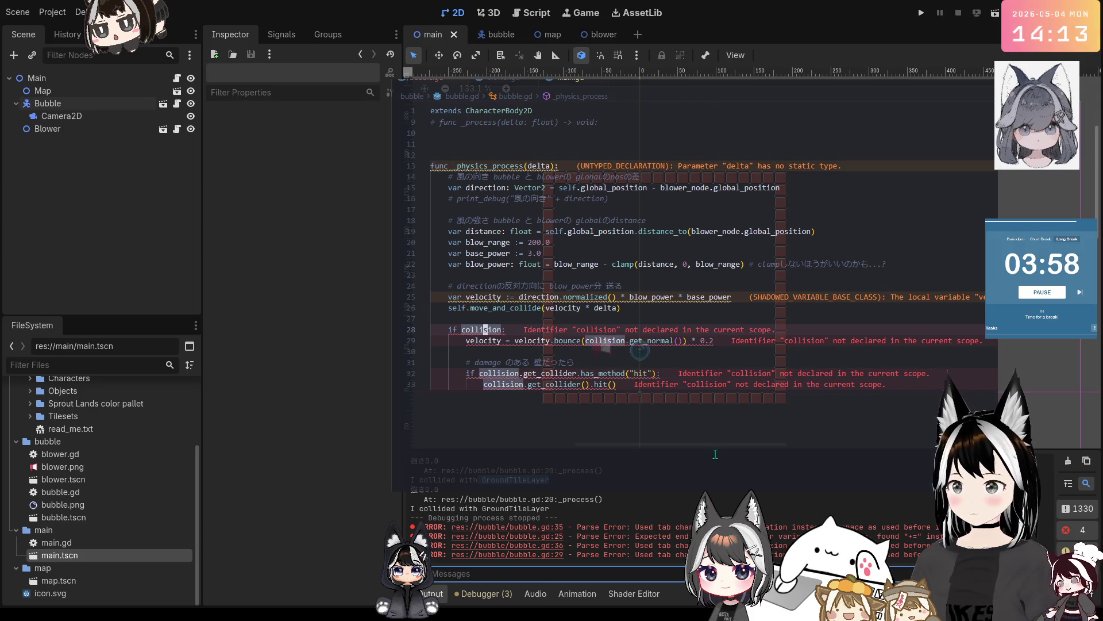
{"action": "key", "text": "Home"}
{"action": "type", "text": "var collision ="}
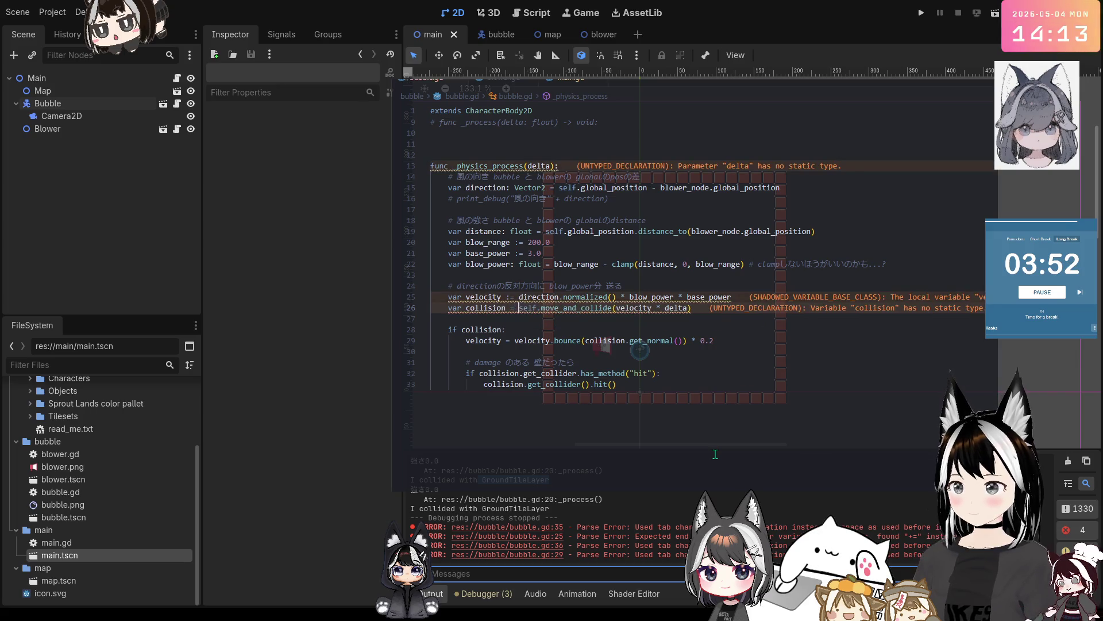
Restore the self. prefix on move_and_collide after 'var collision =' on line 26
{"action": "key", "text": "Delete"}
{"action": "key", "text": "Delete"}
{"action": "key", "text": "Delete"}
{"action": "key", "text": "Up"}
{"action": "key", "text": "Down"}
{"action": "type", "text": "f."}
{"action": "key", "text": "Left"}
{"action": "key", "text": "Left"}
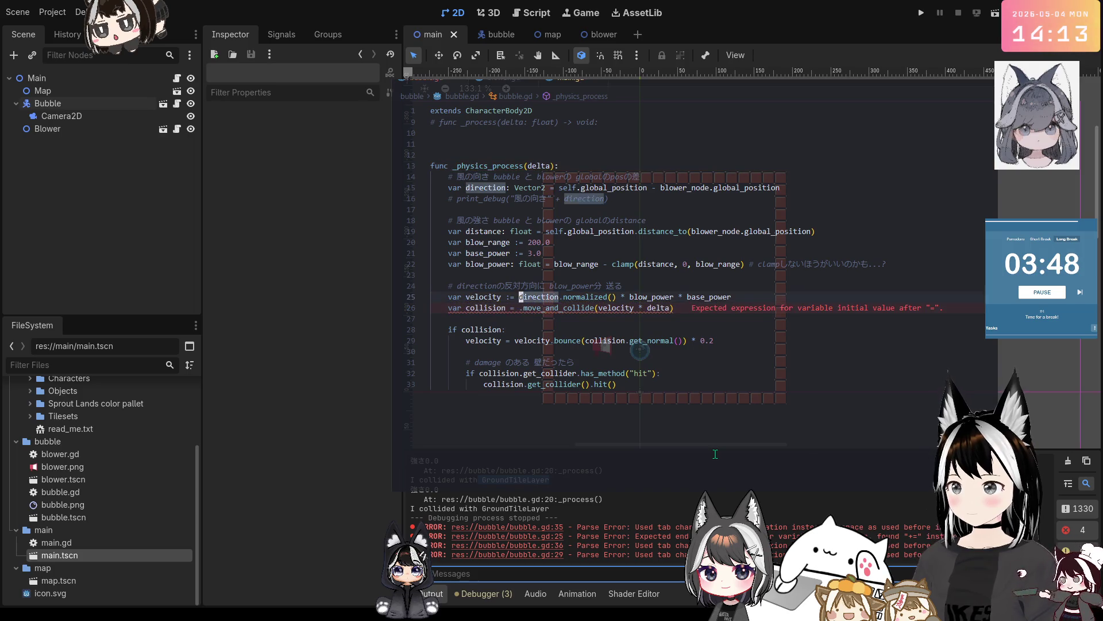
{"action": "type", "text": "self"}
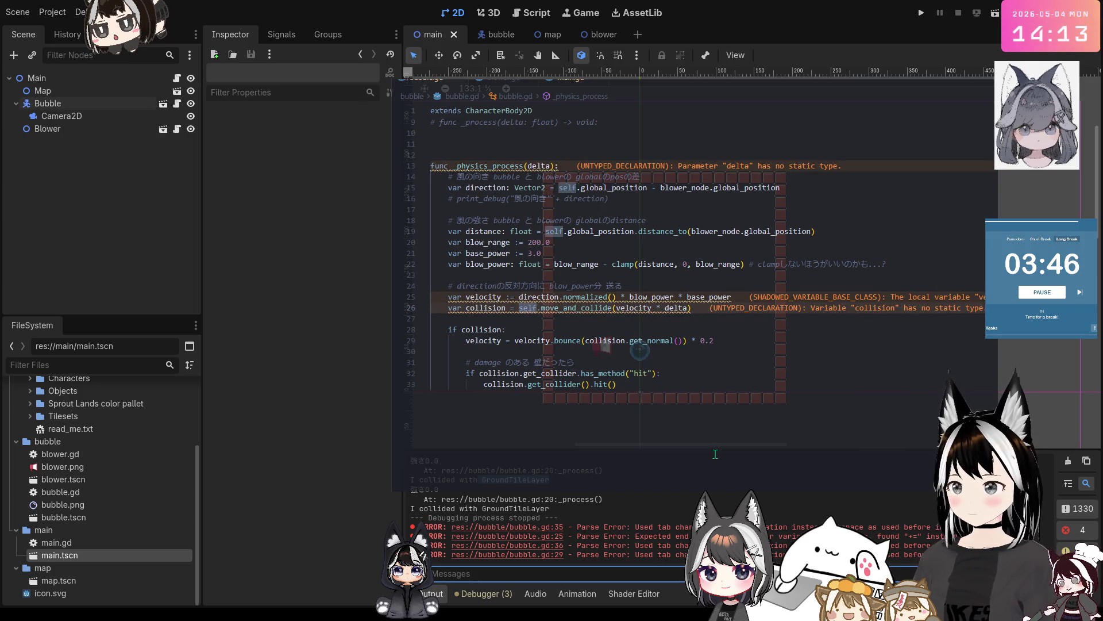
{"action": "key", "text": "Left"}
{"action": "key", "text": "Left"}
{"action": "key", "text": "Left"}
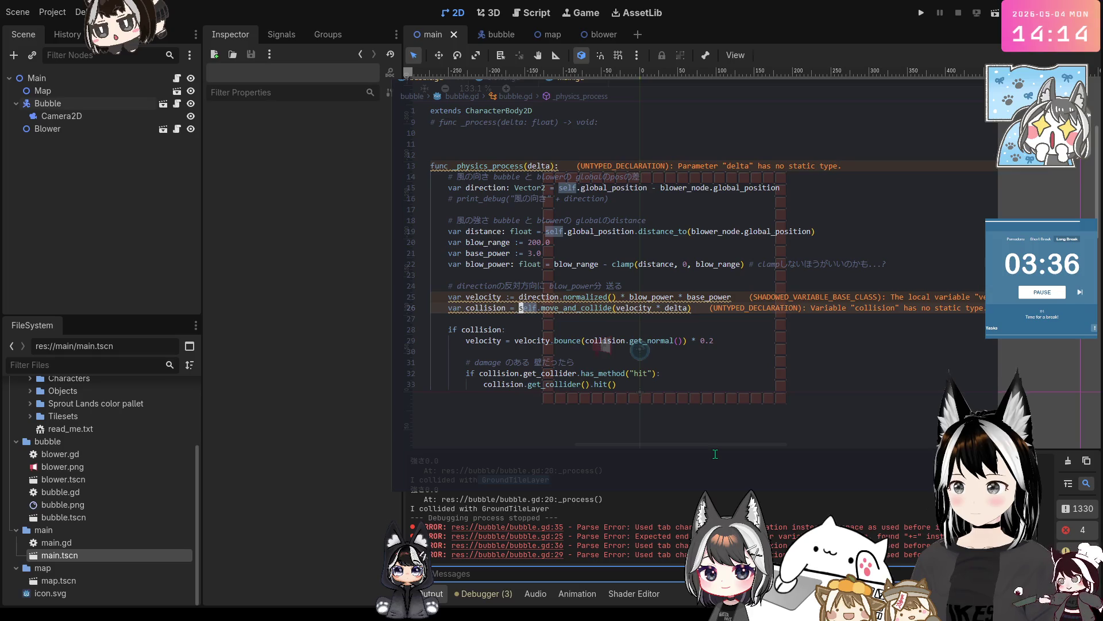
Rename the local velocity to bubble_velocity on lines 25 and 26
{"action": "key", "text": "Down"}
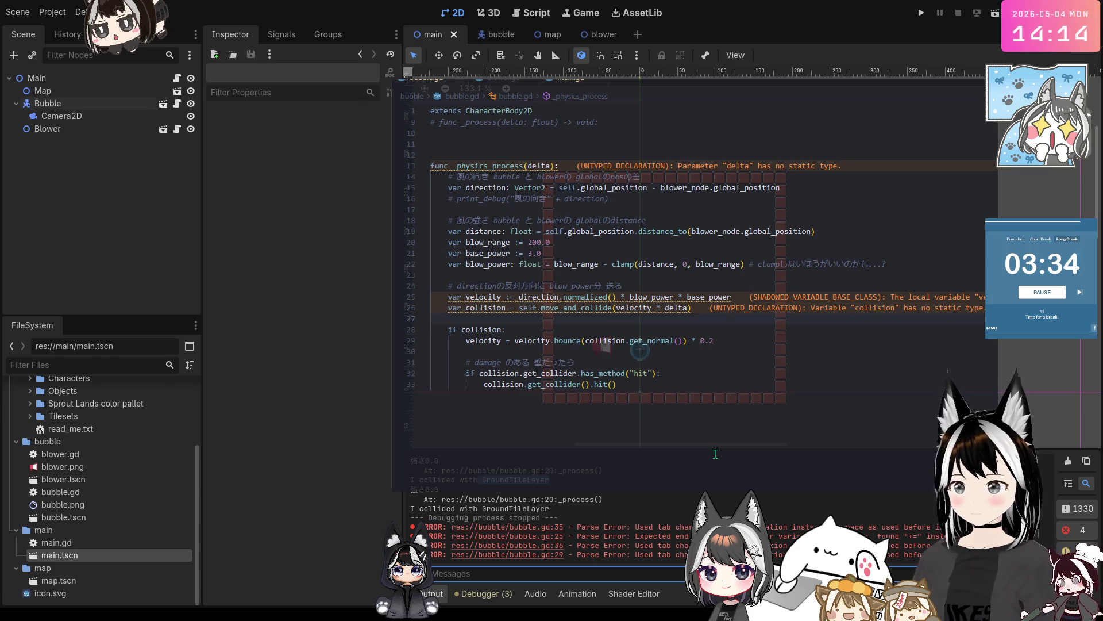
{"action": "key", "text": "ctrl+Left"}
{"action": "key", "text": "ctrl+Left"}
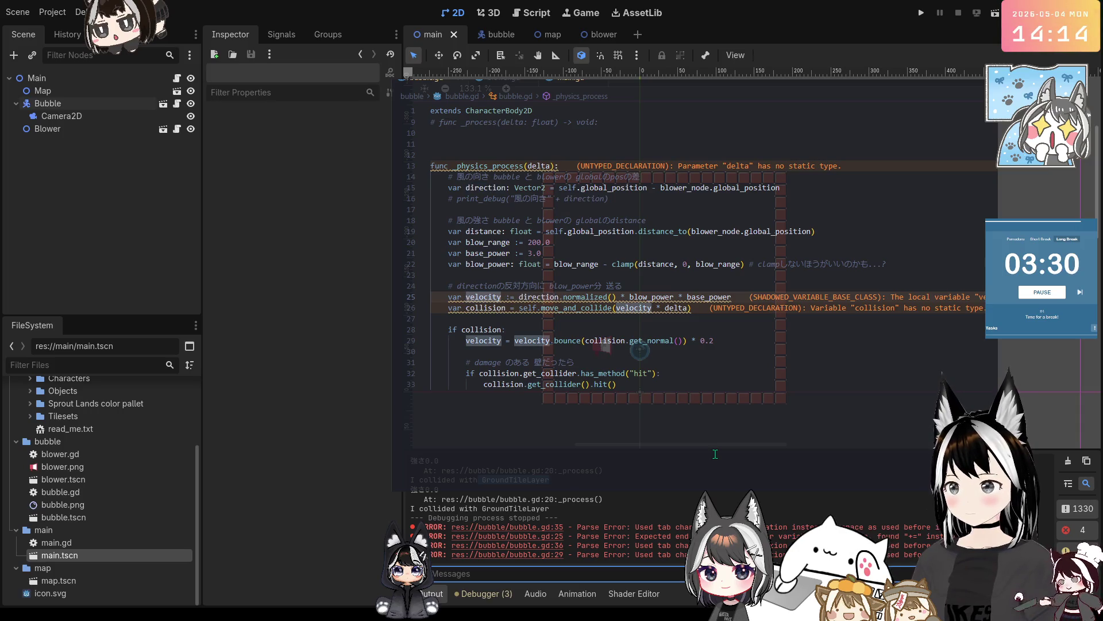
{"action": "type", "text": "bubble_"}
{"action": "key", "text": "Escape"}
{"action": "key", "text": "Up"}
{"action": "key", "text": "Down"}
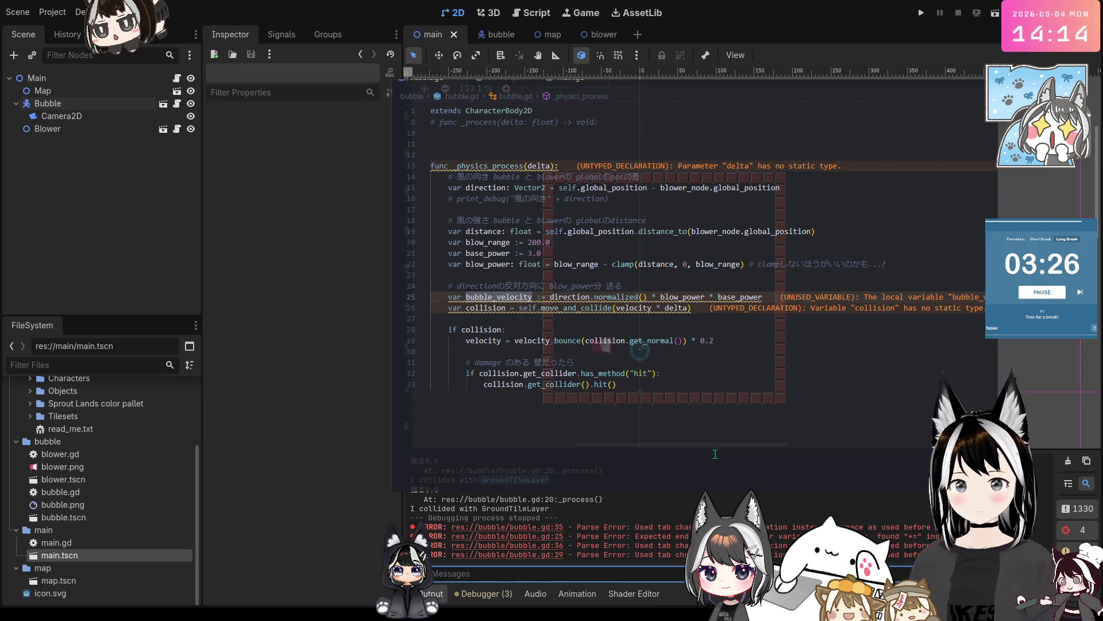
{"action": "key", "text": "Down"}
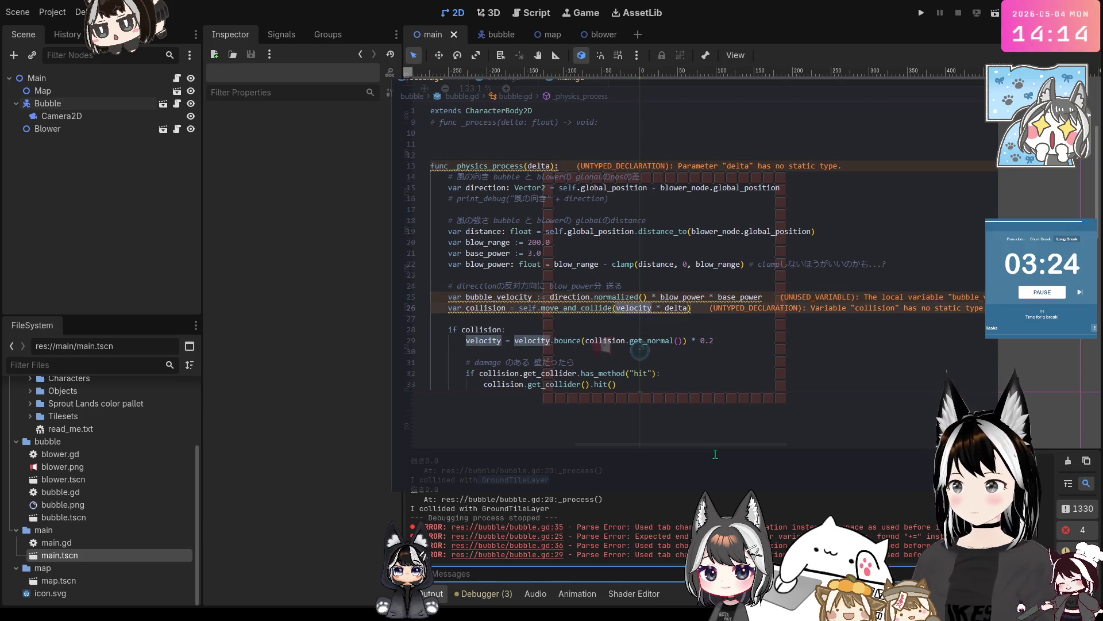
{"action": "type", "text": "bubble_"}
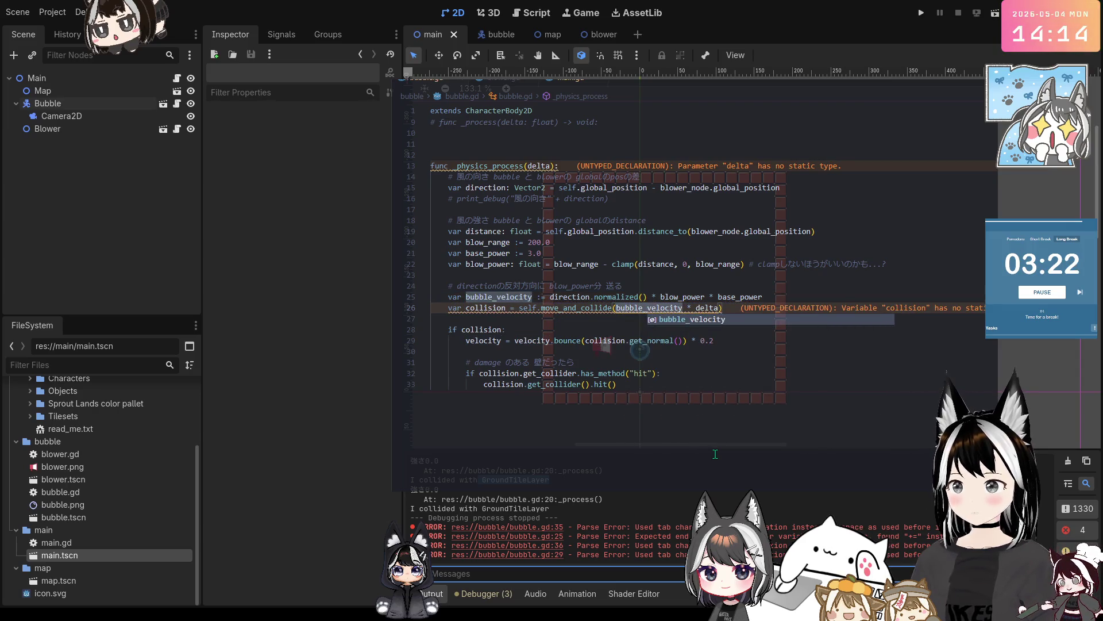
Make the collision declaration type-inferred with ':='
{"action": "key", "text": "ctrl+Left"}
{"action": "key", "text": "ctrl+Left"}
{"action": "key", "text": "ctrl+Left"}
{"action": "type", "text": ":"}
{"action": "key", "text": "Down"}
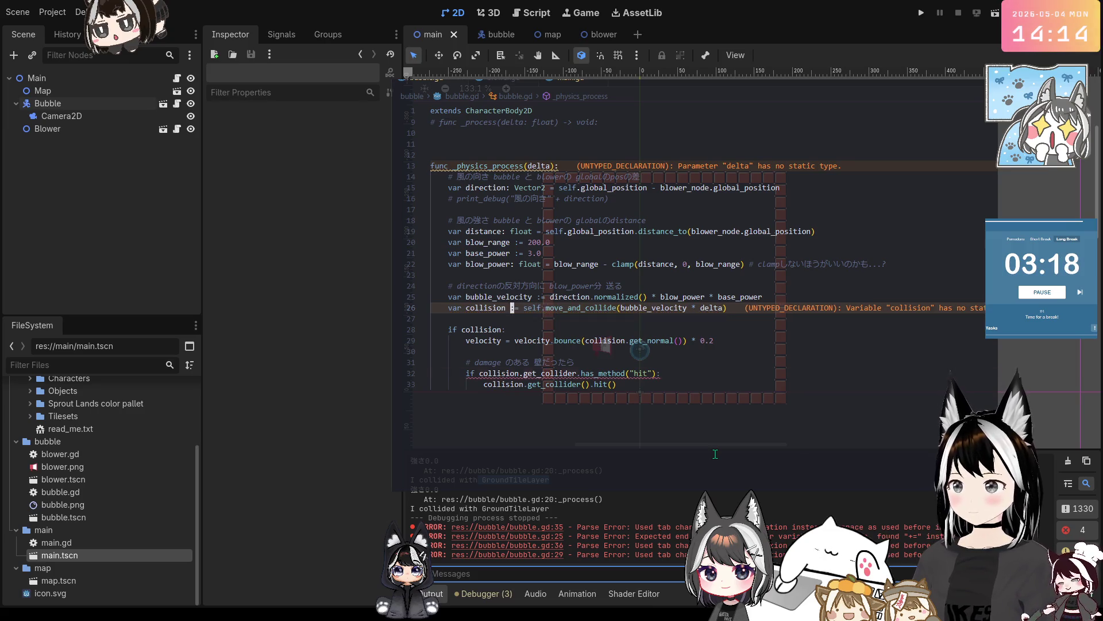
{"action": "key", "text": "Down"}
{"action": "key", "text": "ctrl+Right"}
{"action": "key", "text": "ctrl+Right"}
{"action": "key", "text": "ctrl+Right"}
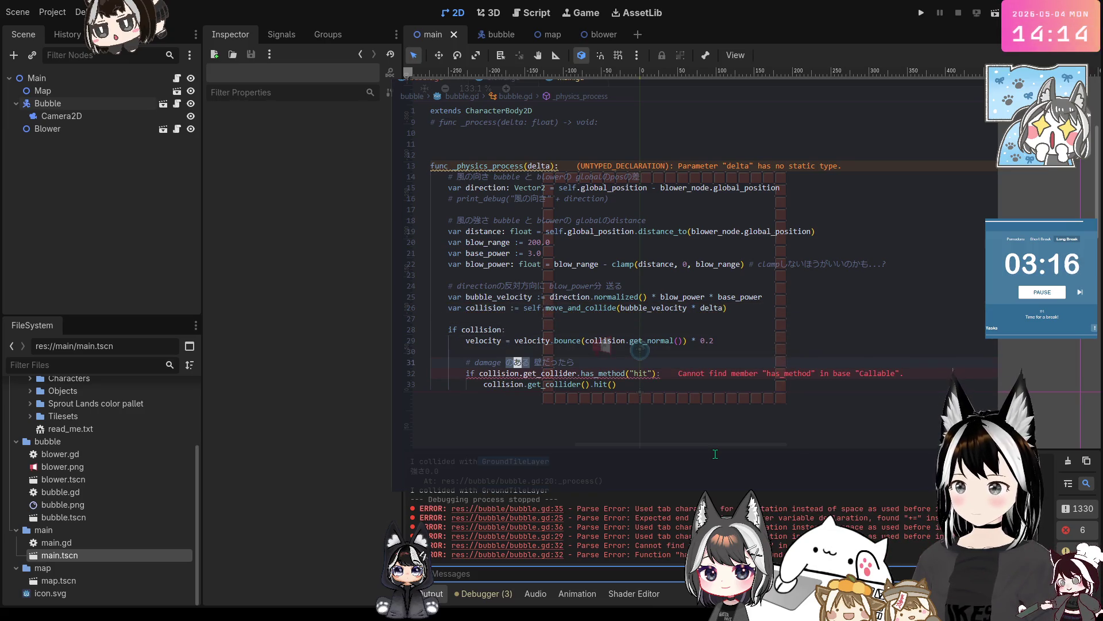
{"action": "key", "text": "shift+Right"}
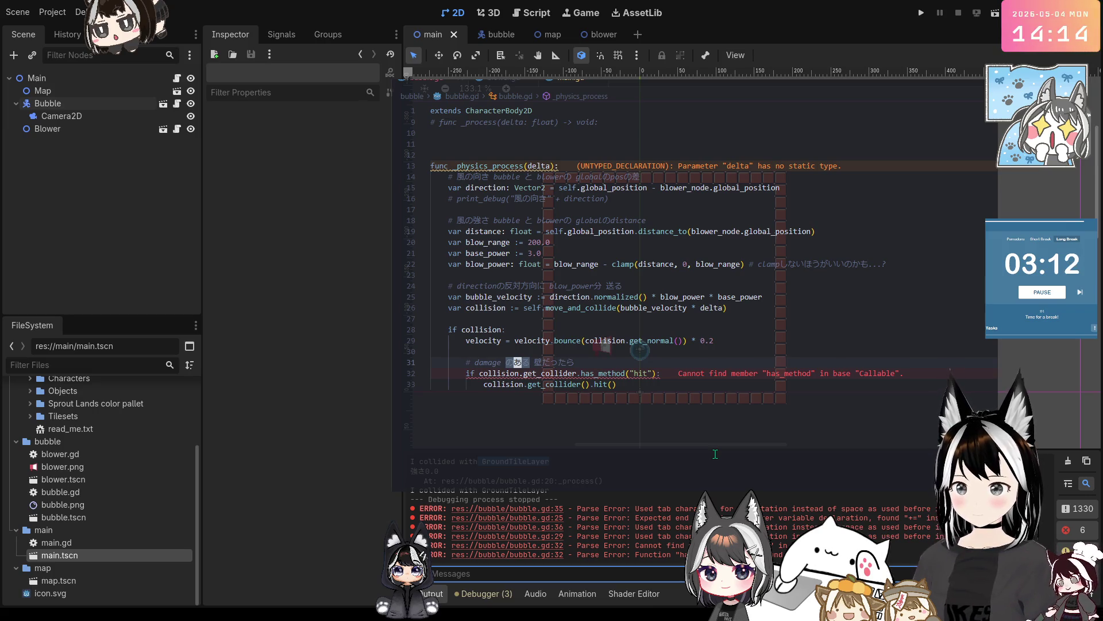
{"action": "key", "text": "Down"}
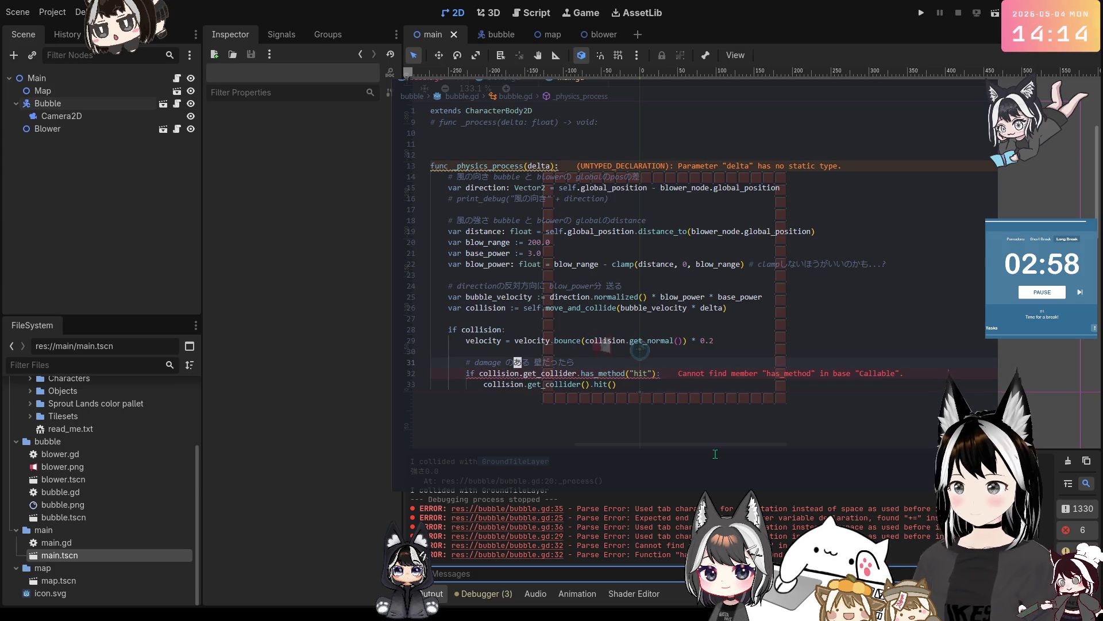
Comment out the hit-check lines 32–33, then run and stop the game
{"action": "key", "text": "Down"}
{"action": "key", "text": "Down"}
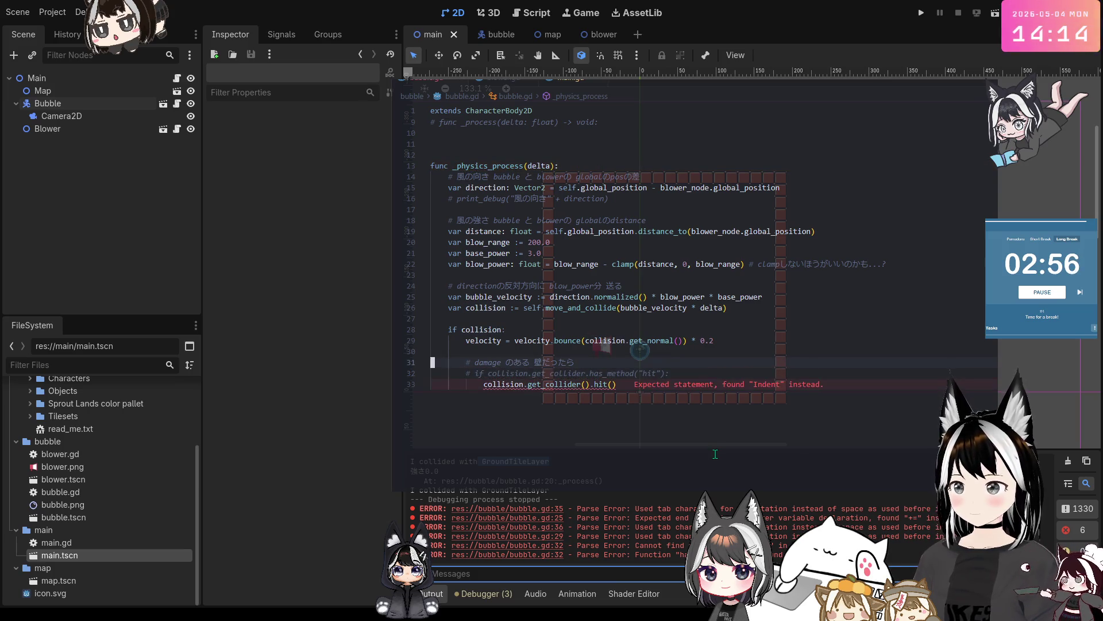
{"action": "key", "text": "shift+Up"}
{"action": "key", "text": "ctrl+k"}
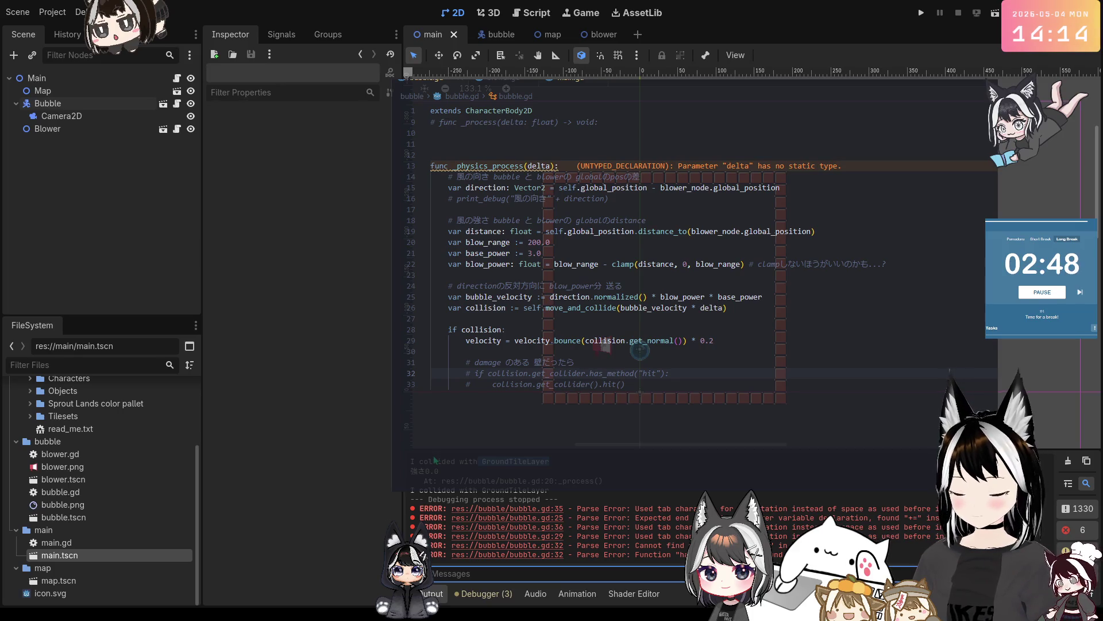
{"action": "key", "text": "F5"}
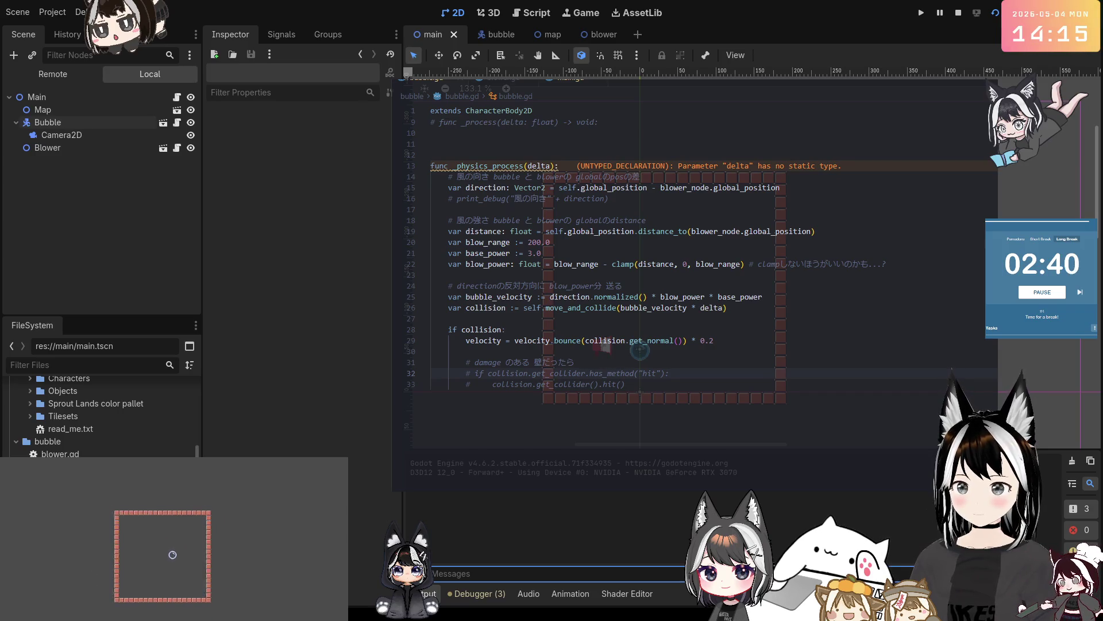
{"action": "key", "text": "F8"}
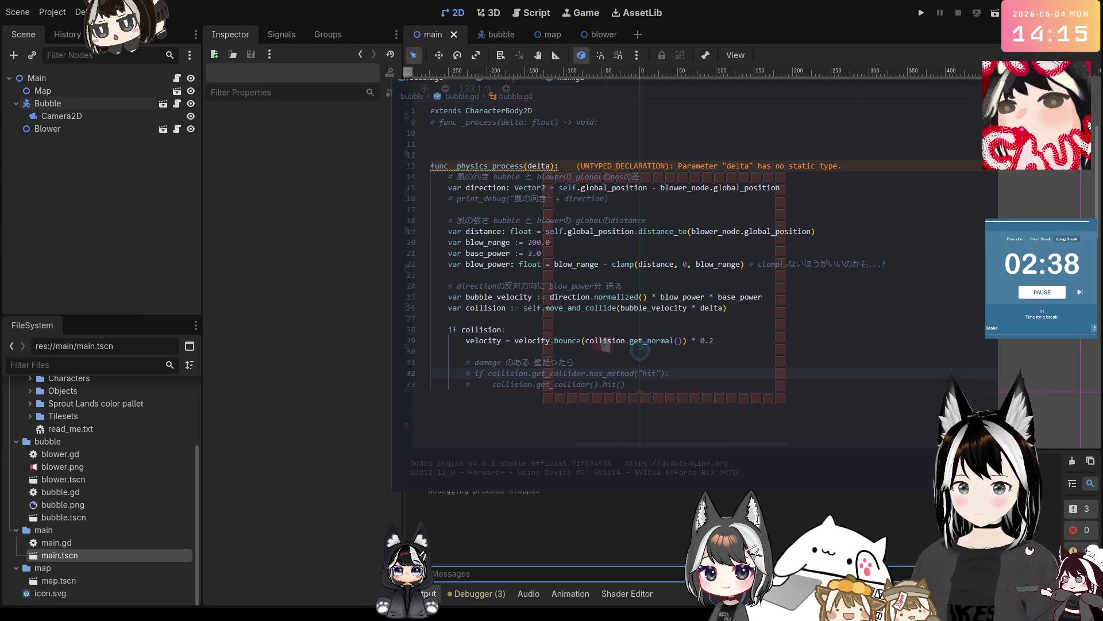
Undo the comment-out and the recent collision edits back to the earlier code
{"action": "left_click", "coordinate": [512, 373]}
{"action": "key", "text": "ctrl+k"}
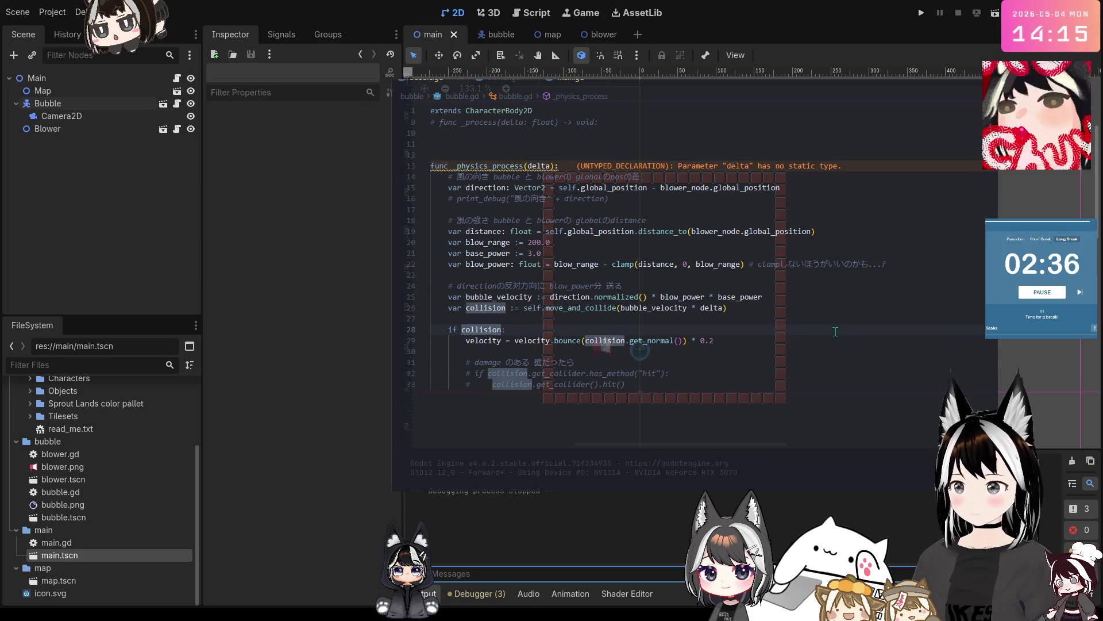
{"action": "key", "text": "ctrl+z"}
{"action": "key", "text": "ctrl+z"}
{"action": "key", "text": "ctrl+z"}
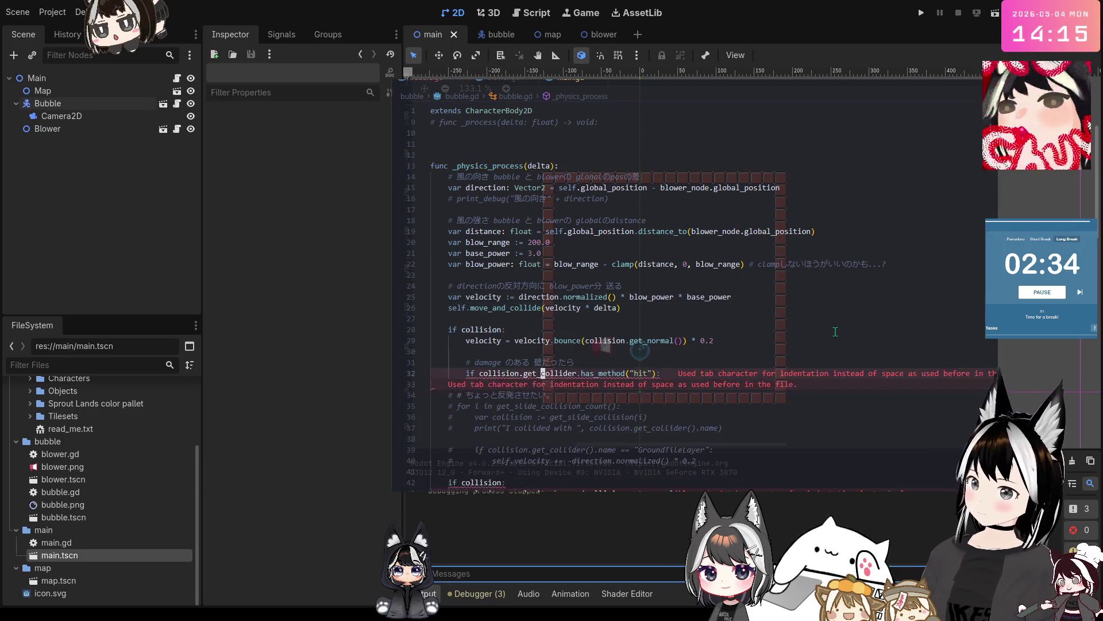
{"action": "key", "text": "ctrl+z"}
{"action": "key", "text": "ctrl+z"}
{"action": "key", "text": "ctrl+z"}
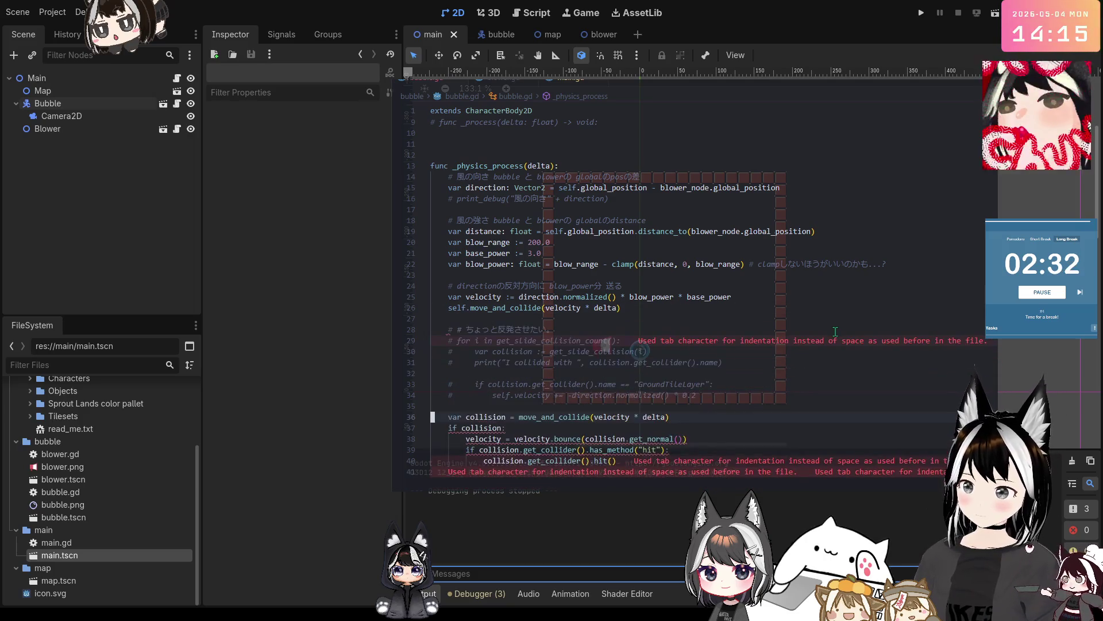
Keep undoing edits back to the older version of bubble.gd
{"action": "key", "text": "ctrl+z"}
{"action": "key", "text": "ctrl+z"}
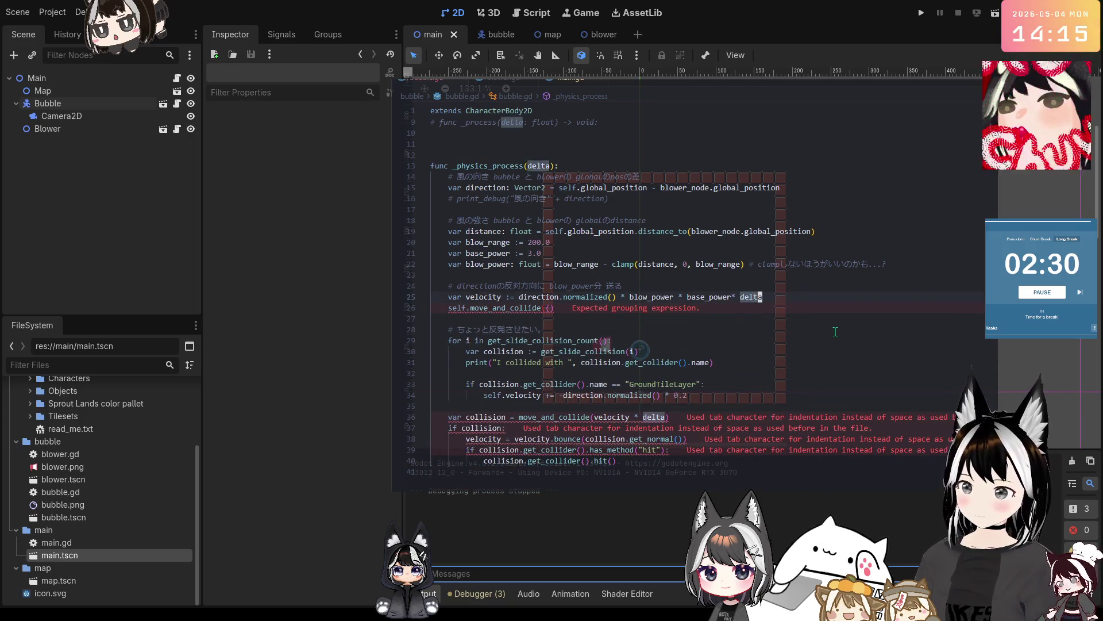
{"action": "key", "text": "ctrl+z"}
{"action": "key", "text": "ctrl+z"}
{"action": "key", "text": "ctrl+z"}
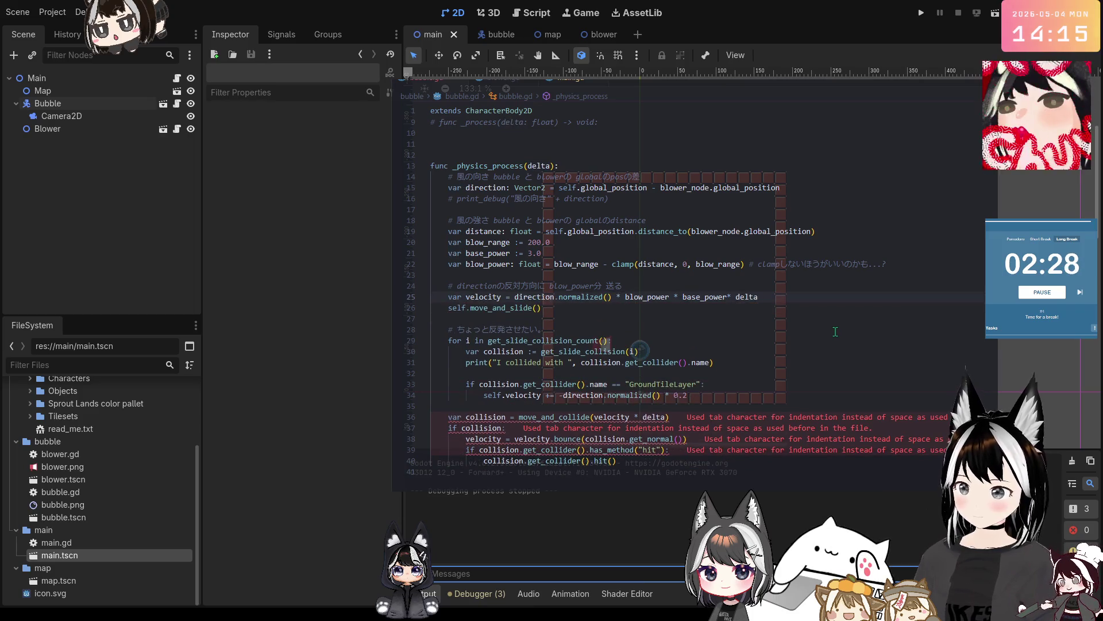
{"action": "key", "text": "ctrl+z"}
{"action": "key", "text": "ctrl+z"}
{"action": "key", "text": "ctrl+z"}
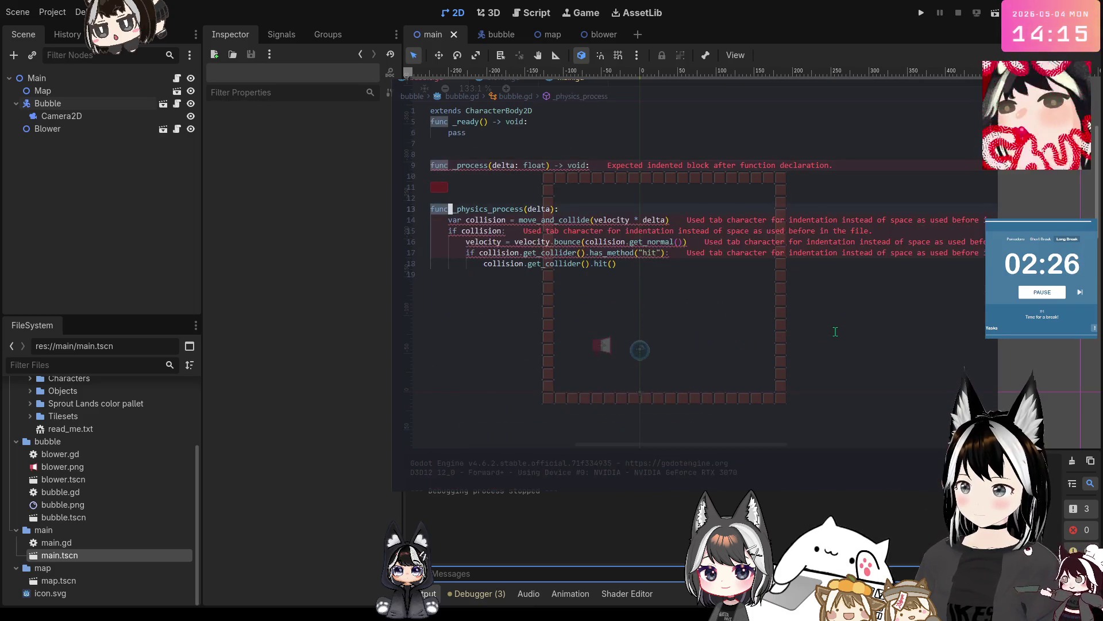
{"action": "key", "text": "ctrl+z"}
{"action": "key", "text": "ctrl+z"}
{"action": "key", "text": "ctrl+z"}
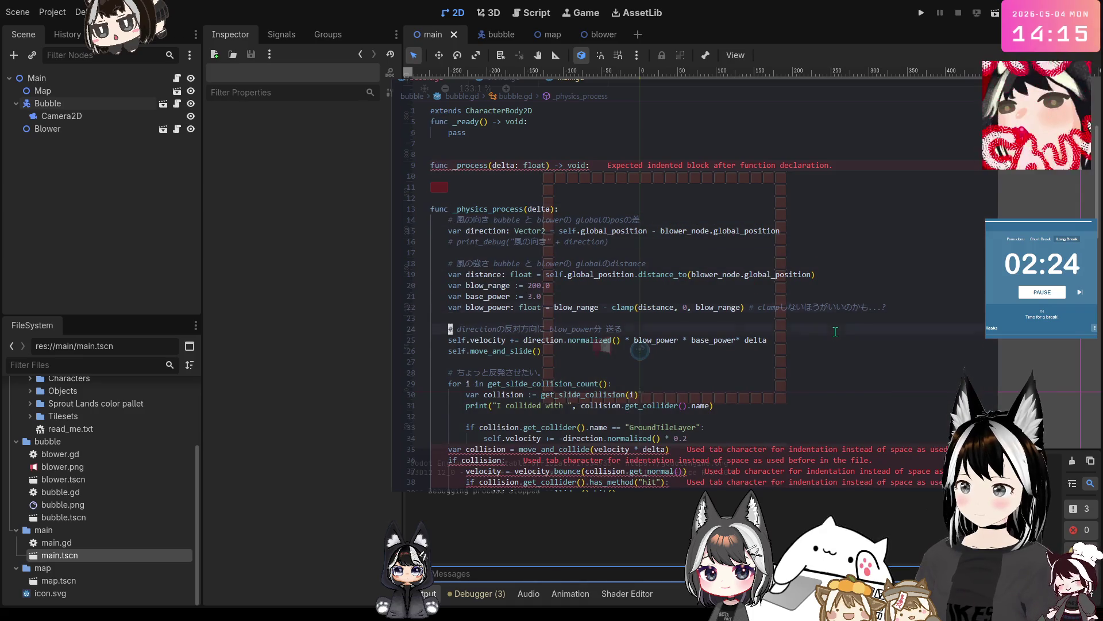
Delete the leftover collision block on lines 35–38, save, and run the game
{"action": "key", "text": "shift+Down"}
{"action": "key", "text": "shift+Down"}
{"action": "key", "text": "shift+Down"}
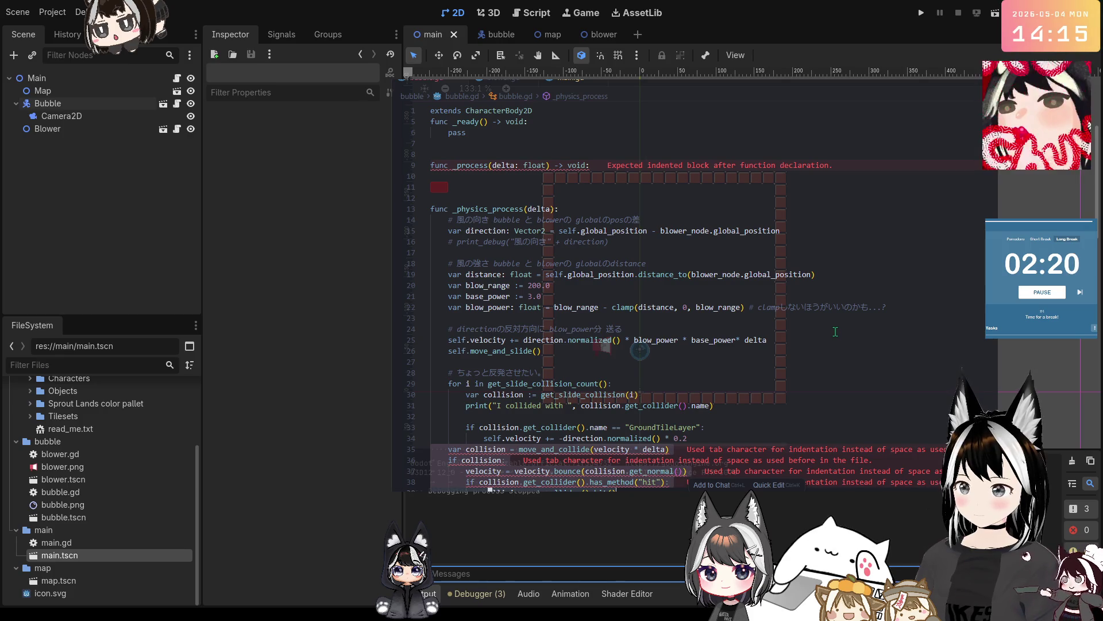
{"action": "key", "text": "Delete"}
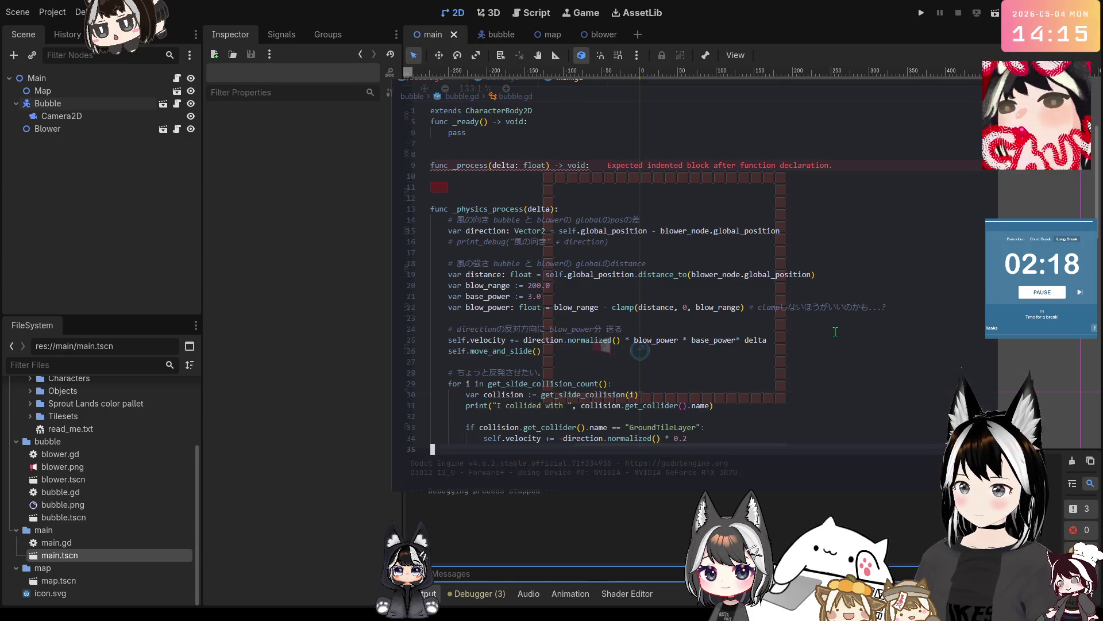
{"action": "key", "text": "ctrl+s"}
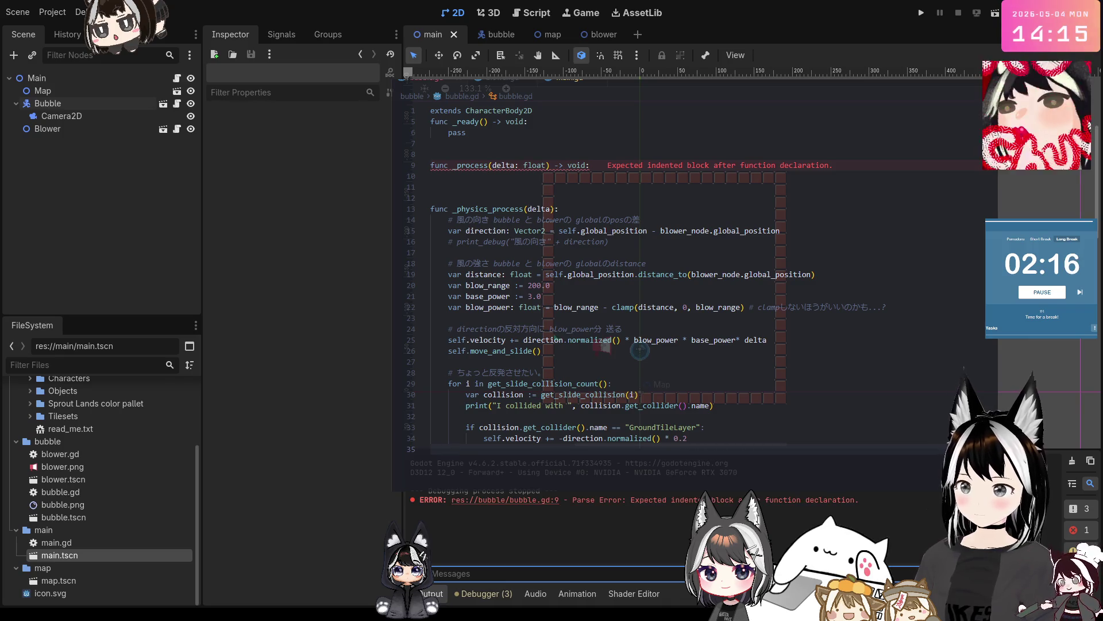
{"action": "key", "text": "F5"}
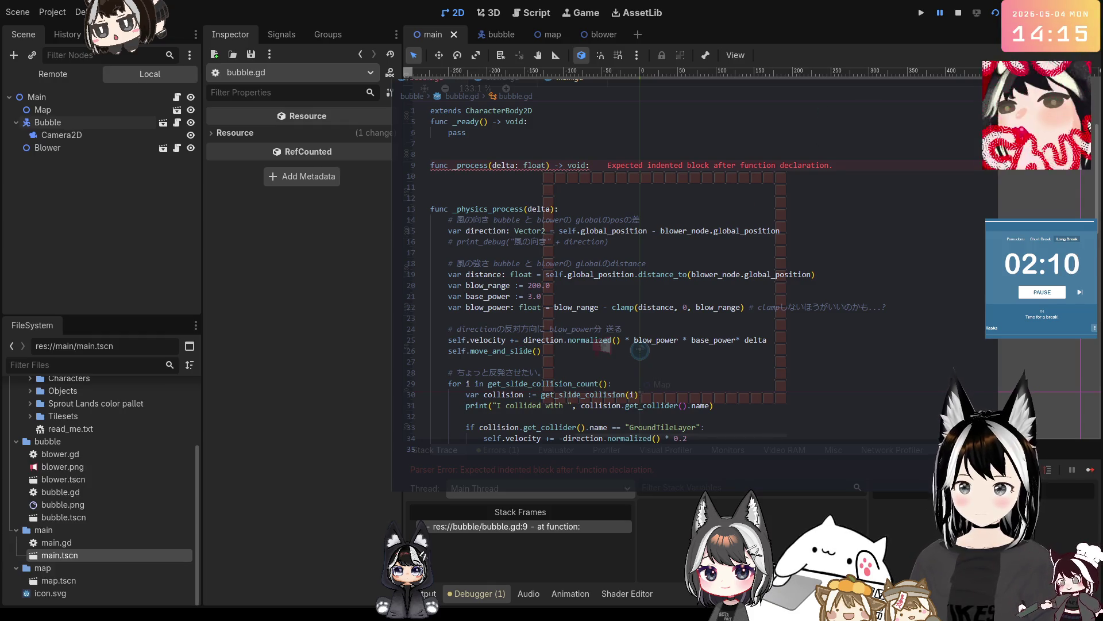
Give _process on line 9 a 'pass' body
{"action": "left_click", "coordinate": [602, 165]}
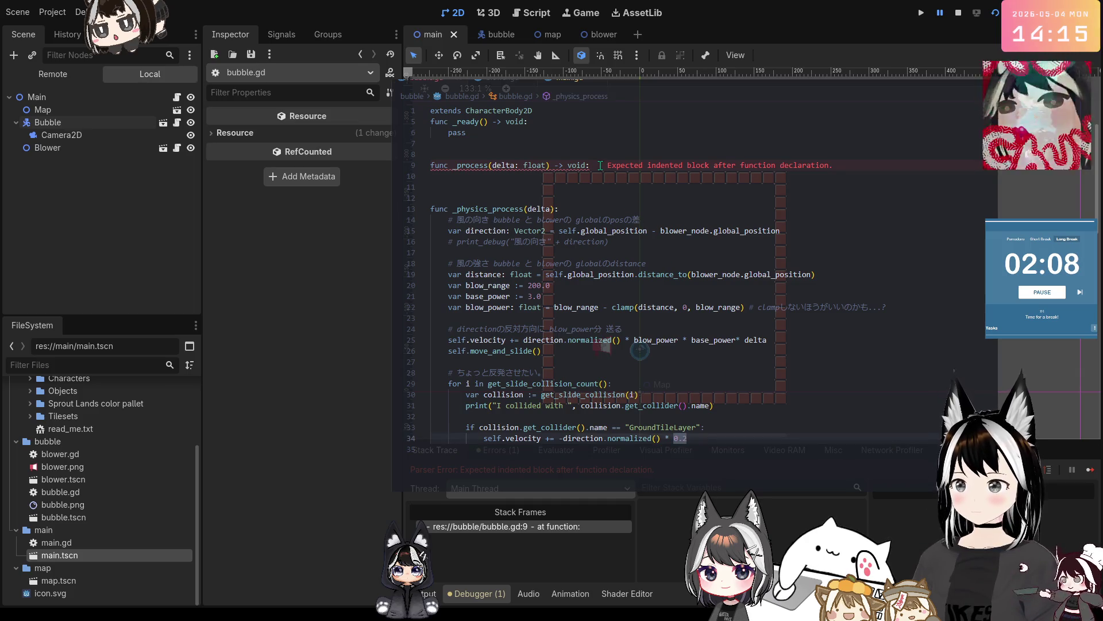
{"action": "key", "text": "ctrl+z"}
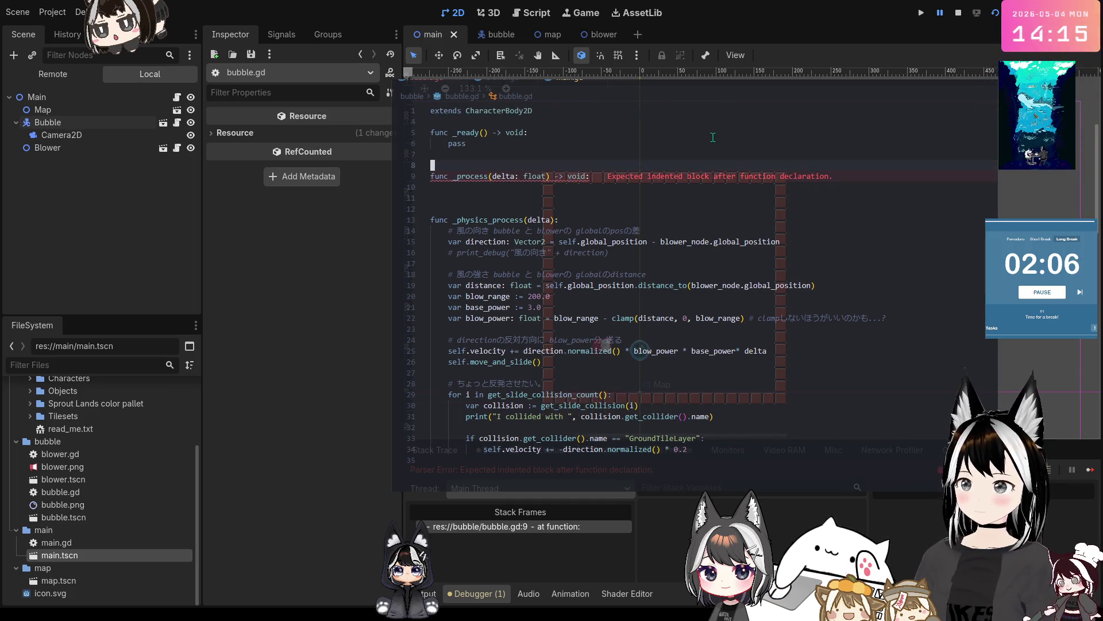
{"action": "key", "text": "Return"}
{"action": "type", "text": "pass"}
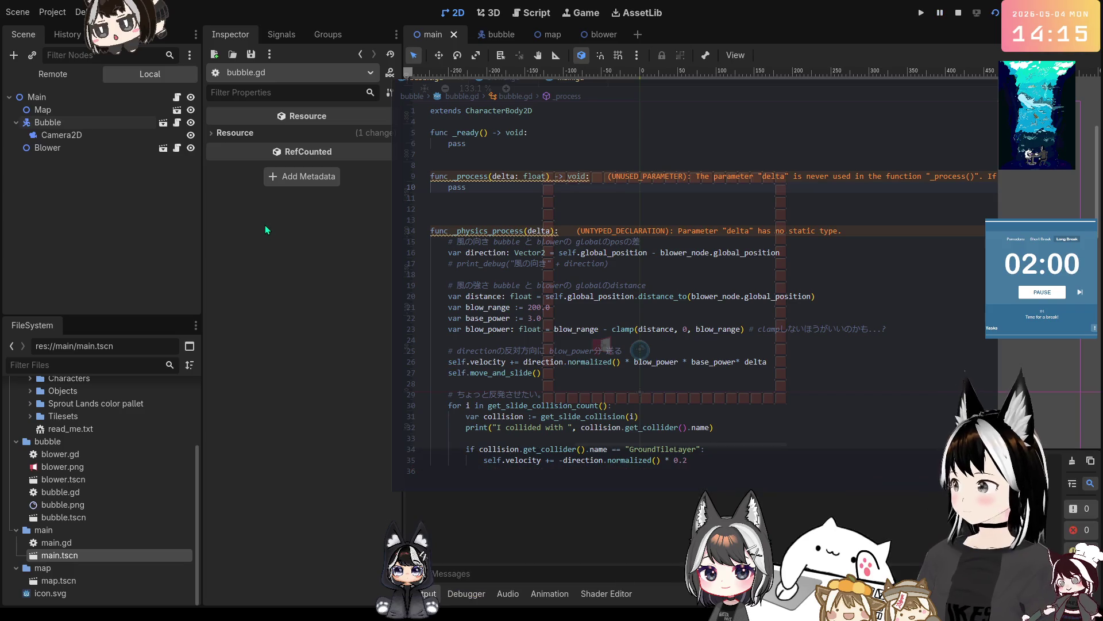
Test-run the game, logging GroundTileLayer collisions, then stop it
{"action": "key", "text": "F5"}
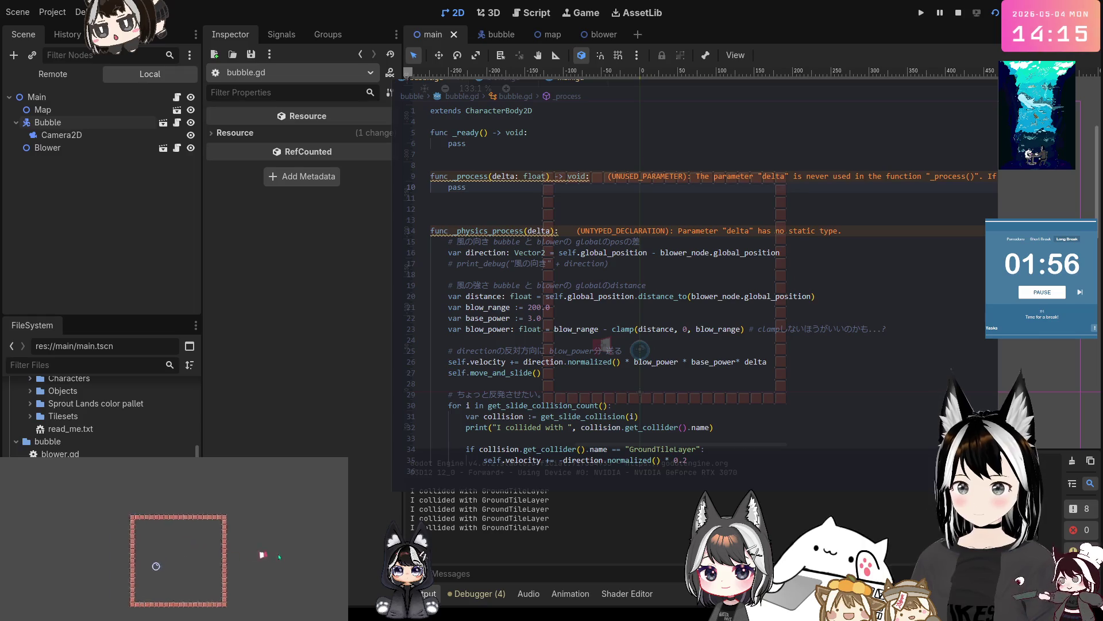
{"action": "key", "text": "F8"}
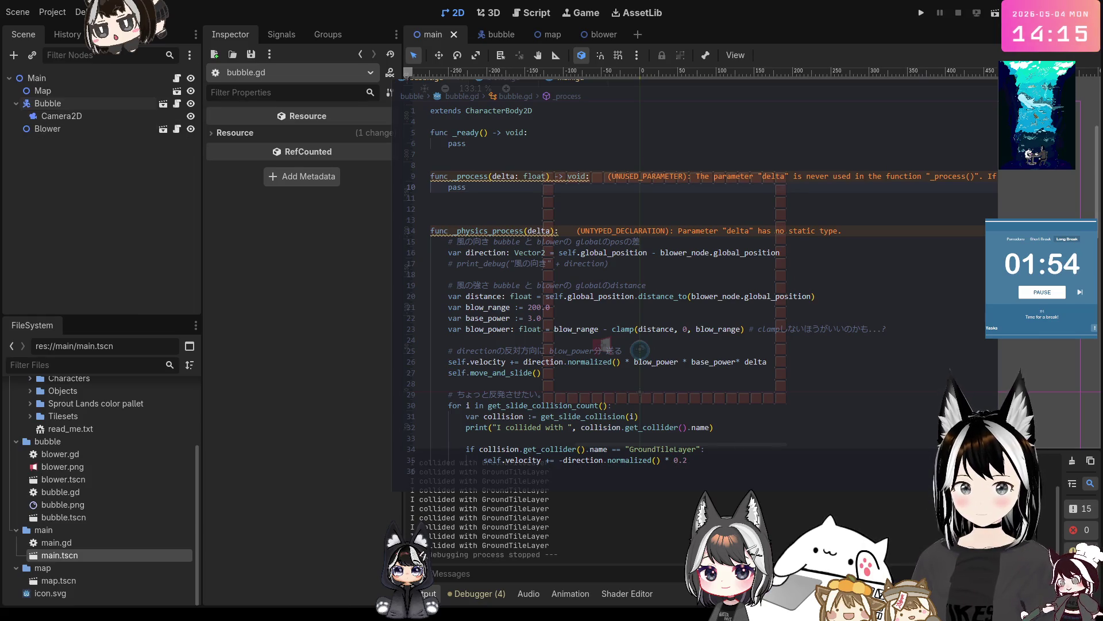
{"action": "left_click", "coordinate": [714, 427]}
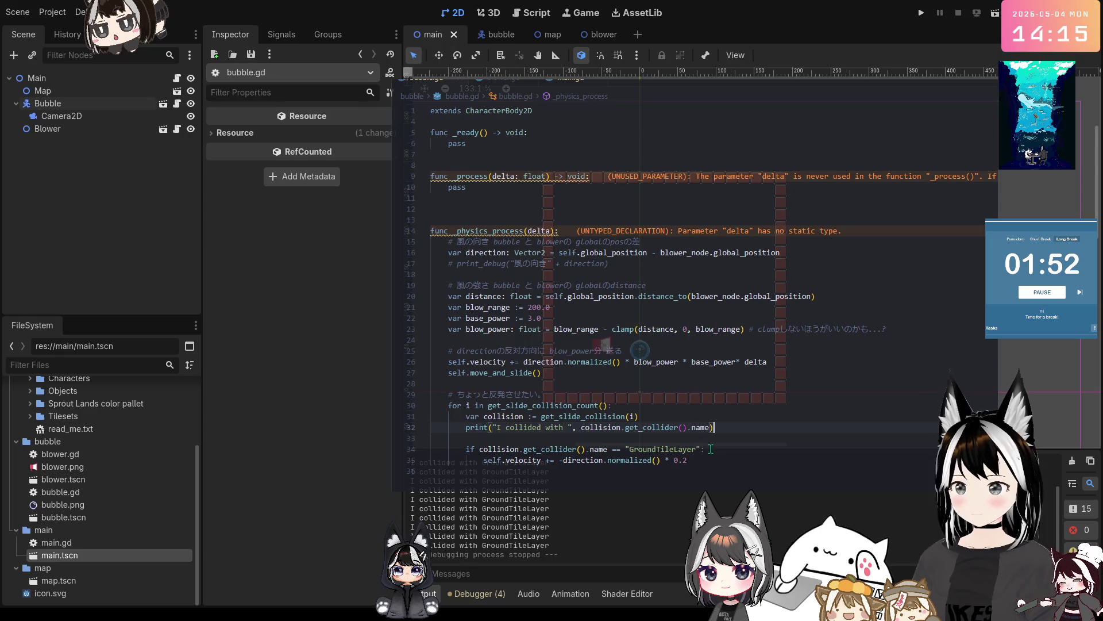
{"action": "key", "text": "Down"}
{"action": "key", "text": "Down"}
{"action": "key", "text": "Down"}
{"action": "key", "text": "Up"}
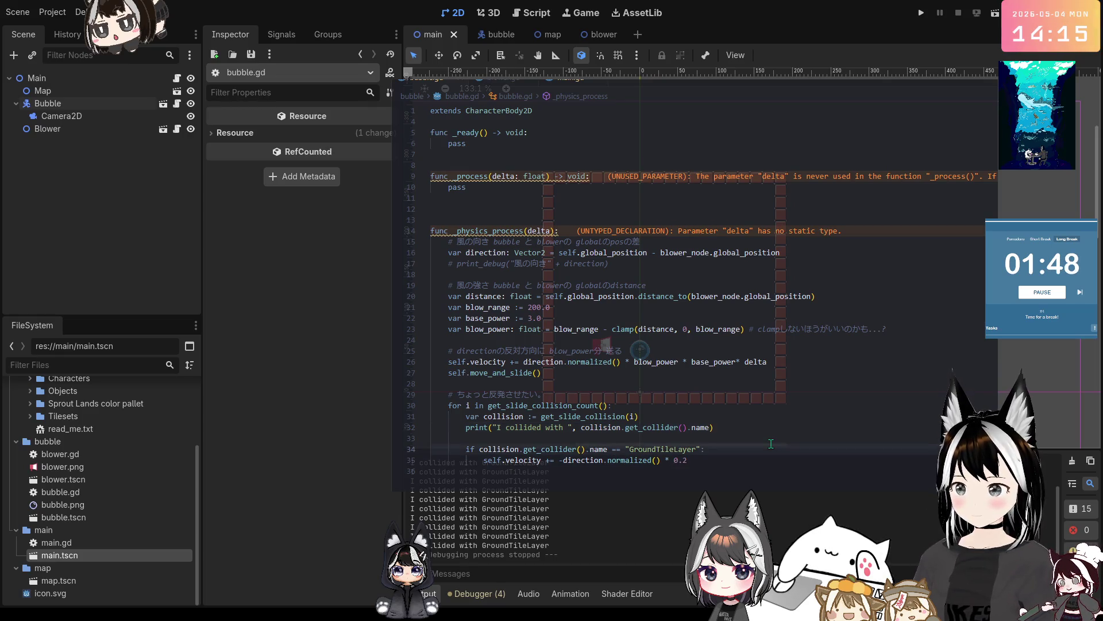
Paste 'var collision := get_slide_collision(i)' into the GroundTileLayer branch at line 35
{"action": "key", "text": "Return"}
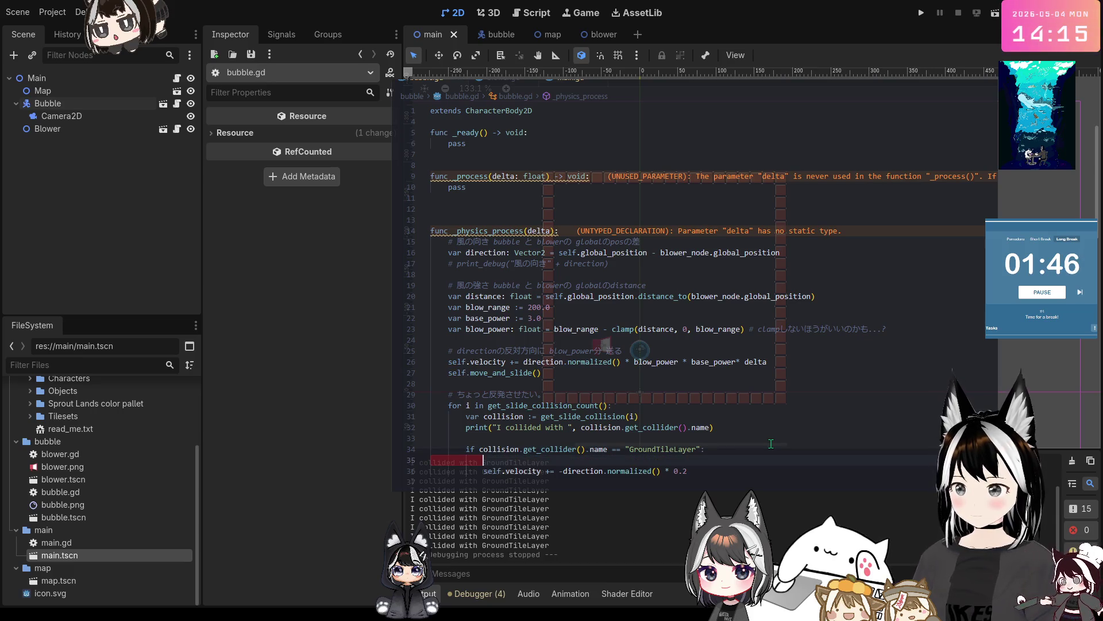
{"action": "key", "text": "Return"}
{"action": "key", "text": "Return"}
{"action": "key", "text": "Up"}
{"action": "key", "text": "Up"}
{"action": "key", "text": "Up"}
{"action": "key", "text": "Down"}
{"action": "key", "text": "Down"}
{"action": "key", "text": "Down"}
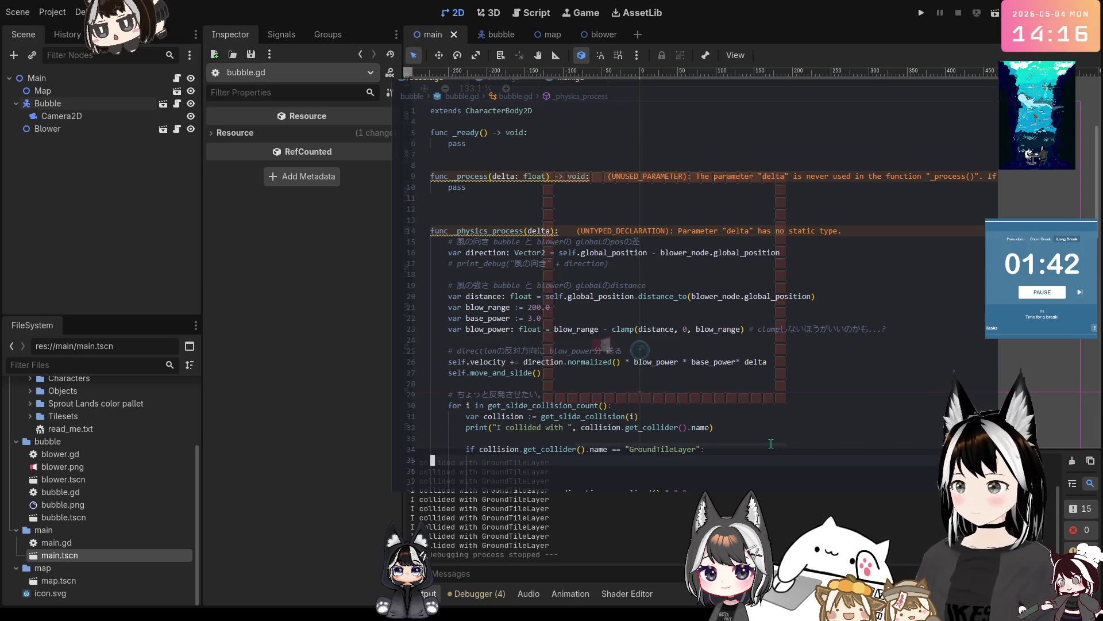
{"action": "type", "text": "var collision := get_slide_collision(i)"}
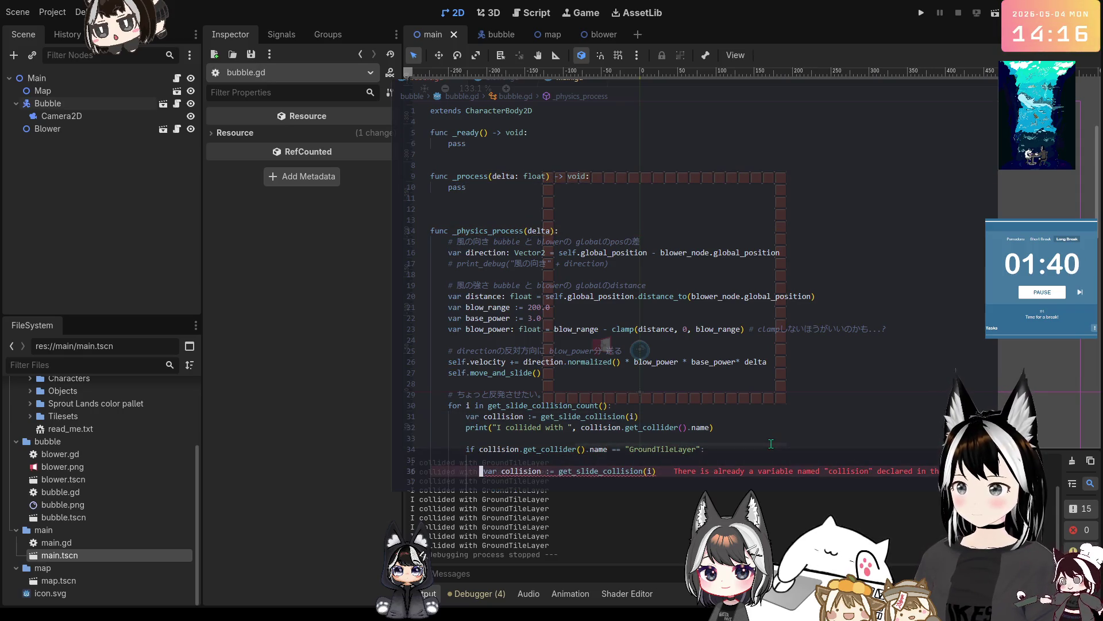
{"action": "key", "text": "Up"}
{"action": "key", "text": "Up"}
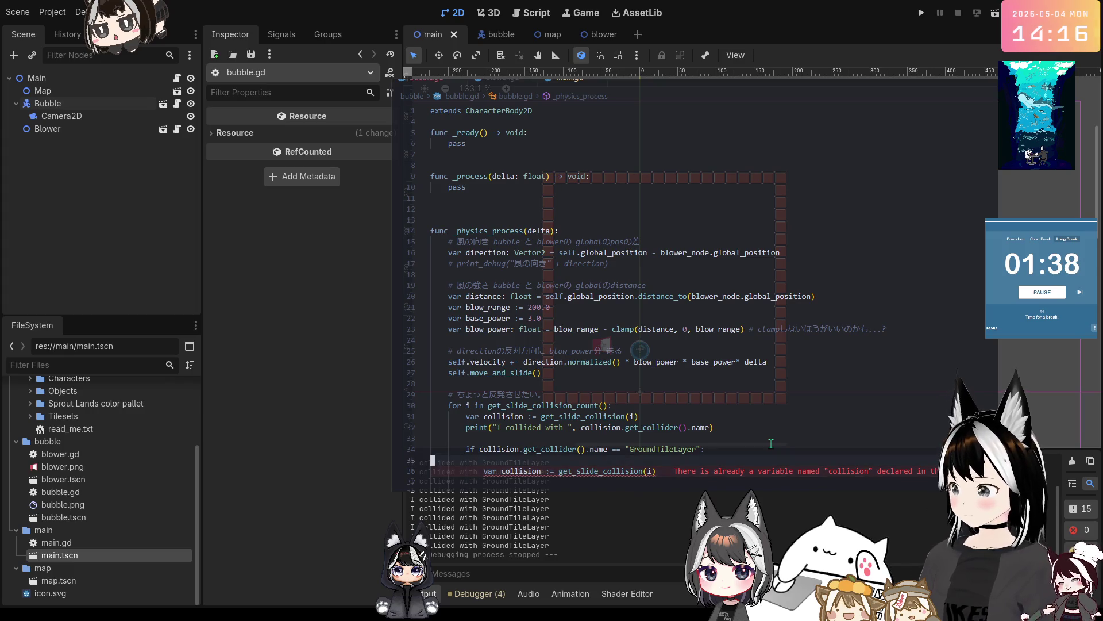
{"action": "key", "text": "Delete"}
{"action": "key", "text": "ctrl+Right"}
{"action": "key", "text": "ctrl+Right"}
{"action": "key", "text": "ctrl+Right"}
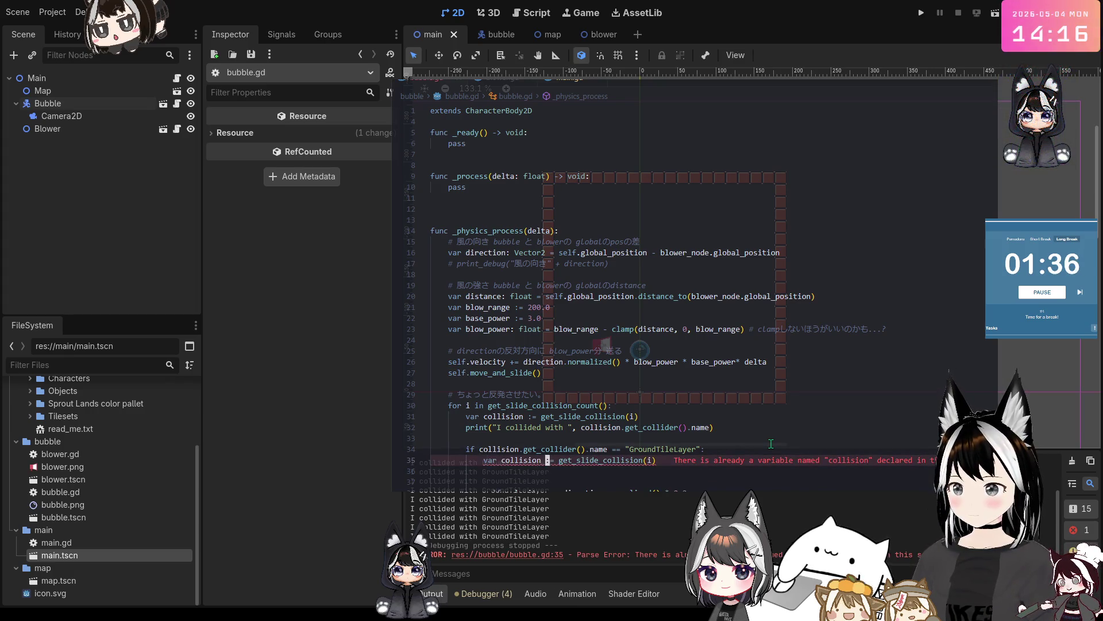
{"action": "key", "text": "End"}
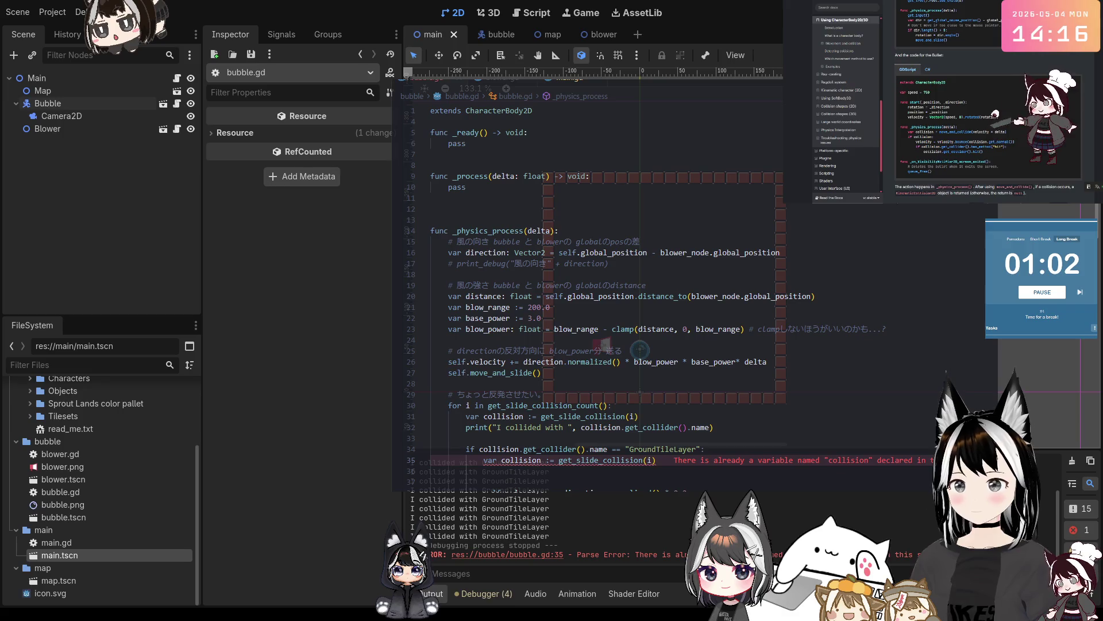
Replace get_slide_collision(i) on line 35 with collision.get_normal()
{"action": "double_click", "coordinate": [754, 362]}
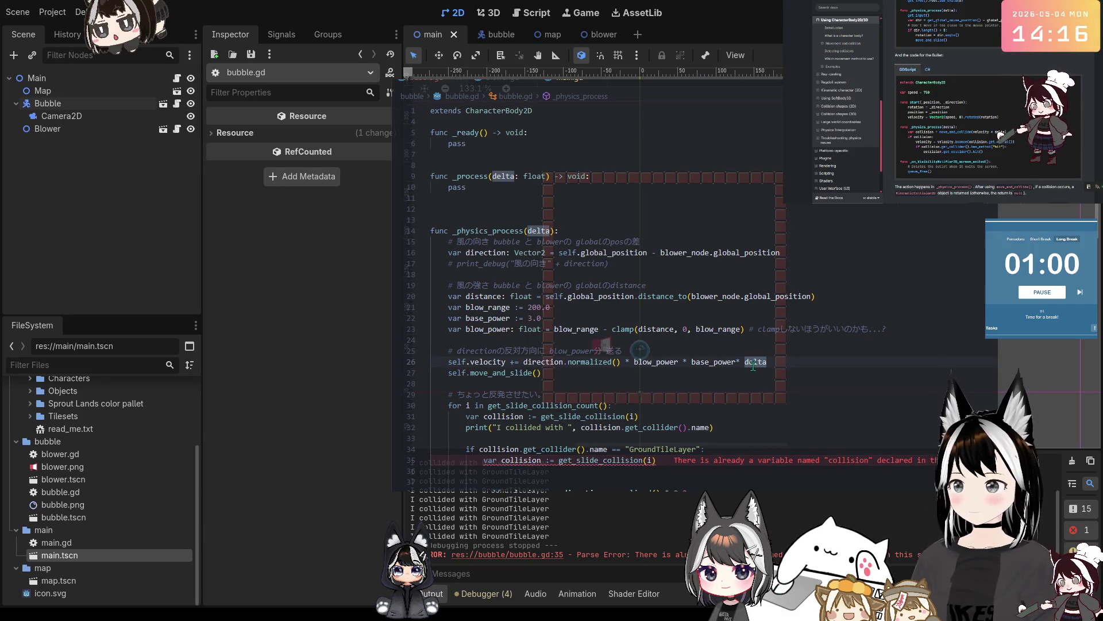
{"action": "key", "text": "Down"}
{"action": "key", "text": "Down"}
{"action": "key", "text": "Down"}
{"action": "key", "text": "Down"}
{"action": "key", "text": "Left"}
{"action": "key", "text": "ctrl+shift+Left"}
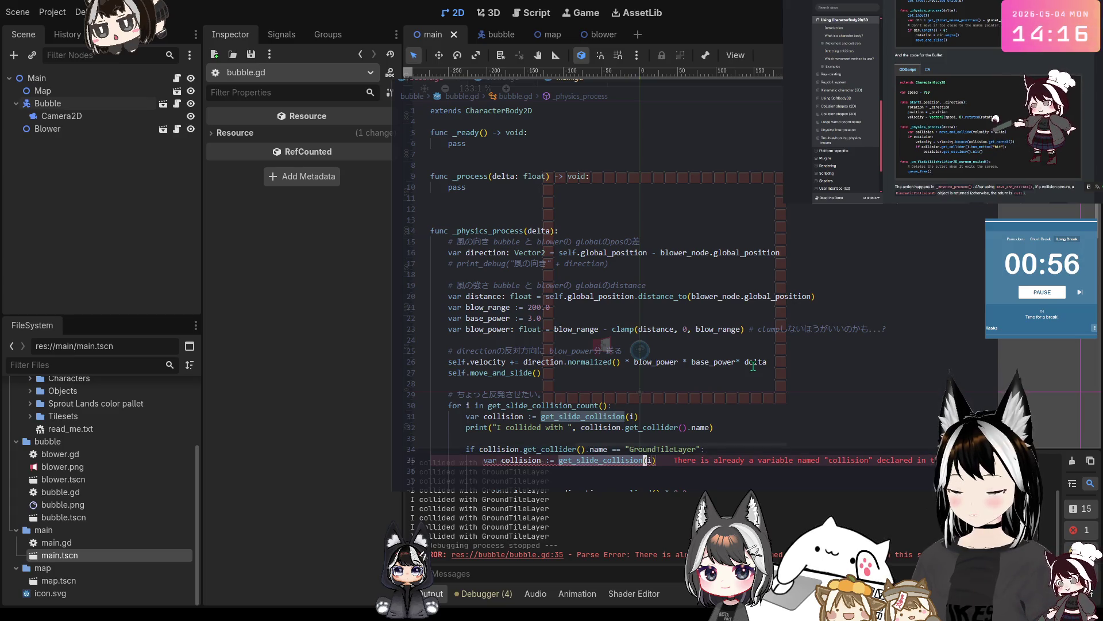
{"action": "key", "text": "BackSpace"}
{"action": "key", "text": "Delete"}
{"action": "key", "text": "Delete"}
{"action": "type", "text": "get_slide_collision(i"}
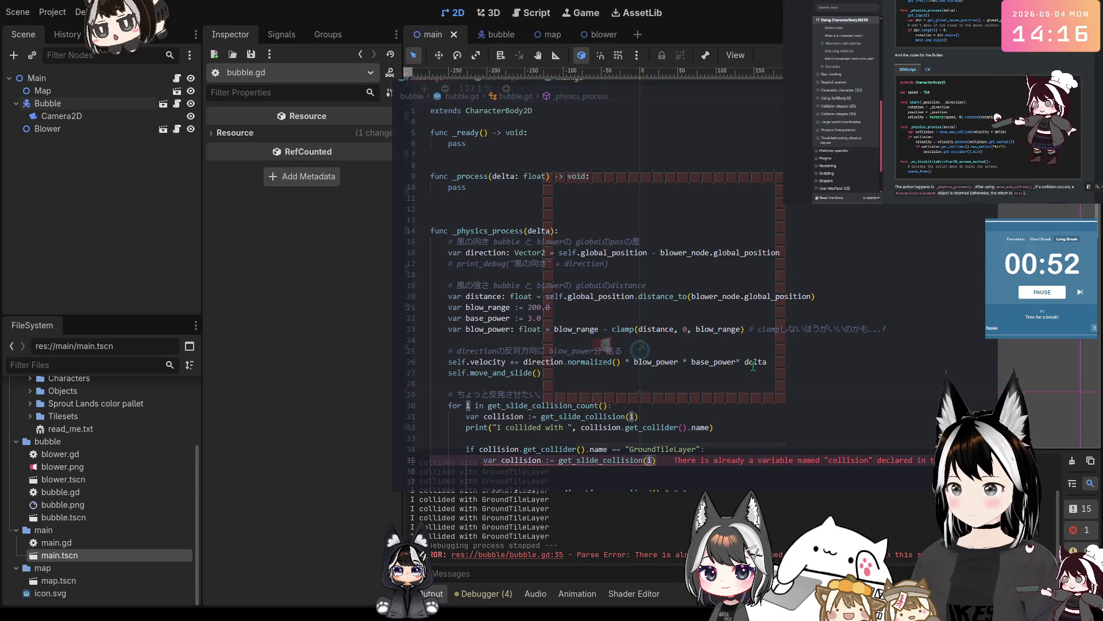
{"action": "key", "text": "BackSpace"}
{"action": "key", "text": "BackSpace"}
{"action": "key", "text": "BackSpace"}
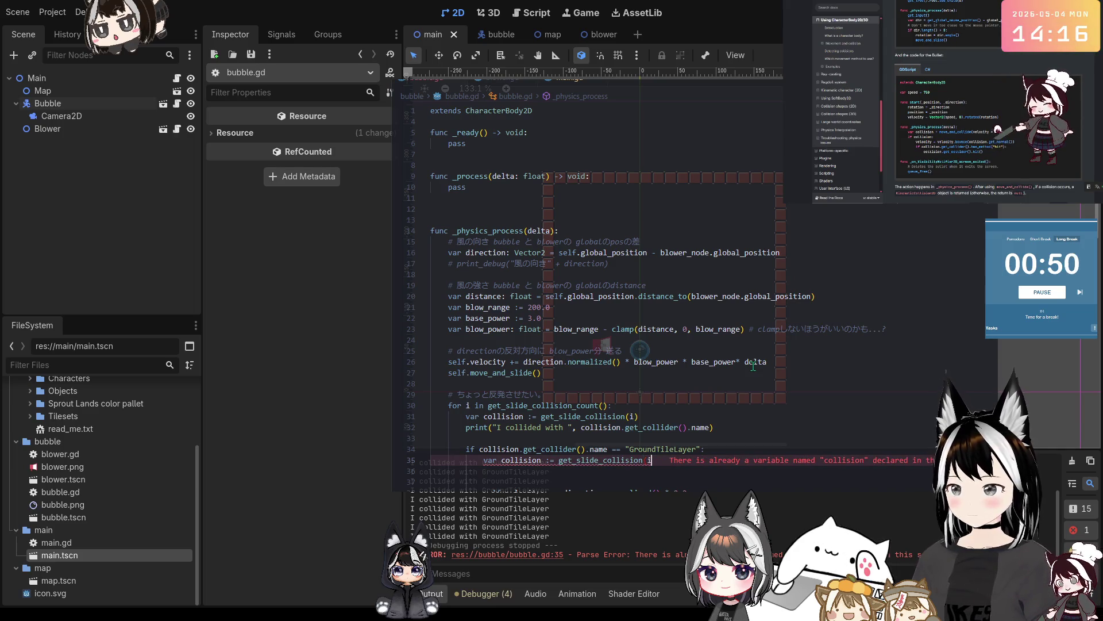
{"action": "type", "text": "collision.get_"}
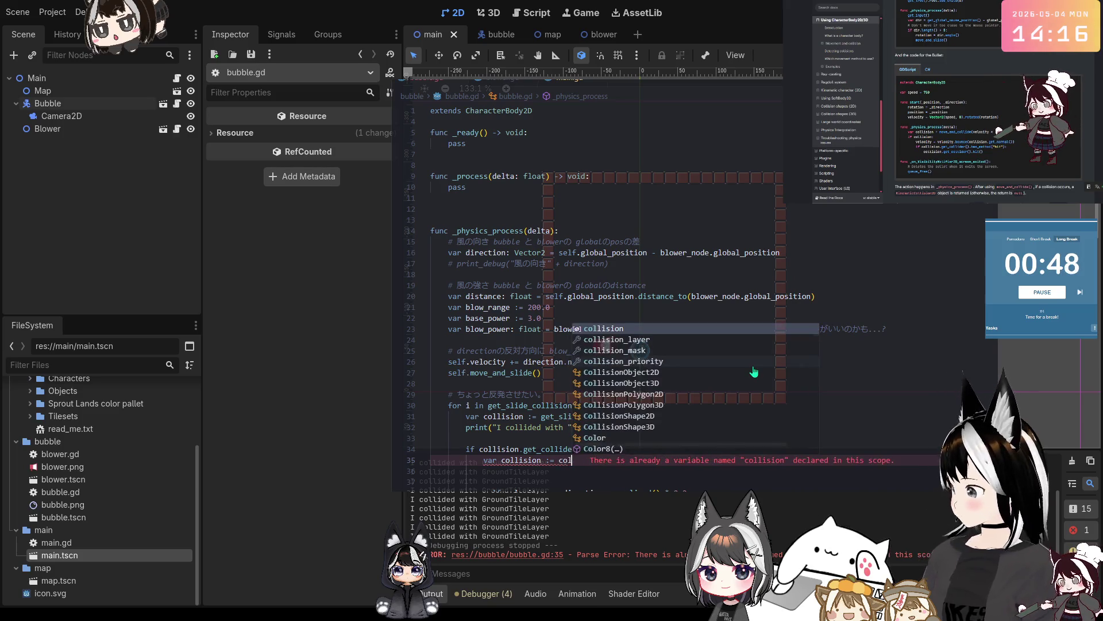
{"action": "type", "text": "no"}
{"action": "key", "text": "Return"}
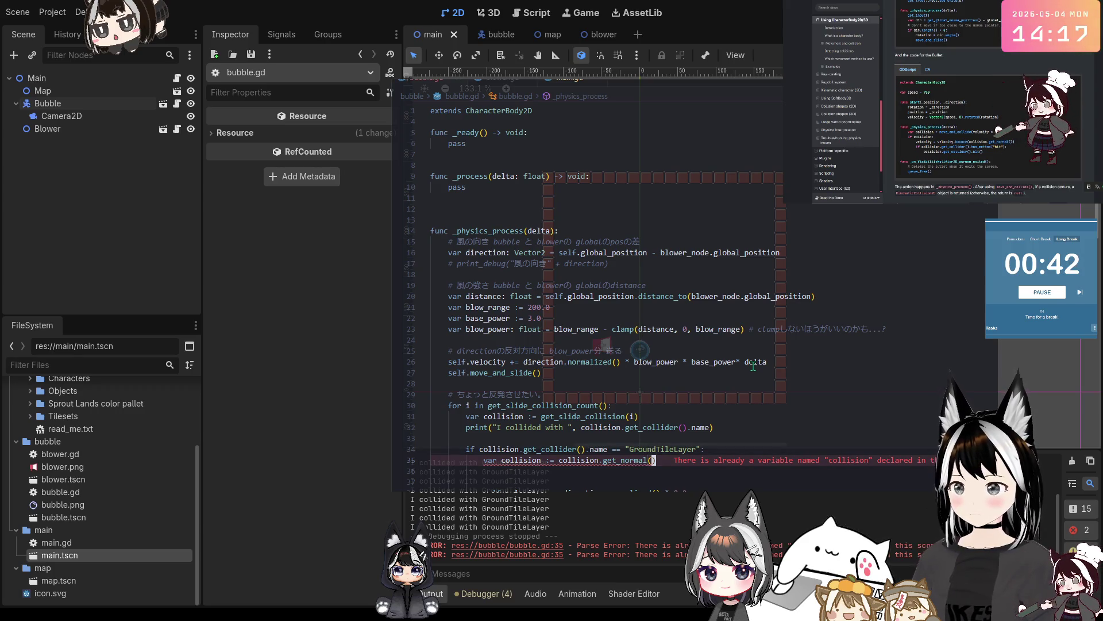
Delete ':' and 'var' so line 35 reads '= collision.get_normal()'
{"action": "key", "text": "Left"}
{"action": "key", "text": "Left"}
{"action": "key", "text": "Left"}
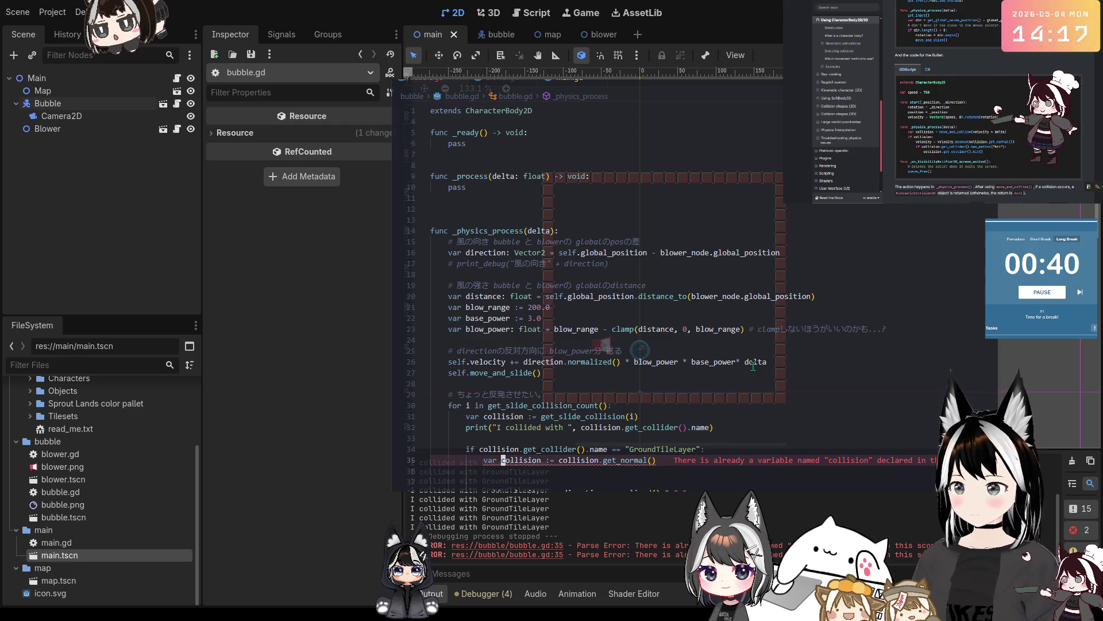
{"action": "key", "text": "BackSpace"}
{"action": "key", "text": "BackSpace"}
{"action": "key", "text": "BackSpace"}
{"action": "key", "text": "BackSpace"}
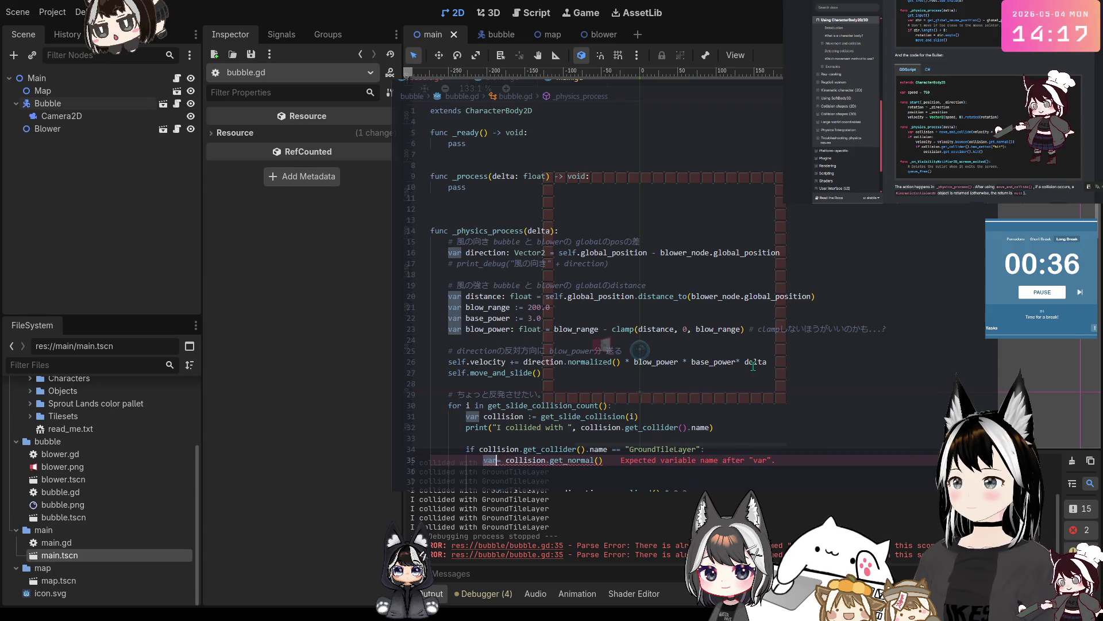
{"action": "key", "text": "BackSpace"}
{"action": "key", "text": "BackSpace"}
{"action": "key", "text": "BackSpace"}
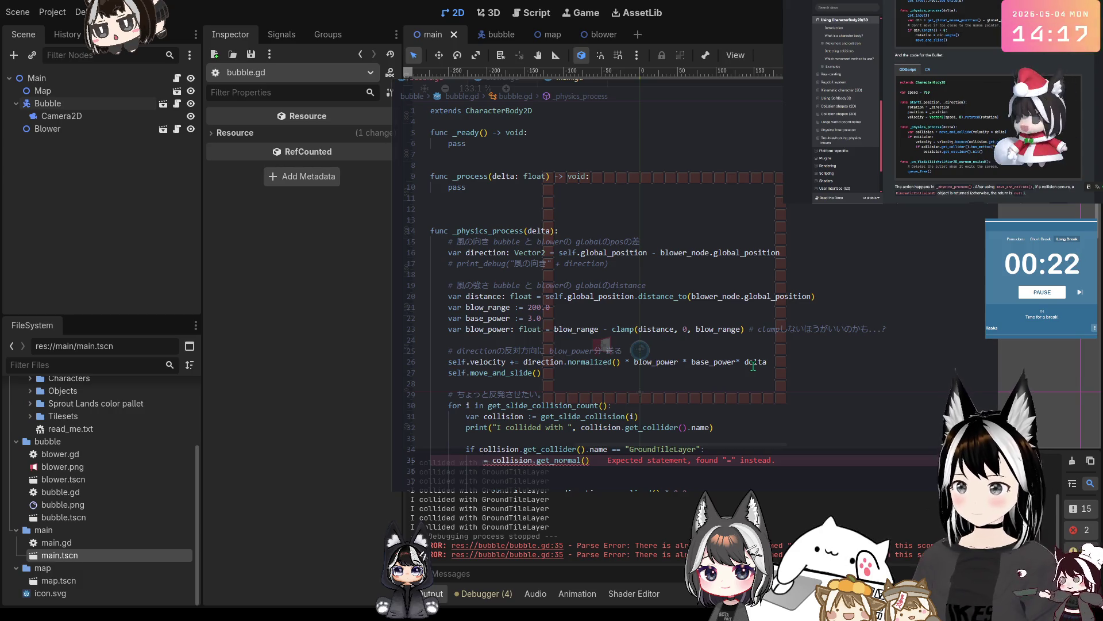
{"action": "key", "text": "Left"}
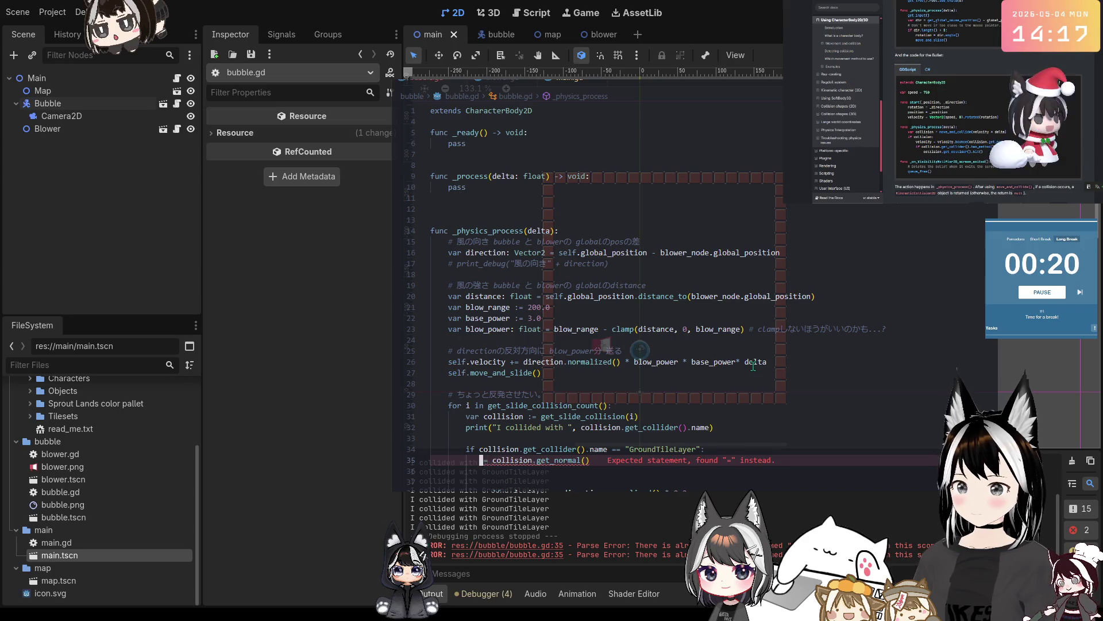
Make line 35 read 'var normal := collision.get_normal()'
{"action": "type", "text": "var "}
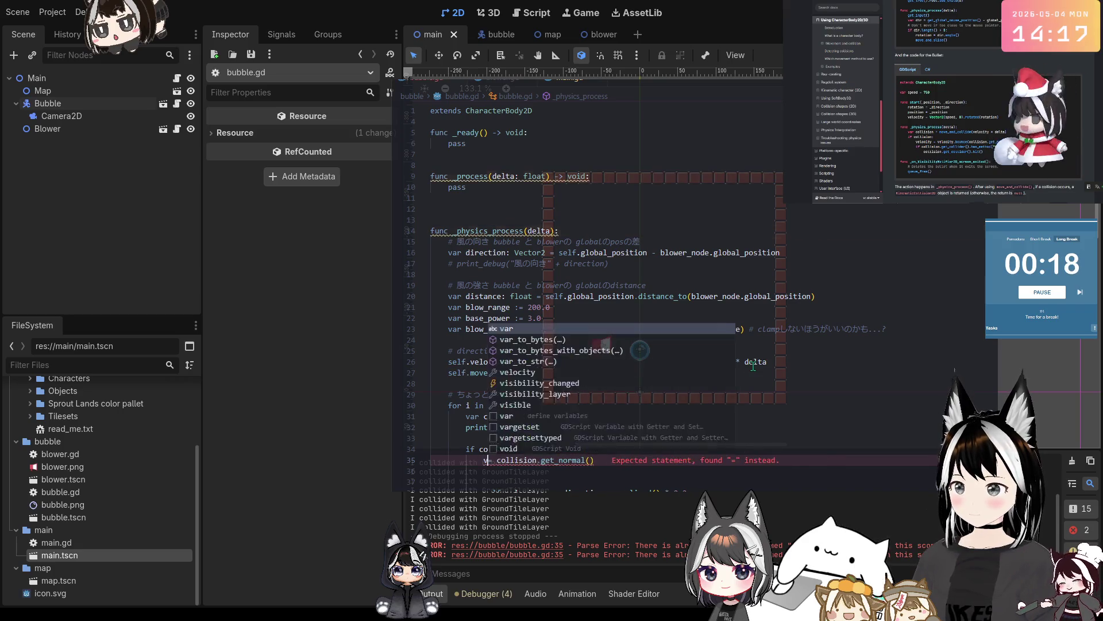
{"action": "type", "text": "velocity"}
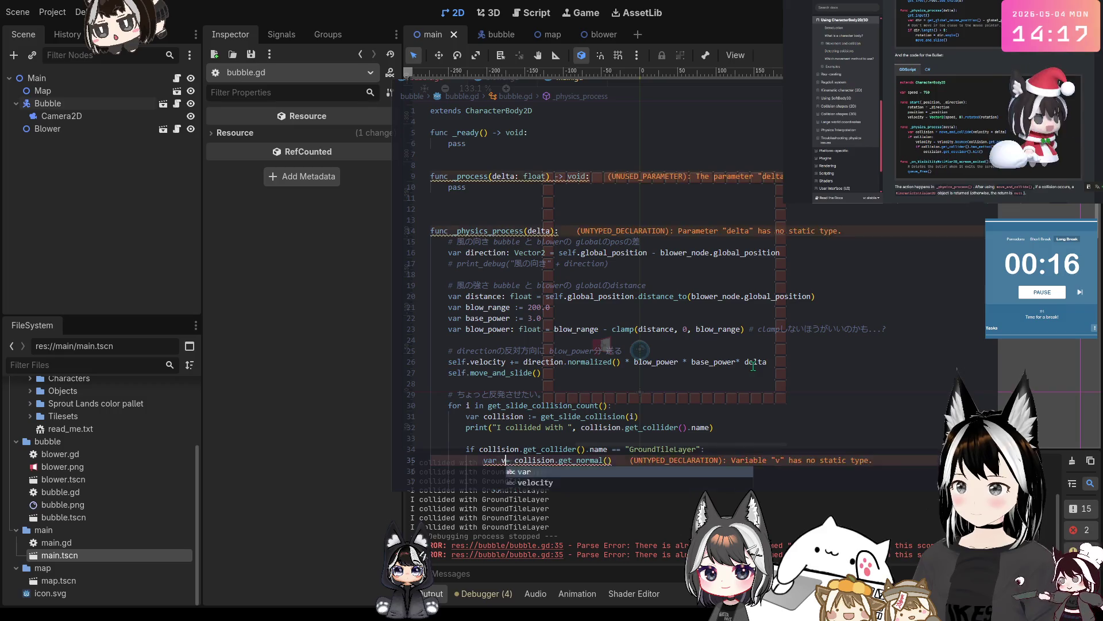
{"action": "key", "text": "BackSpace"}
{"action": "key", "text": "BackSpace"}
{"action": "key", "text": "BackSpace"}
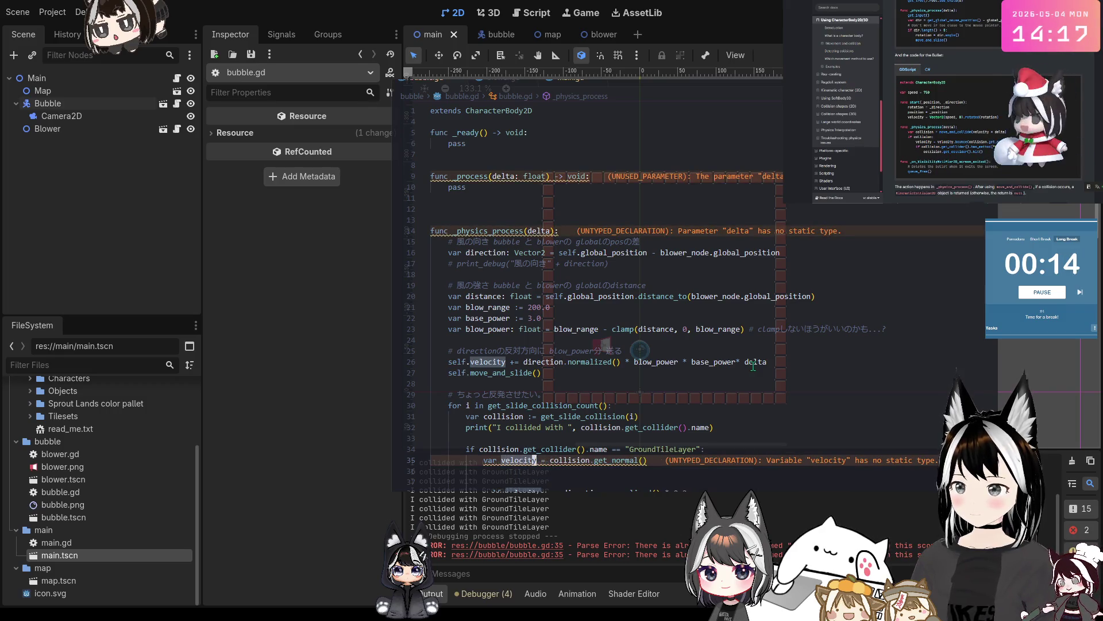
{"action": "type", "text": "normal"}
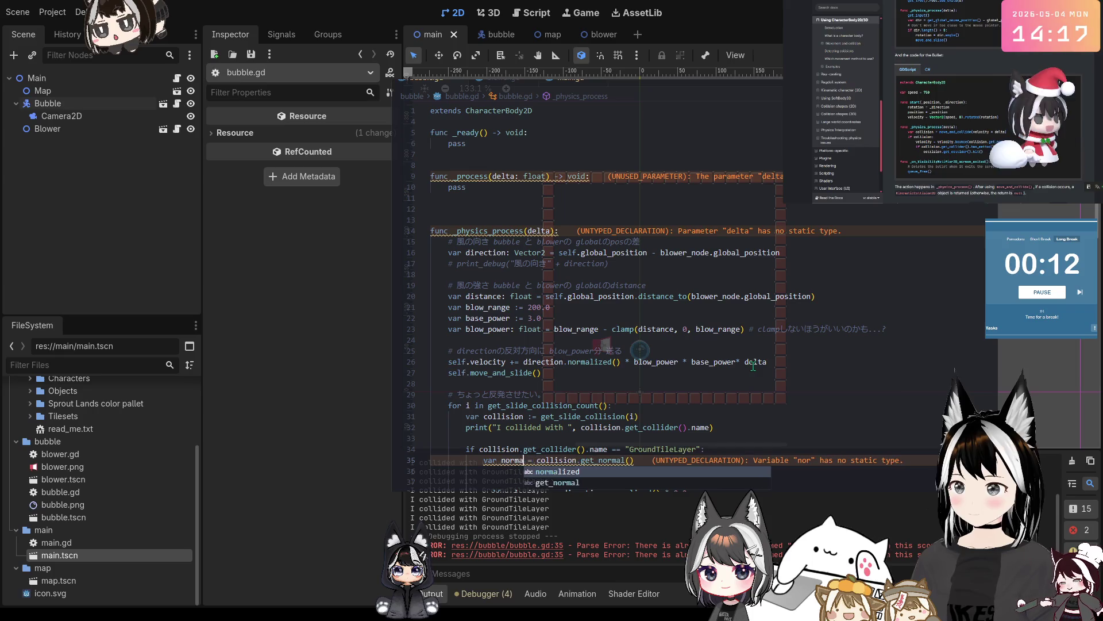
{"action": "key", "text": "Down"}
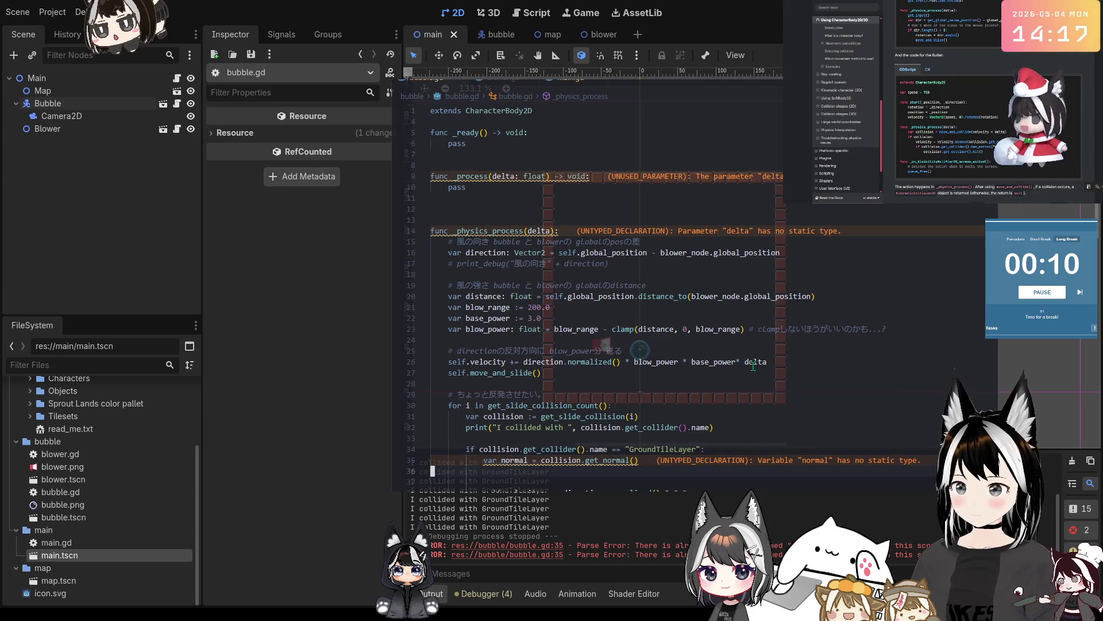
{"action": "type", "text": ":"}
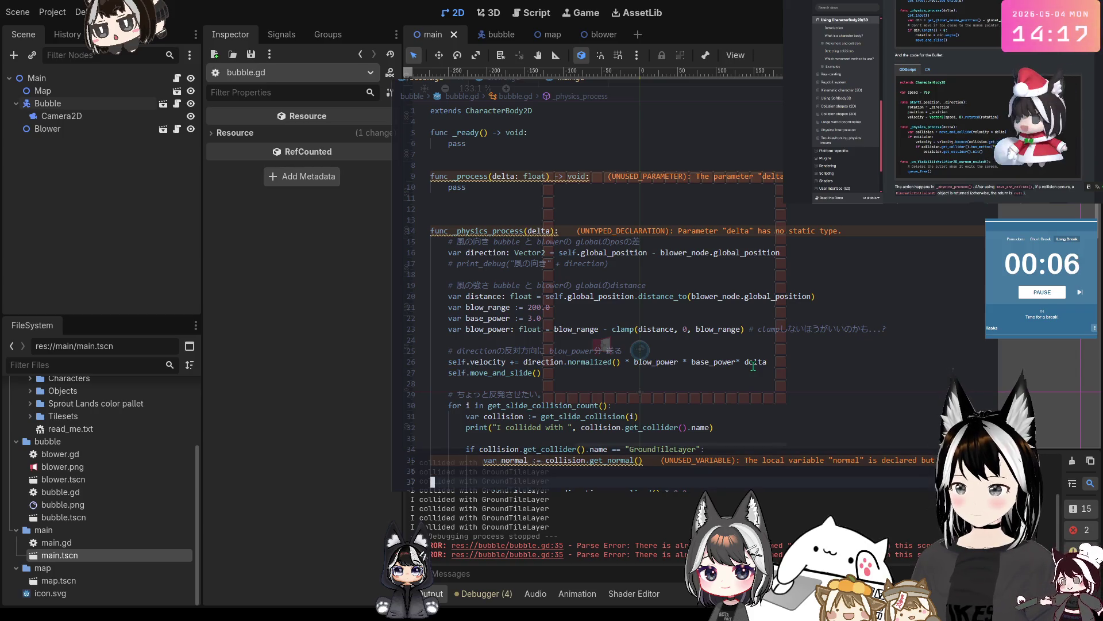
{"action": "key", "text": "Up"}
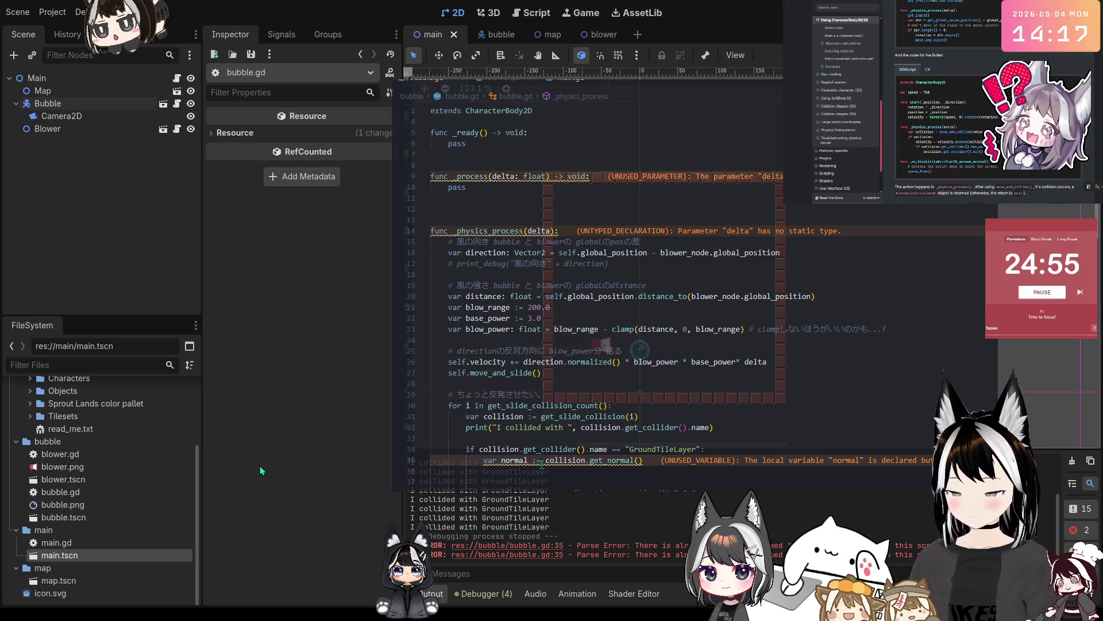
After a quick test run, add print_debug("normal" + str(normal)) on line 37, fixing typos
{"action": "key", "text": "F5"}
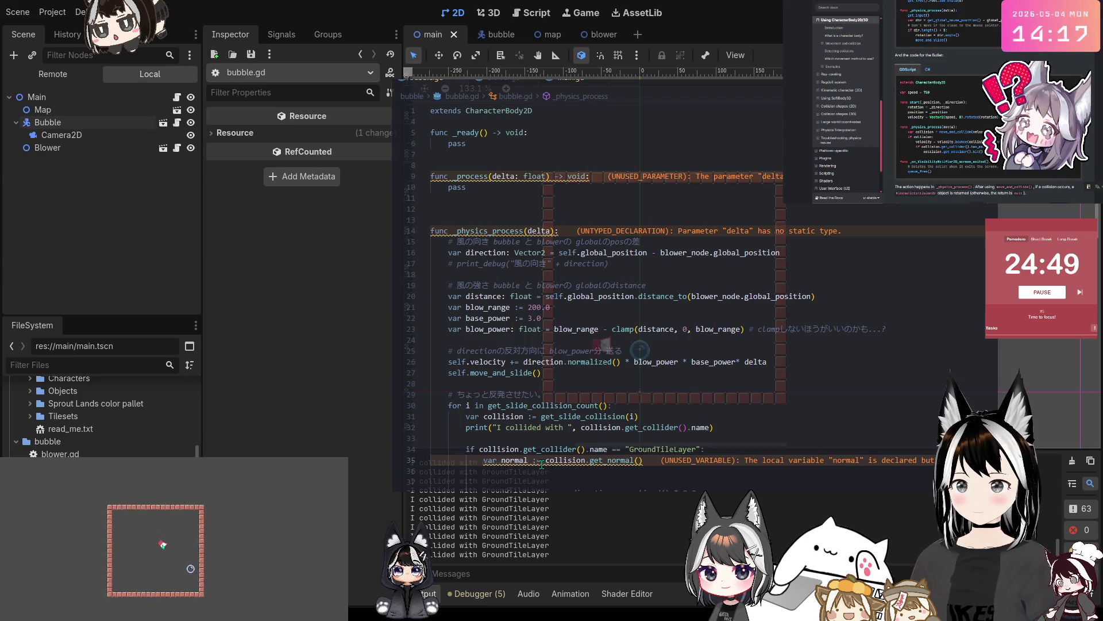
{"action": "key", "text": "F8"}
{"action": "type", "text": "print_de"}
{"action": "key", "text": "BackSpace"}
{"action": "key", "text": "BackSpace"}
{"action": "key", "text": "BackSpace"}
{"action": "type", "text": "t_debut("}
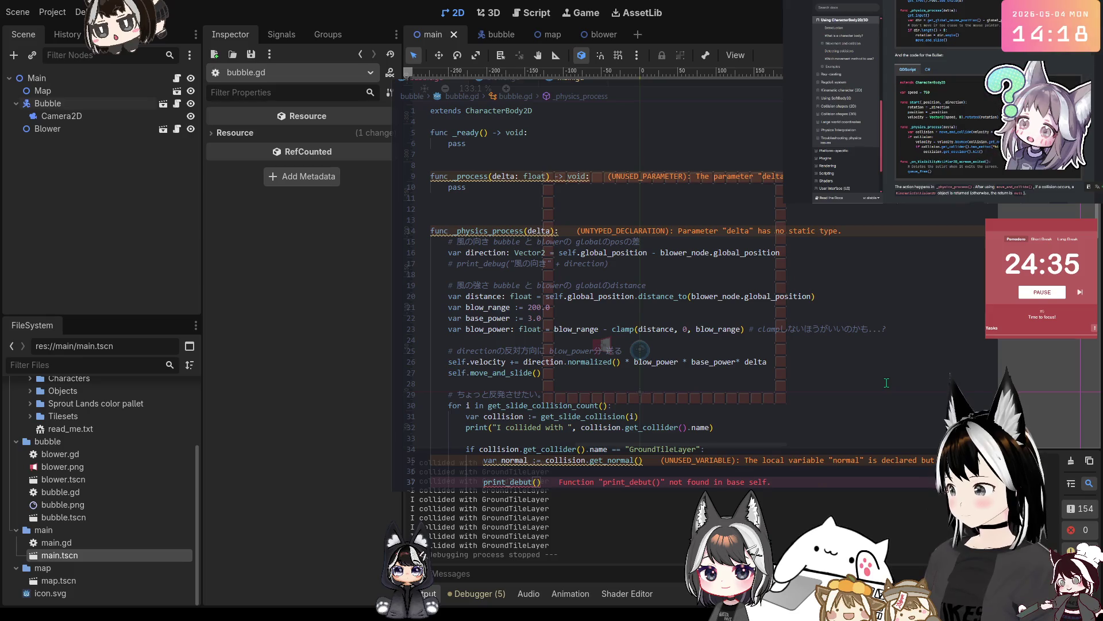
{"action": "key", "text": "BackSpace"}
{"action": "key", "text": "BackSpace"}
{"action": "key", "text": "BackSpace"}
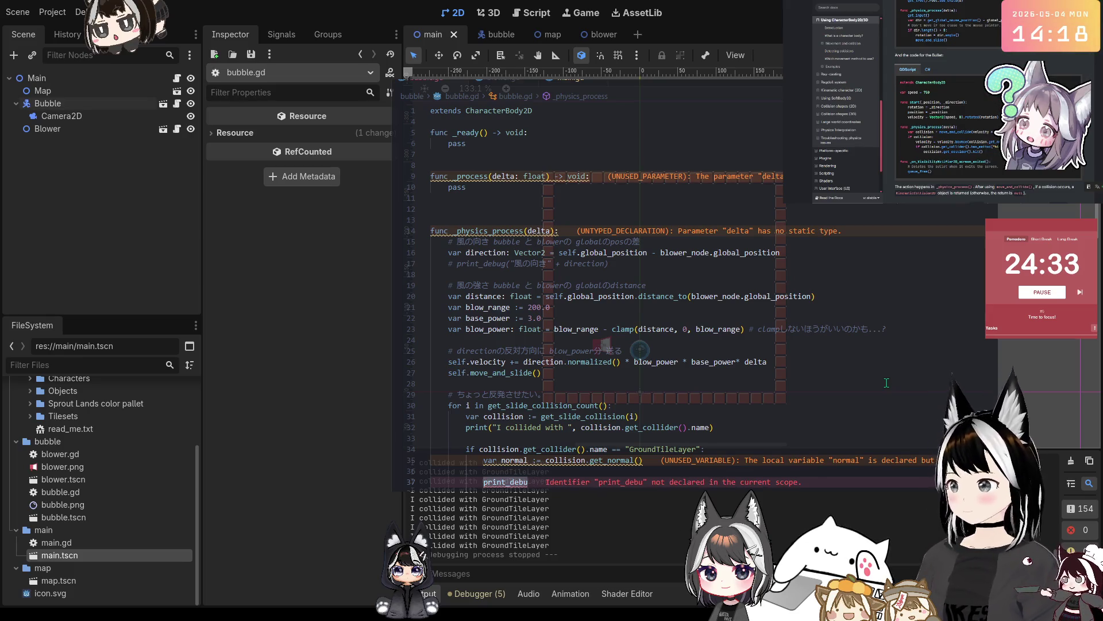
{"action": "type", "text": "bug"}
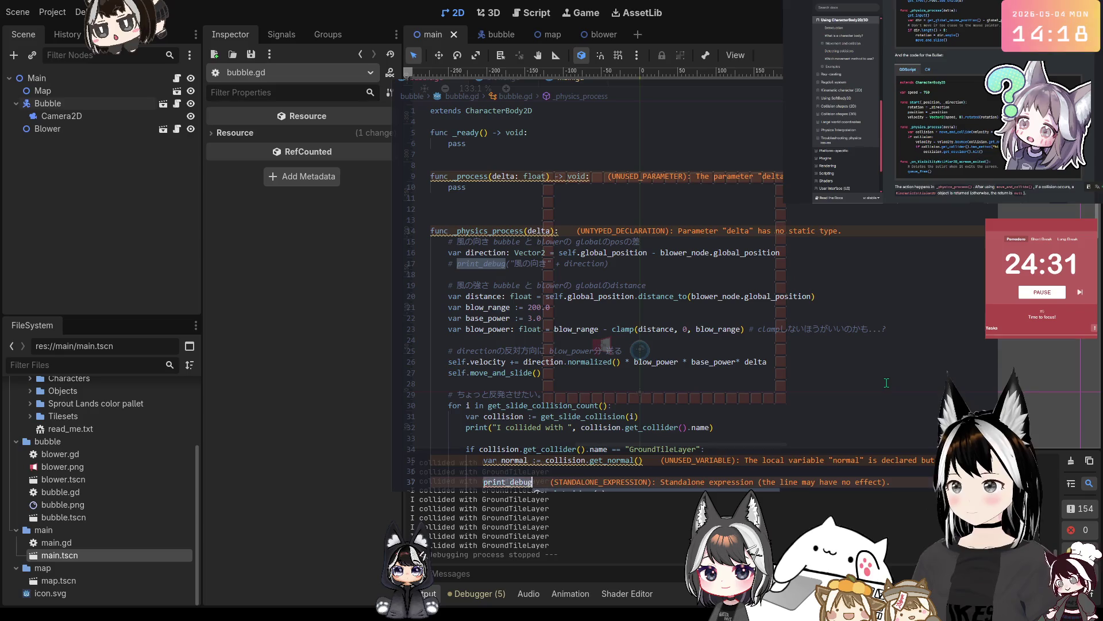
{"action": "type", "text": "(\"normal"}
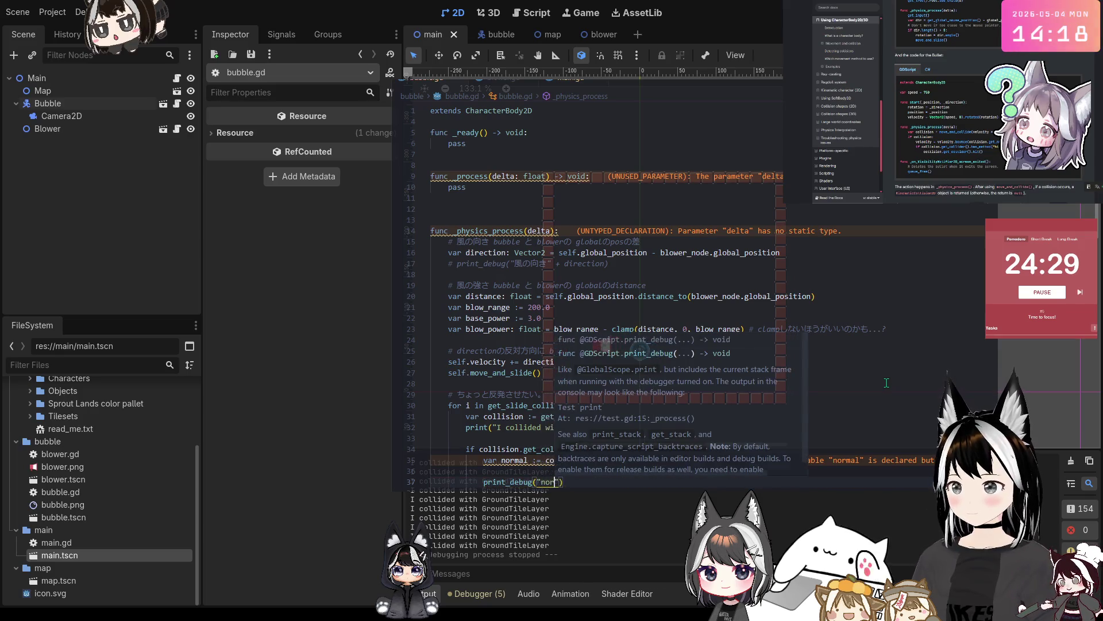
{"action": "type", "text": "\": + na"}
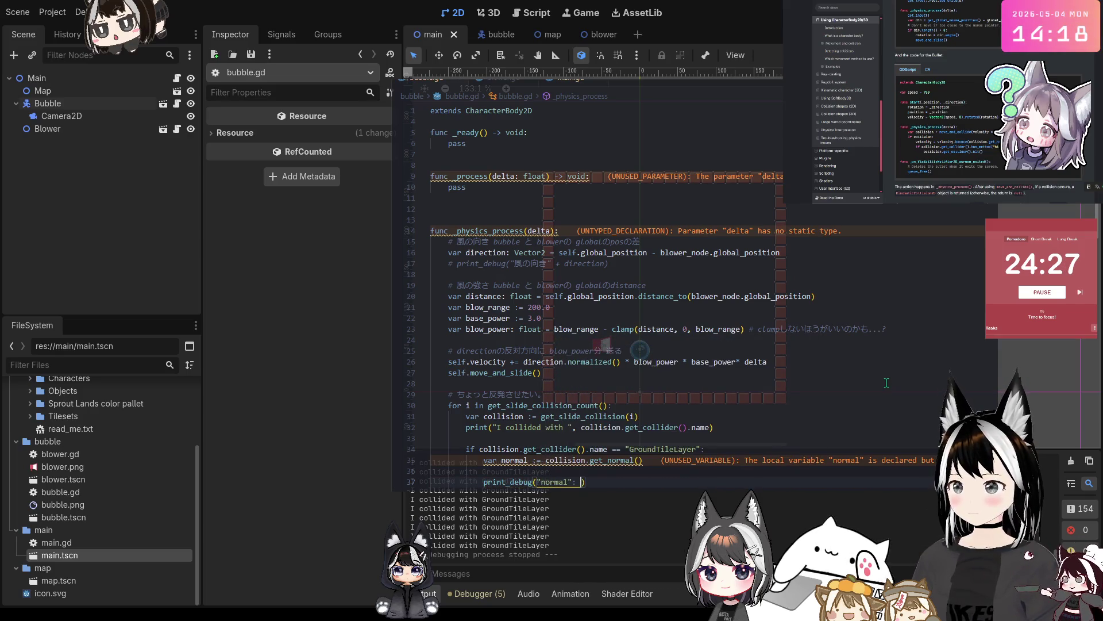
{"action": "key", "text": "BackSpace"}
{"action": "key", "text": "BackSpace"}
{"action": "type", "text": "str(norma"}
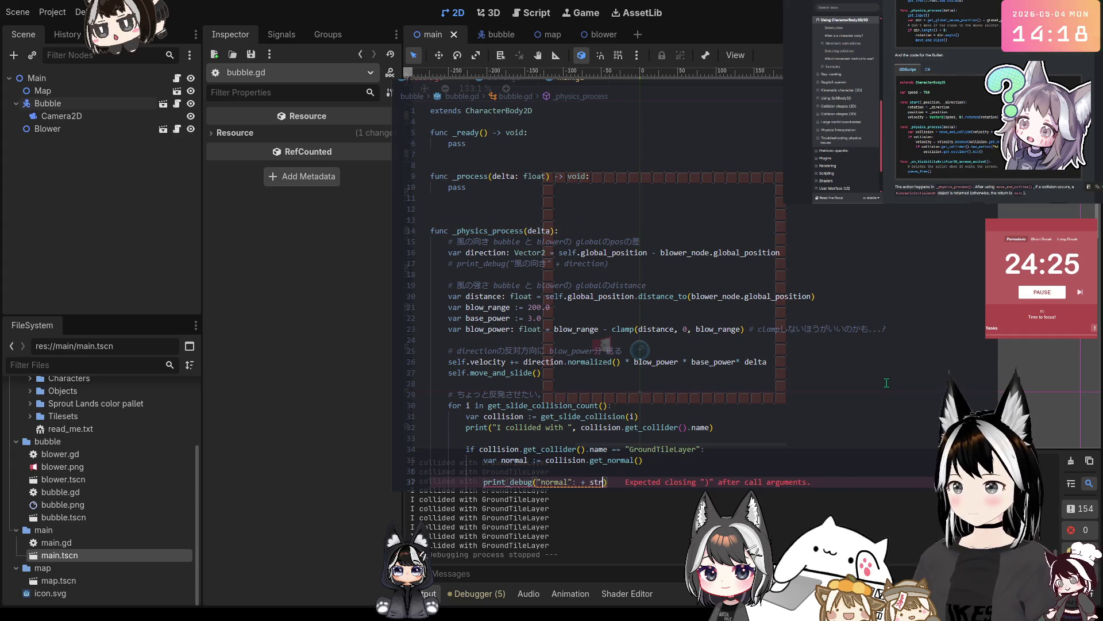
{"action": "type", "text": "l"}
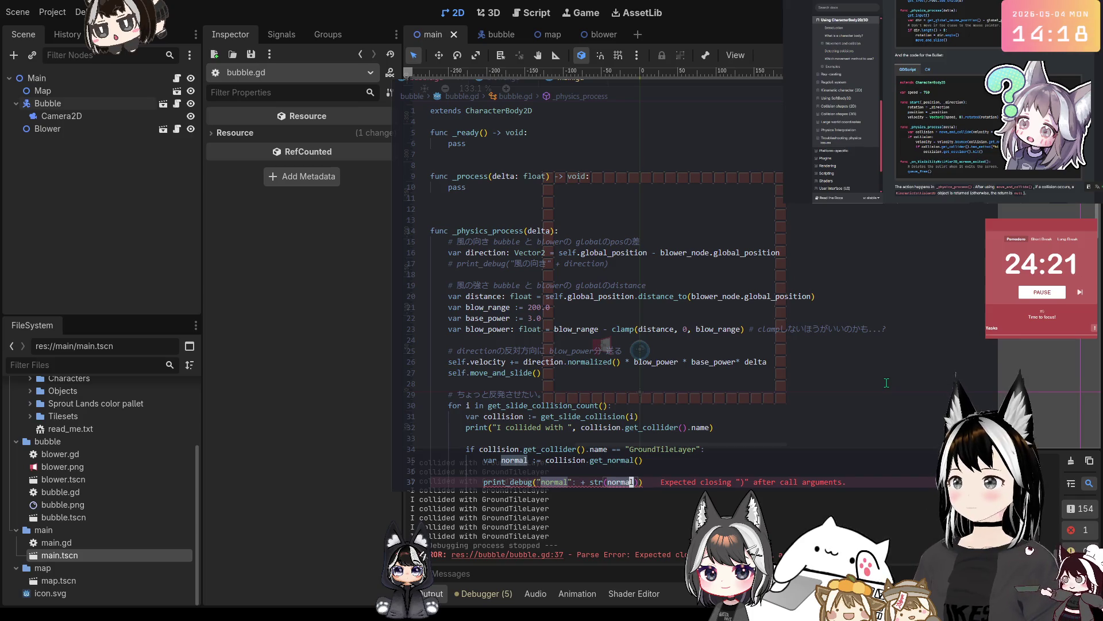
{"action": "key", "text": "Left"}
{"action": "key", "text": "Left"}
{"action": "key", "text": "Left"}
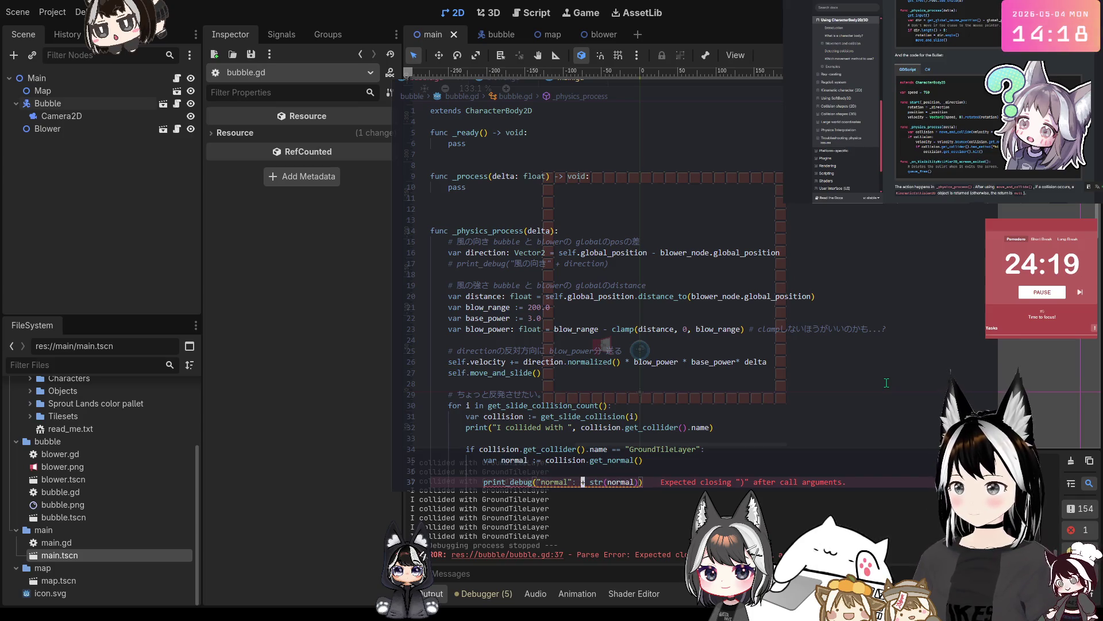
{"action": "key", "text": "BackSpace"}
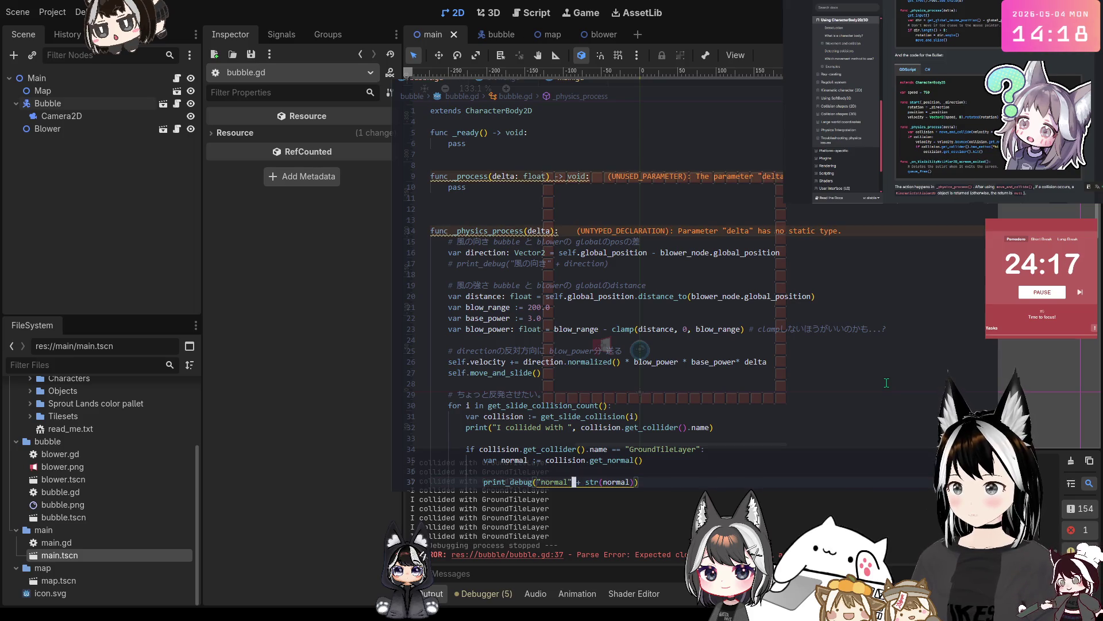
Run the game to log collision normals like normal(0.000118, 1.0), then stop it
{"action": "key", "text": "F5"}
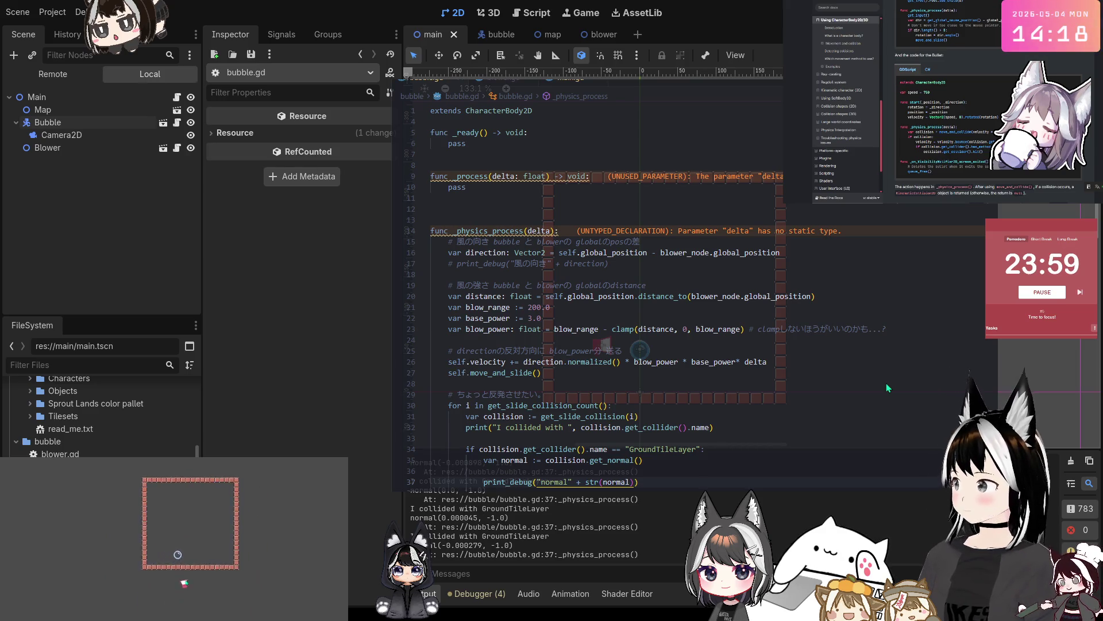
{"action": "key", "text": "F8"}
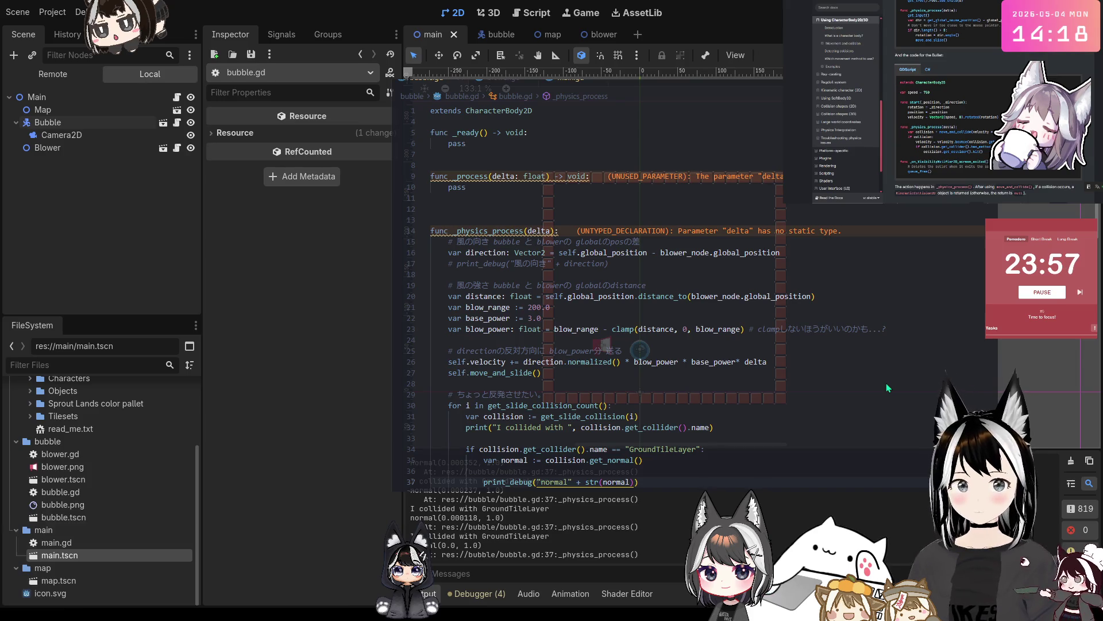
{"action": "scroll", "coordinate": [673, 430], "scroll_direction": "down", "scroll_amount": 2}
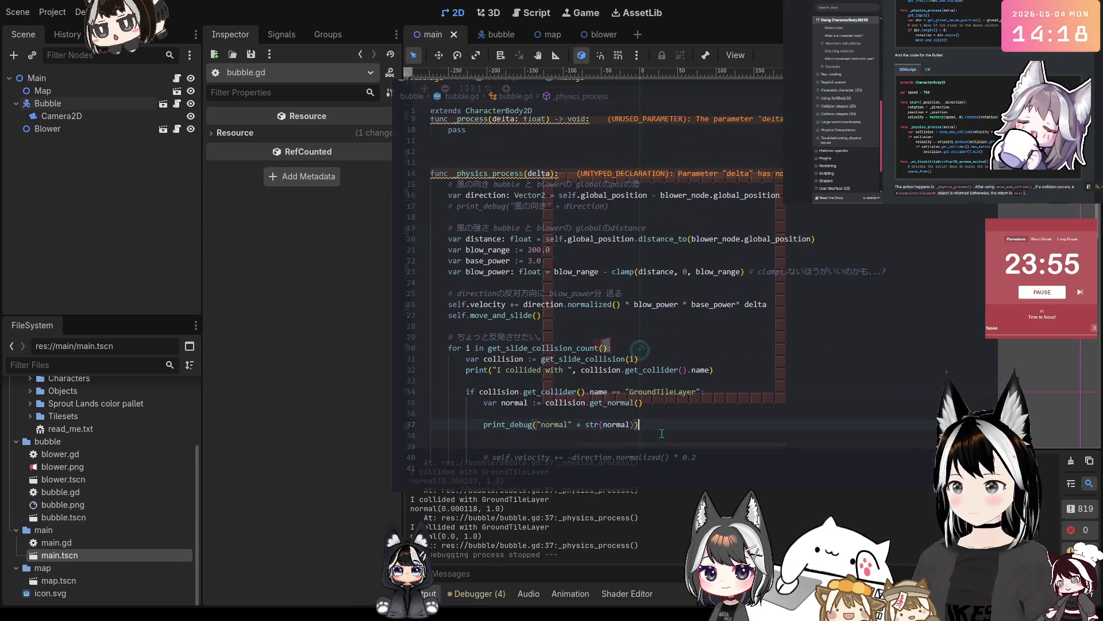
Add a line '# self.velocity += -velocity' below print_debug and comment it out
{"action": "key", "text": "Return"}
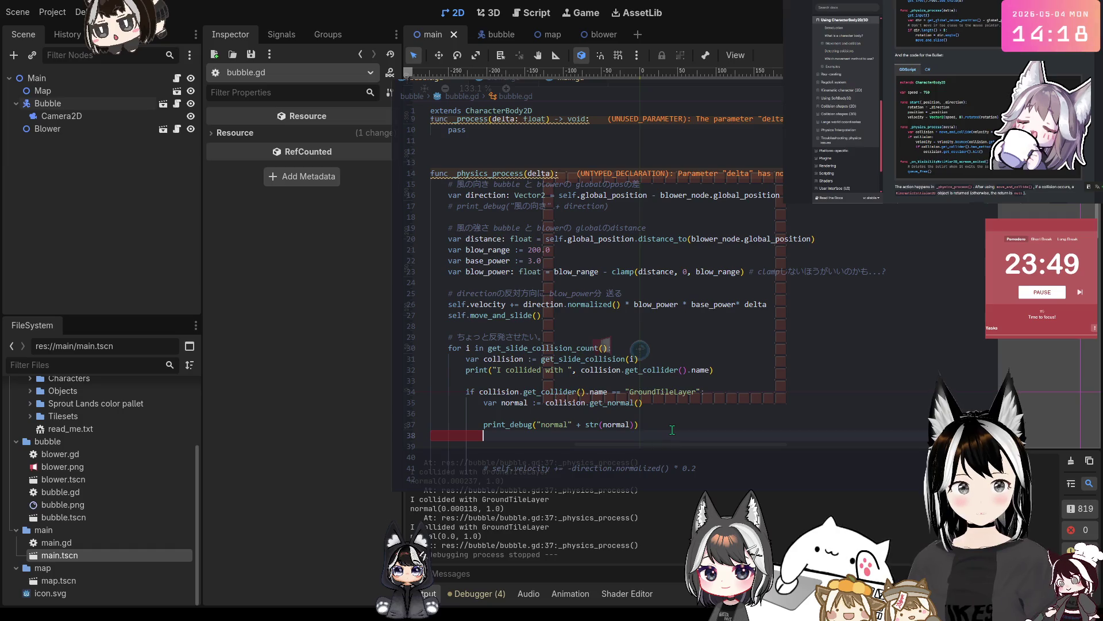
{"action": "key", "text": "Return"}
{"action": "type", "text": "self."}
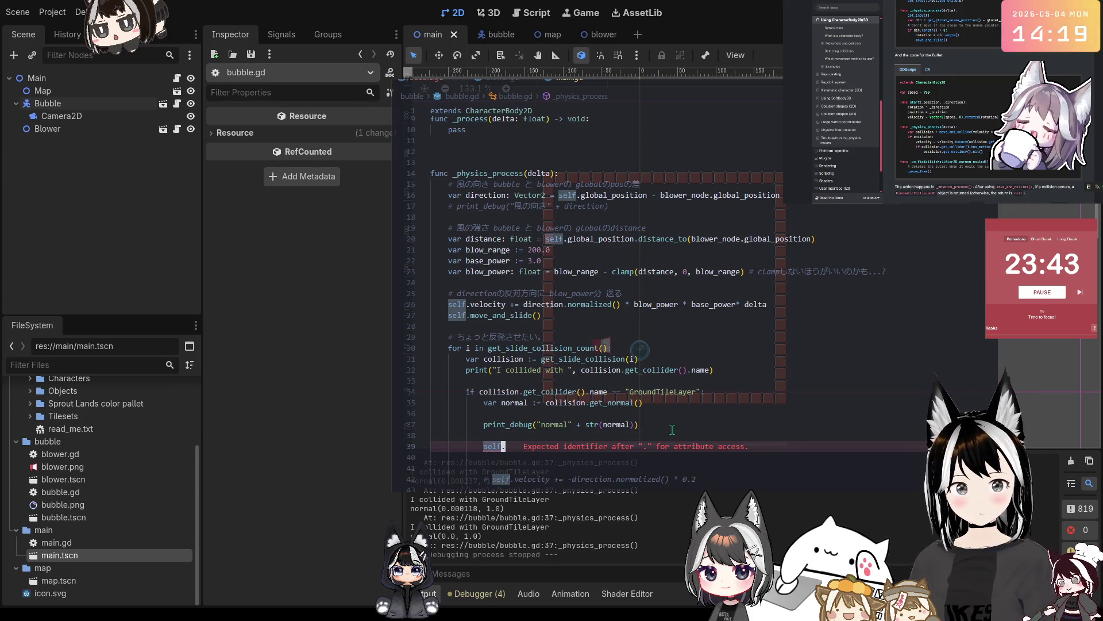
{"action": "type", "text": "velocity += -"}
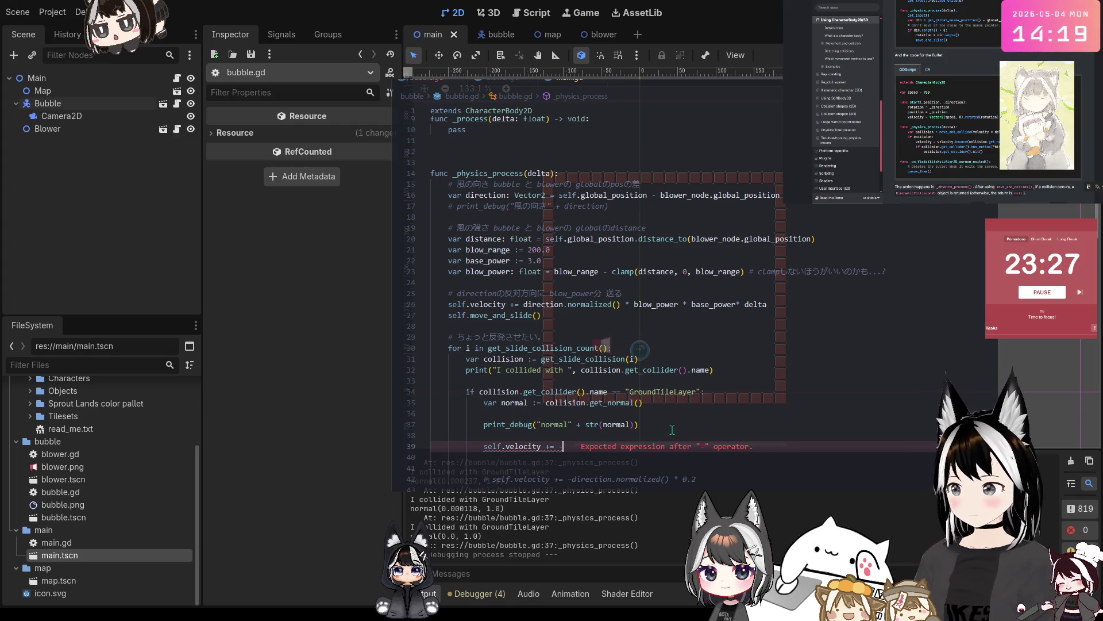
{"action": "type", "text": "velocity"}
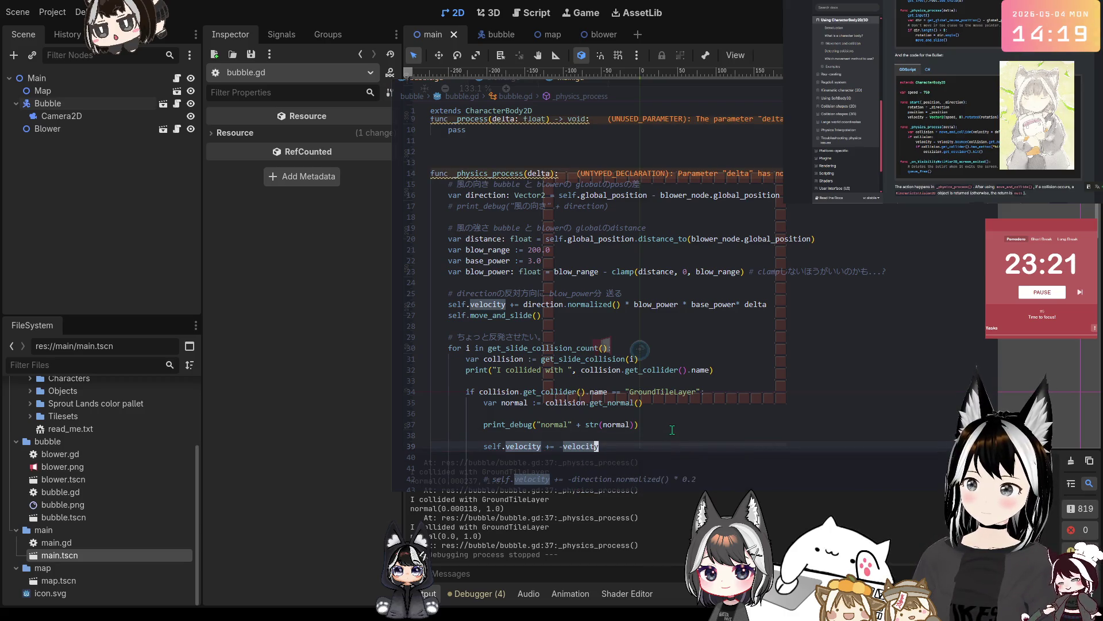
{"action": "key", "text": "ctrl+k"}
{"action": "key", "text": "Down"}
{"action": "key", "text": "Up"}
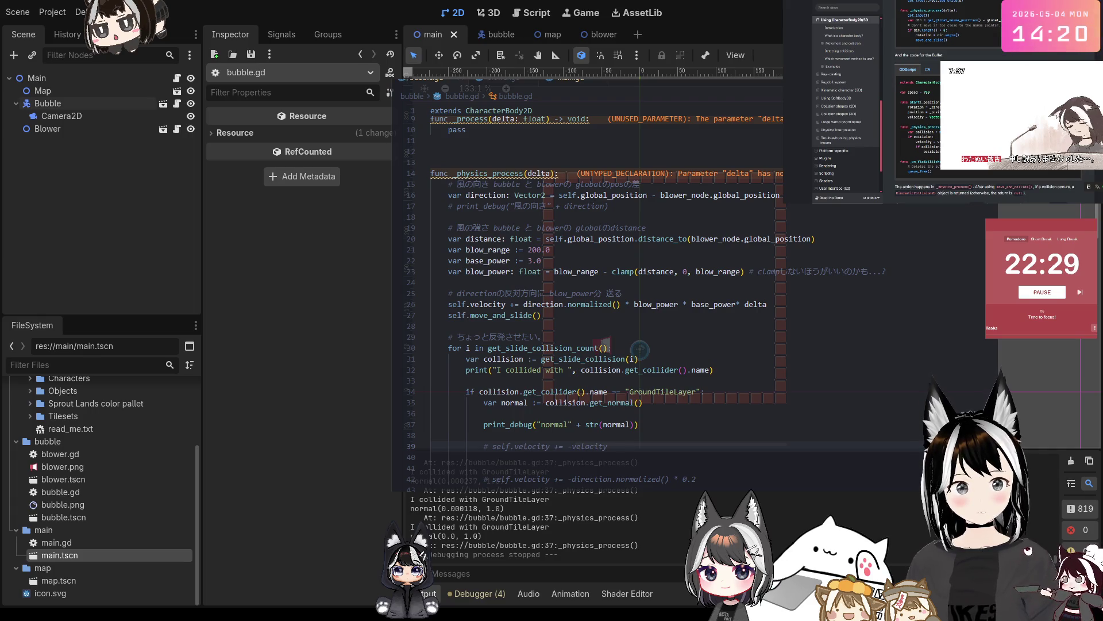
{"action": "left_click_drag", "start_coordinate": [465, 359], "coordinate": [516, 348]}
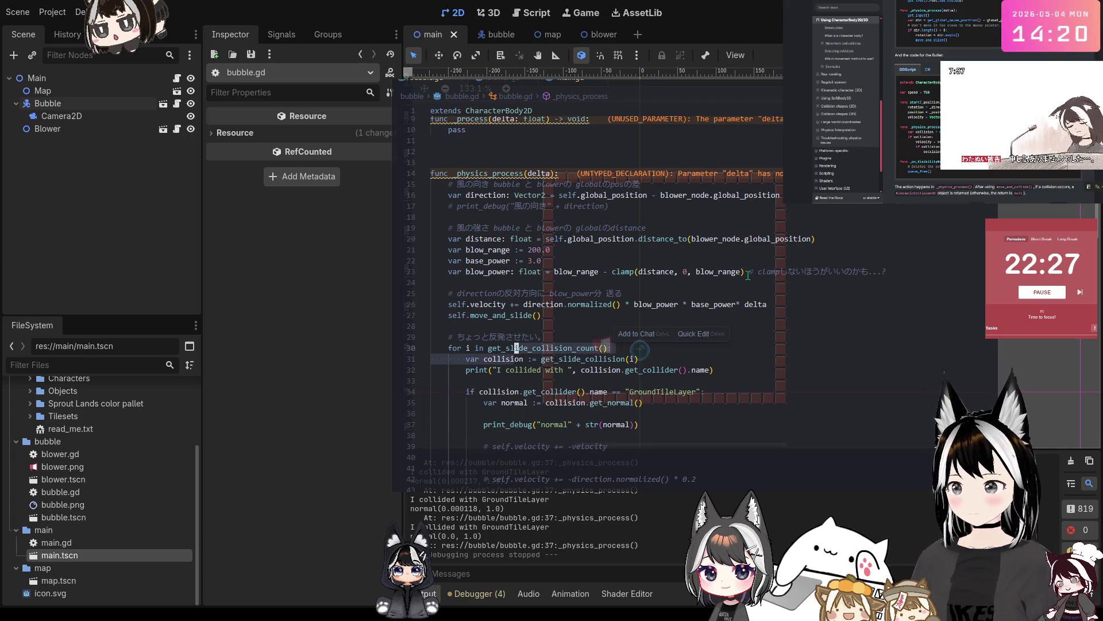
Change line 30's loop to iterate over range(get_slide_collision_count()) with a trailing colon
{"action": "double_click", "coordinate": [516, 347]}
{"action": "key", "text": "Left"}
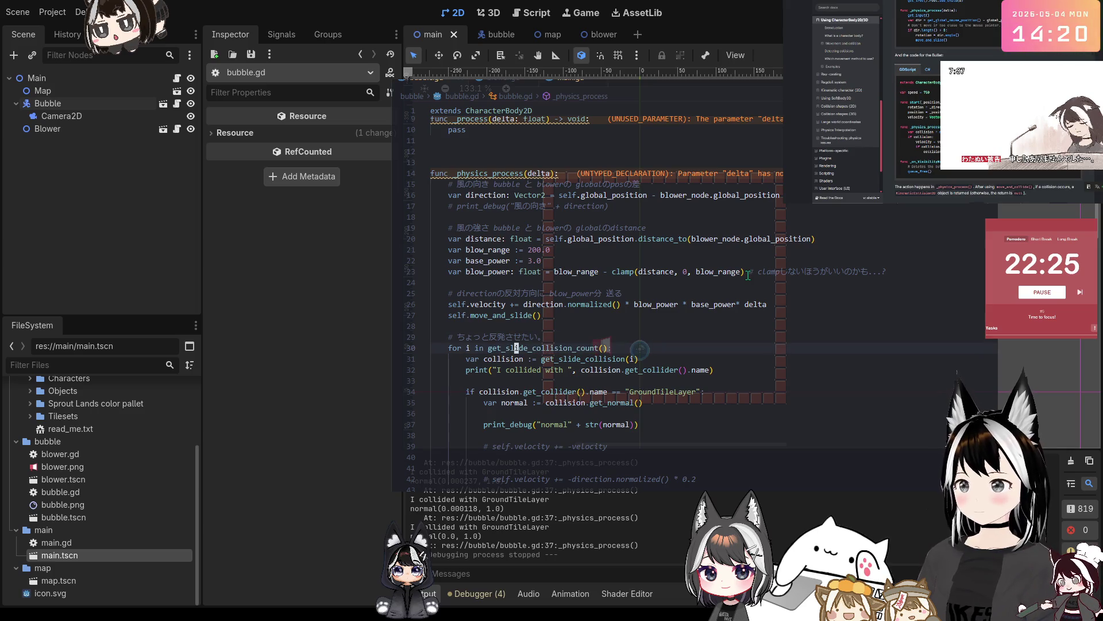
{"action": "type", "text": "rangege"}
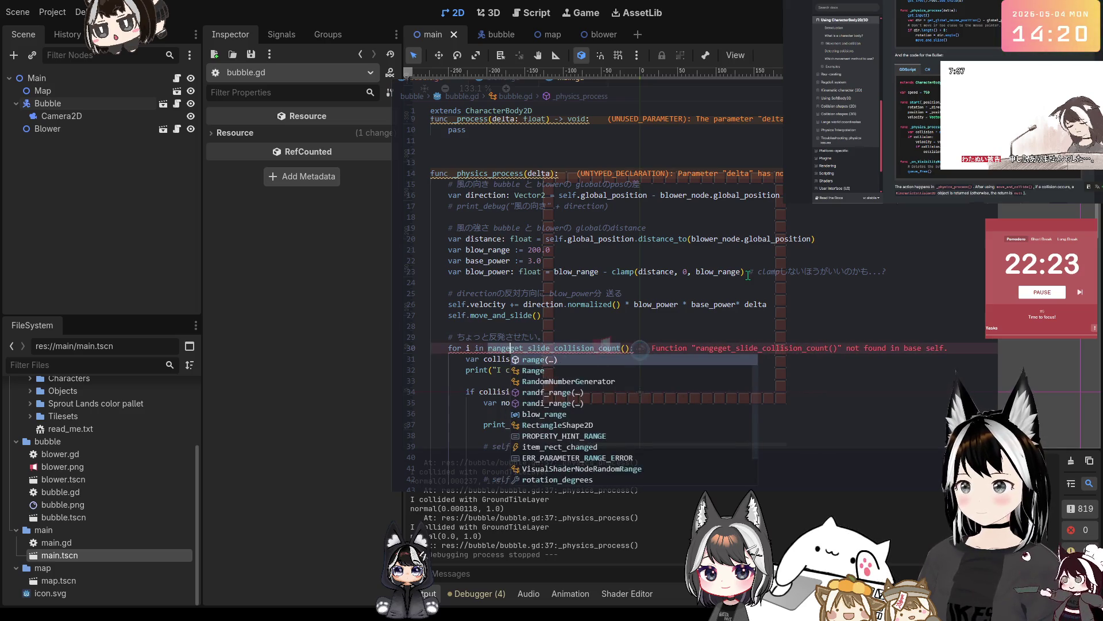
{"action": "key", "text": "Return"}
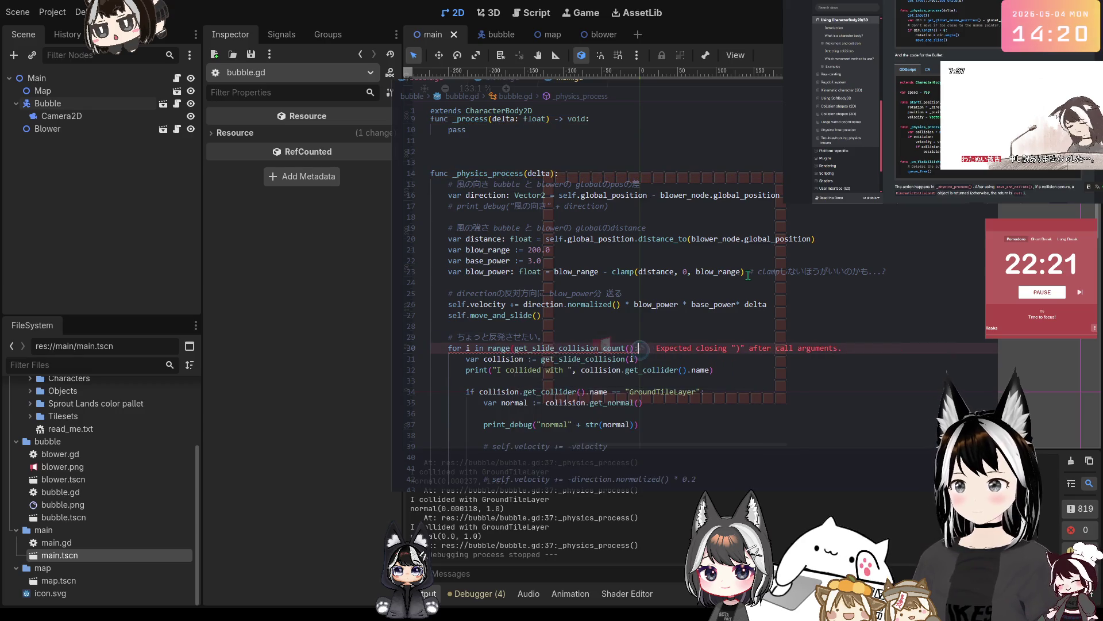
{"action": "type", "text": ":"}
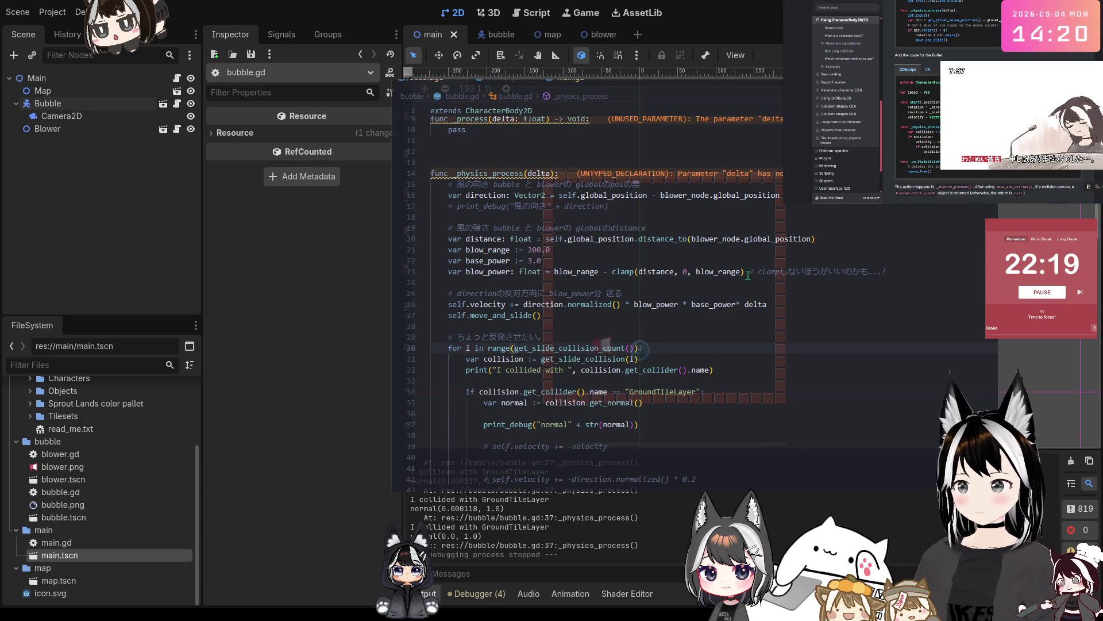
{"action": "key", "text": "Down"}
{"action": "key", "text": "Down"}
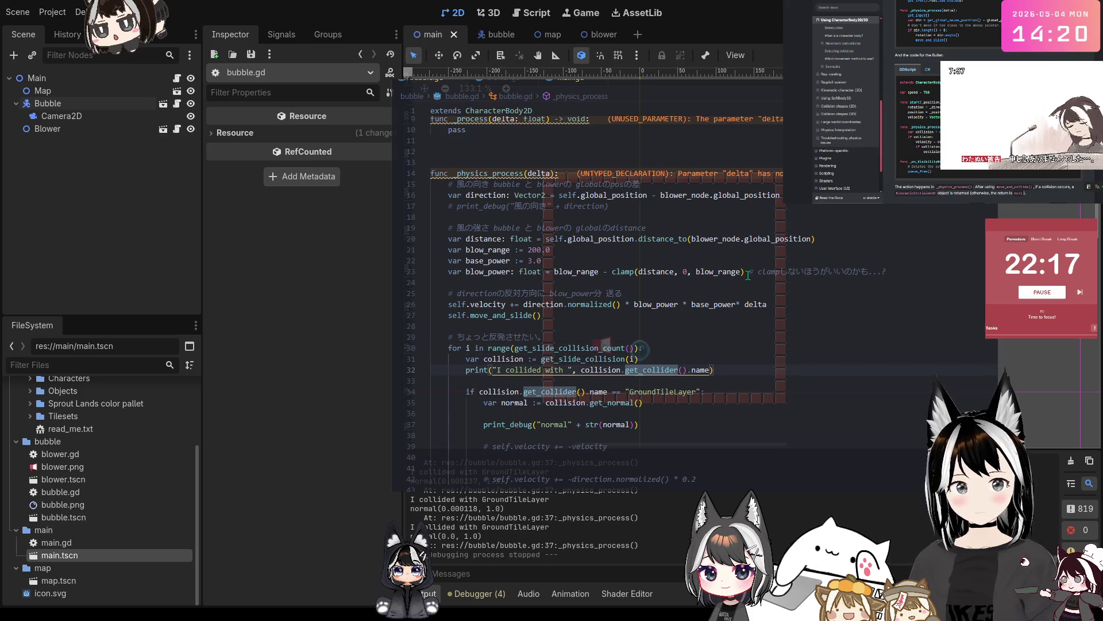
{"action": "key", "text": "End"}
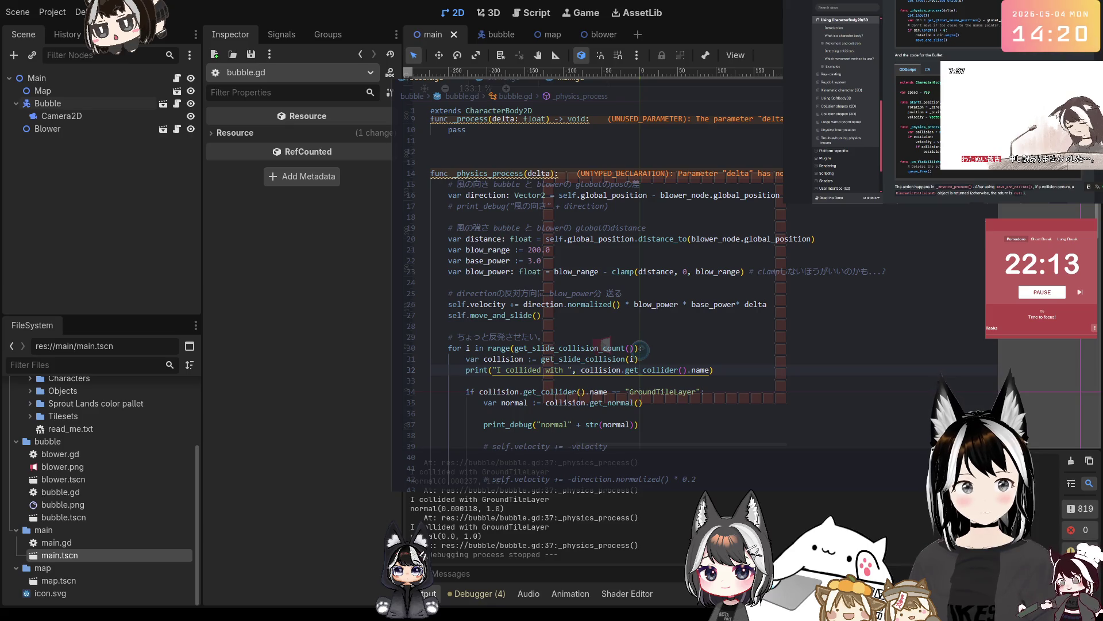
Start a new line 38 under the print_debug call inside the if block
{"action": "mouse_move", "coordinate": [627, 403]}
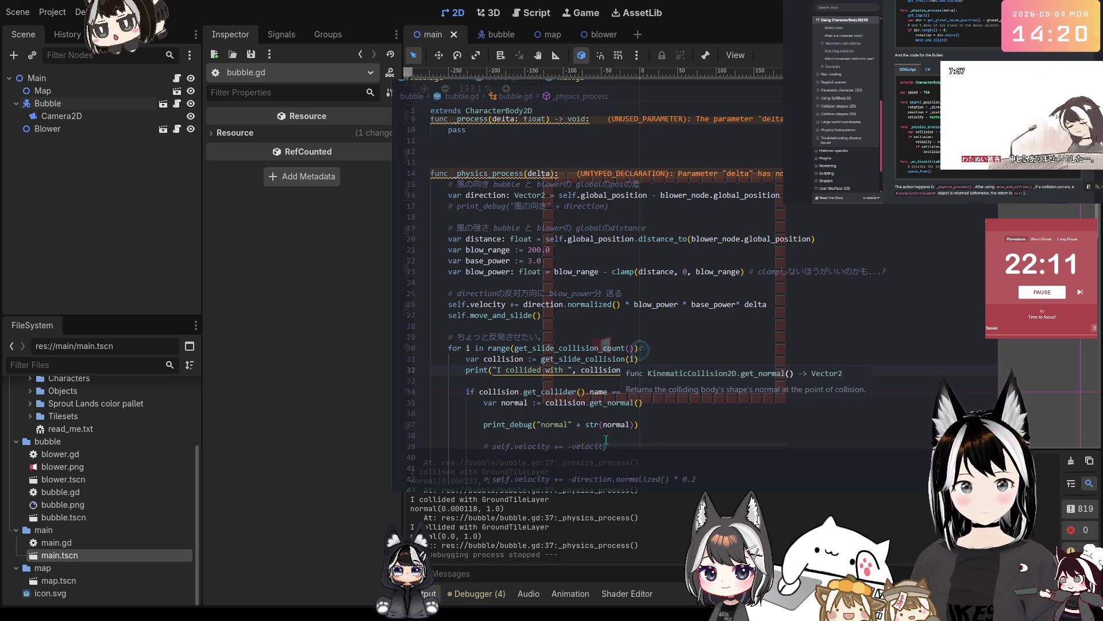
{"action": "left_click", "coordinate": [630, 424]}
{"action": "key", "text": "End"}
{"action": "key", "text": "Return"}
{"action": "type", "text": "beloc"}
Write line 38 as self.velocity = velocity.bounce(normal) * 0.3, correcting 'selv' to 'self'
{"action": "key", "text": "BackSpace"}
{"action": "key", "text": "BackSpace"}
{"action": "key", "text": "BackSpace"}
{"action": "type", "text": "selv."}
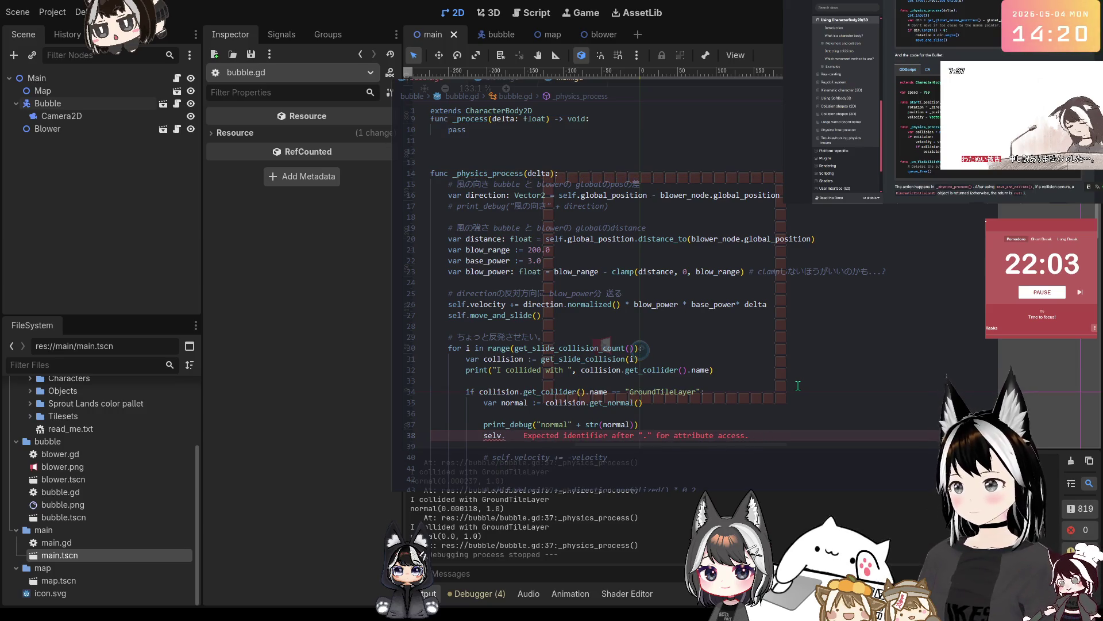
{"action": "type", "text": "velocity = velocity.bounce("}
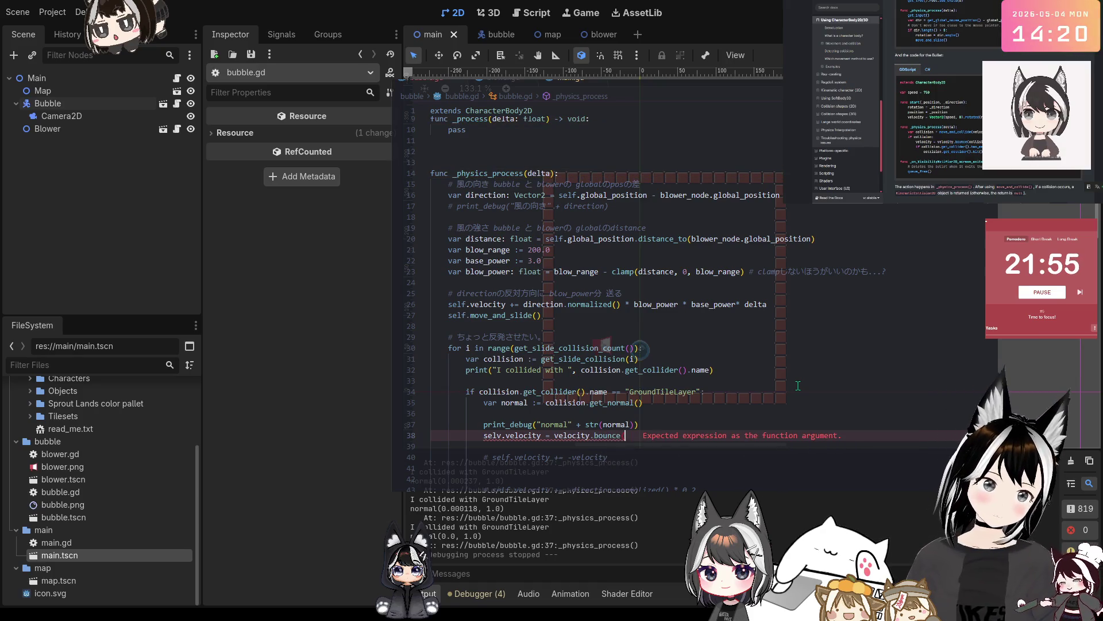
{"action": "type", "text": "normal"}
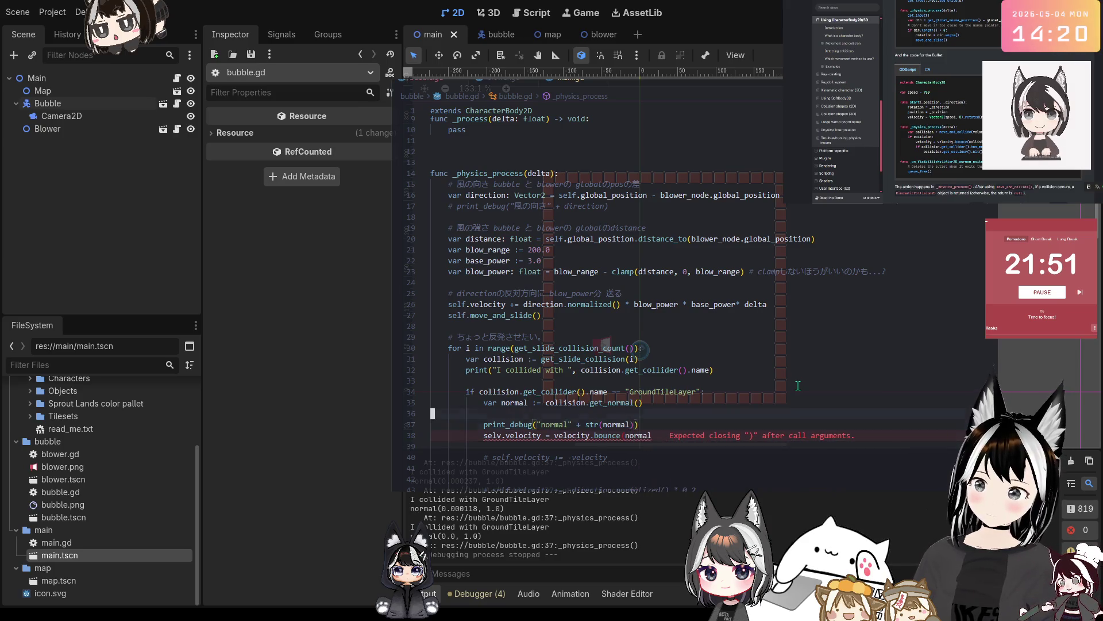
{"action": "key", "text": "Down"}
{"action": "key", "text": "Down"}
{"action": "key", "text": "End"}
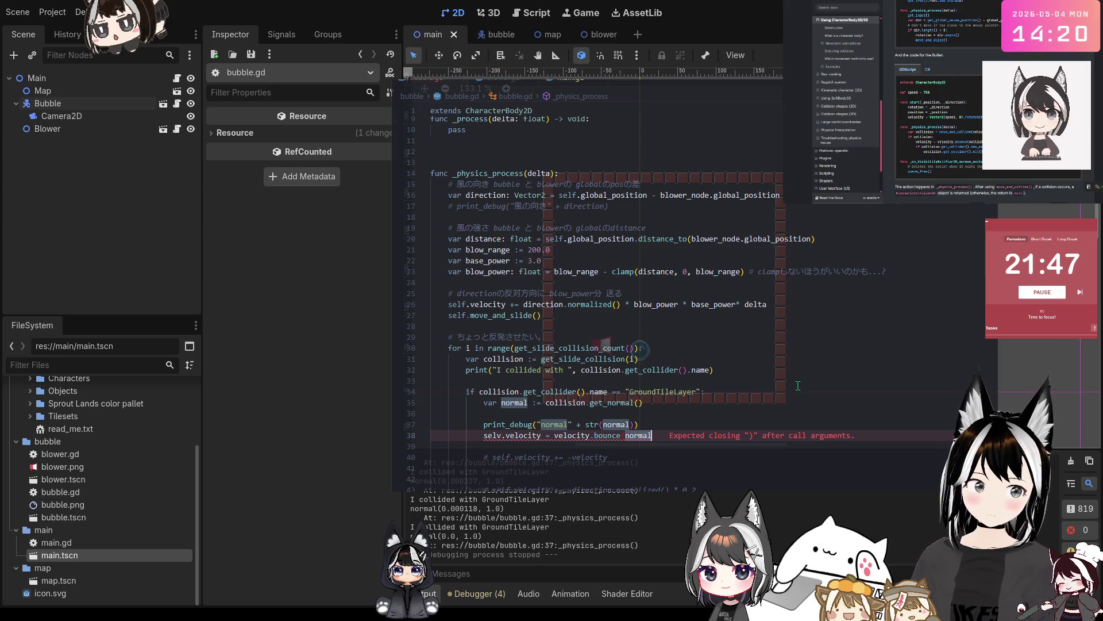
{"action": "type", "text": ") *"}
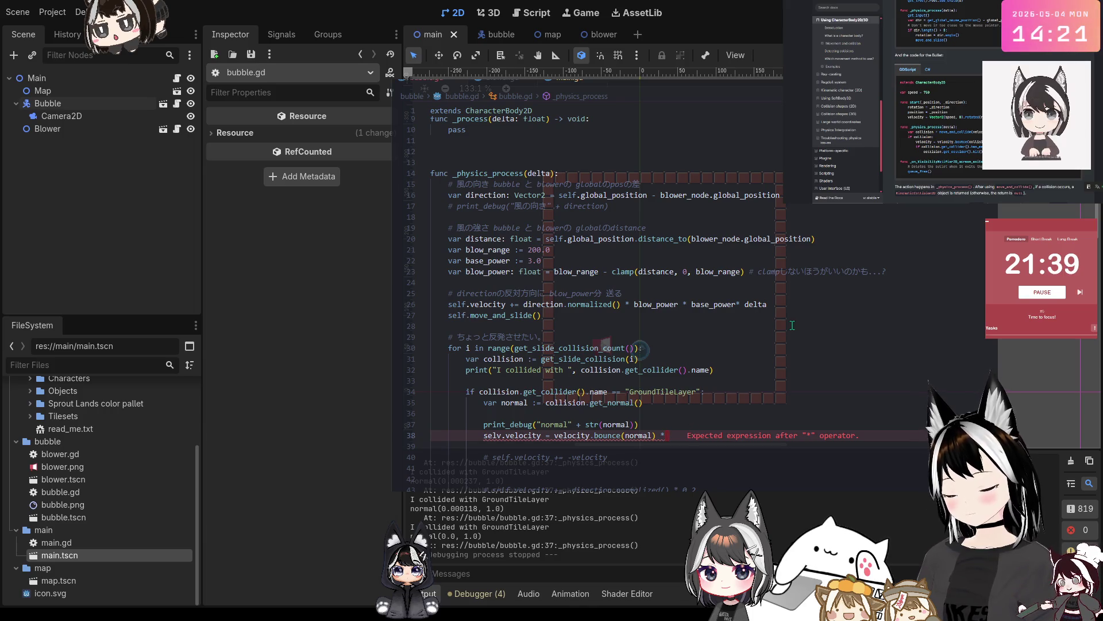
{"action": "type", "text": " 0.3"}
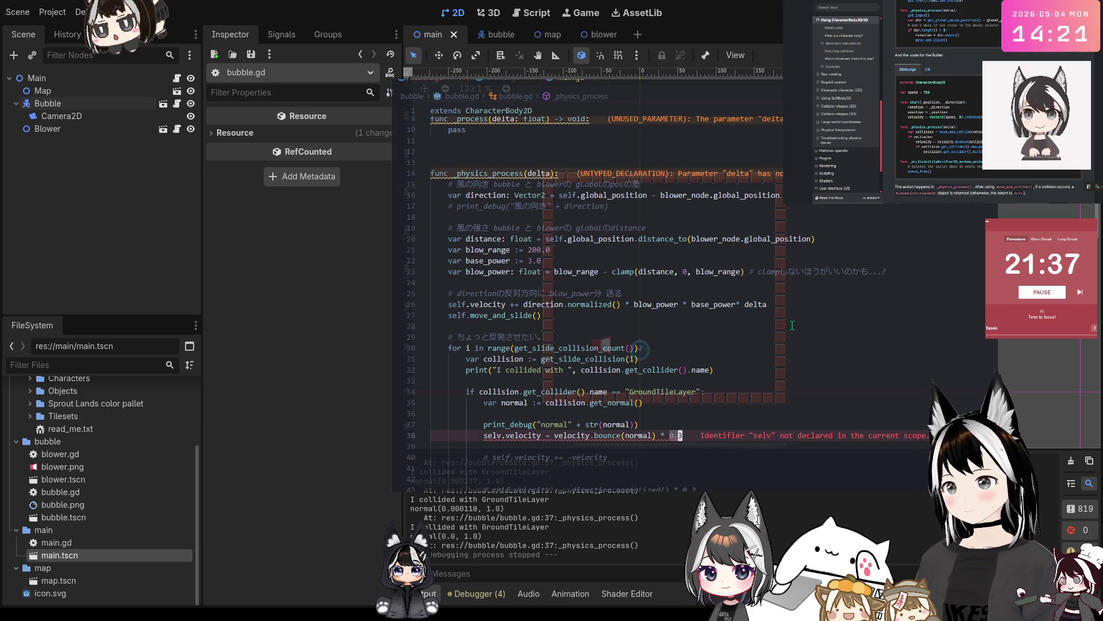
{"action": "key", "text": "Left"}
{"action": "key", "text": "Left"}
{"action": "key", "text": "Left"}
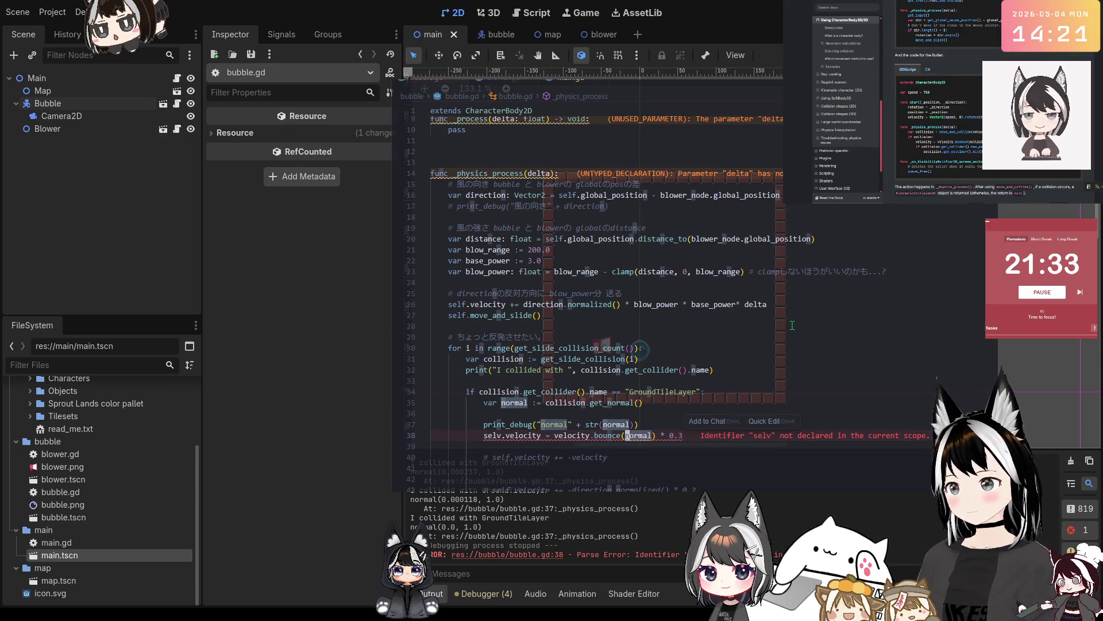
{"action": "key", "text": "ctrl+Left"}
{"action": "key", "text": "ctrl+Left"}
{"action": "key", "text": "ctrl+Left"}
{"action": "key", "text": "BackSpace"}
{"action": "key", "text": "BackSpace"}
{"action": "key", "text": "Delete"}
{"action": "key", "text": "Delete"}
{"action": "key", "text": "Delete"}
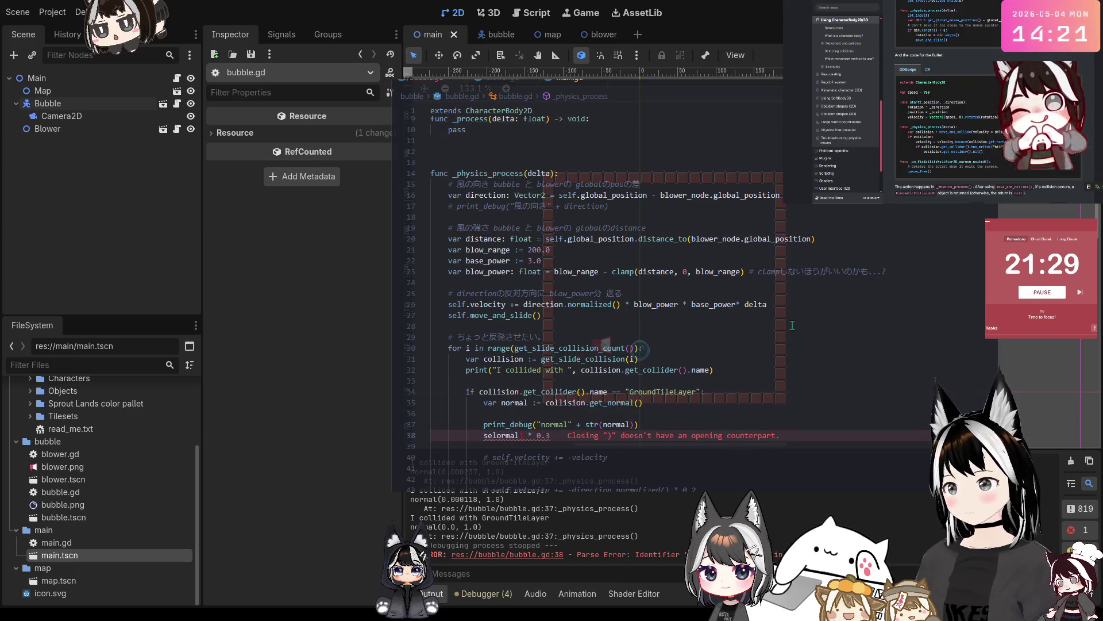
{"action": "key", "text": "ctrl+z"}
{"action": "key", "text": "BackSpace"}
{"action": "type", "text": "f"}
Delete the leftover commented lines below line 38 and run the game with F5
{"action": "key", "text": "Escape"}
{"action": "key", "text": "Down"}
{"action": "key", "text": "shift+Down"}
{"action": "key", "text": "shift+Down"}
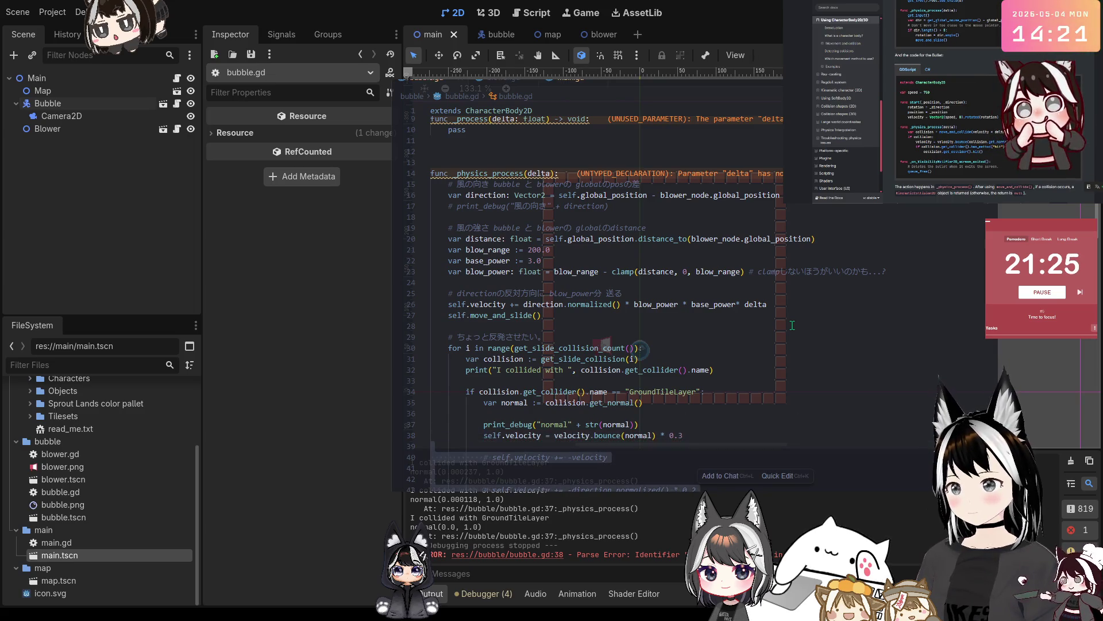
{"action": "key", "text": "Delete"}
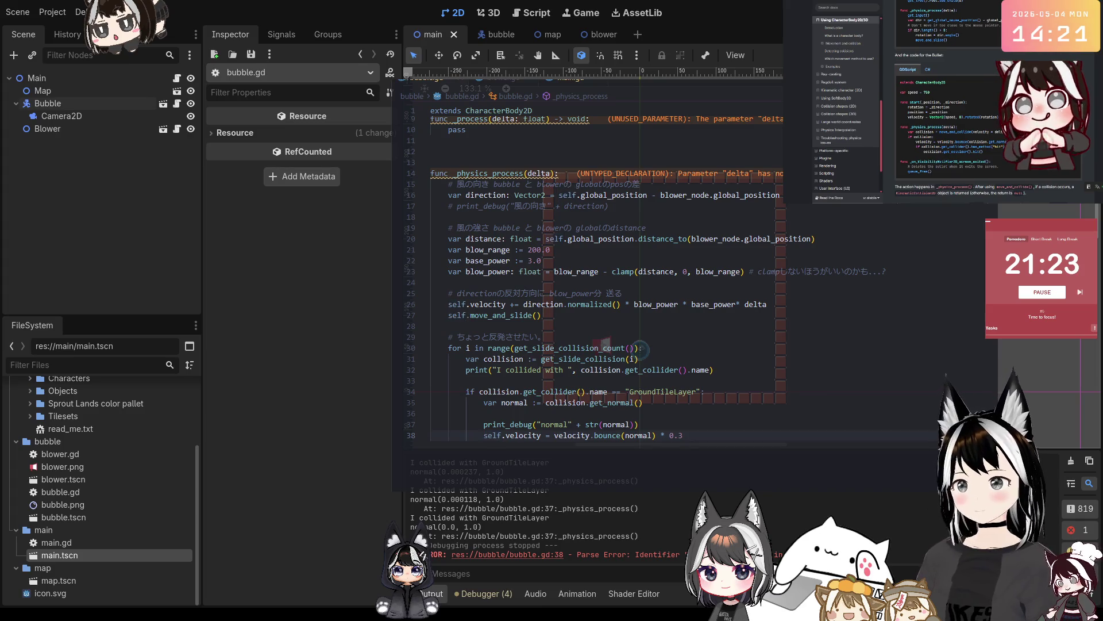
{"action": "key", "text": "F5"}
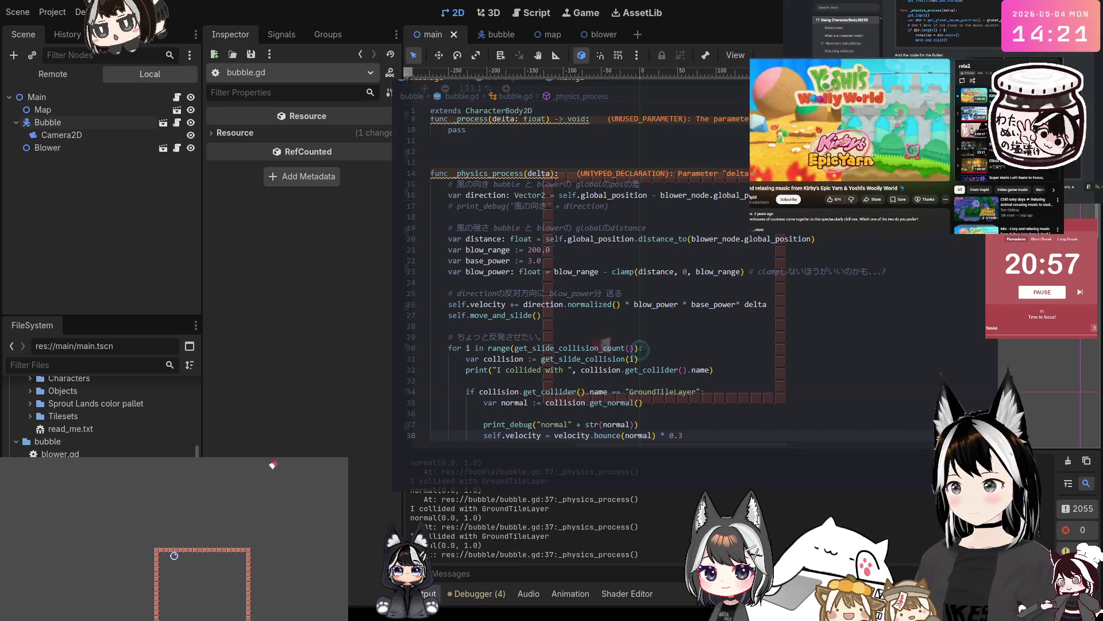
Stop the running bounce test after watching the bubble collide
{"action": "key", "text": "F8"}
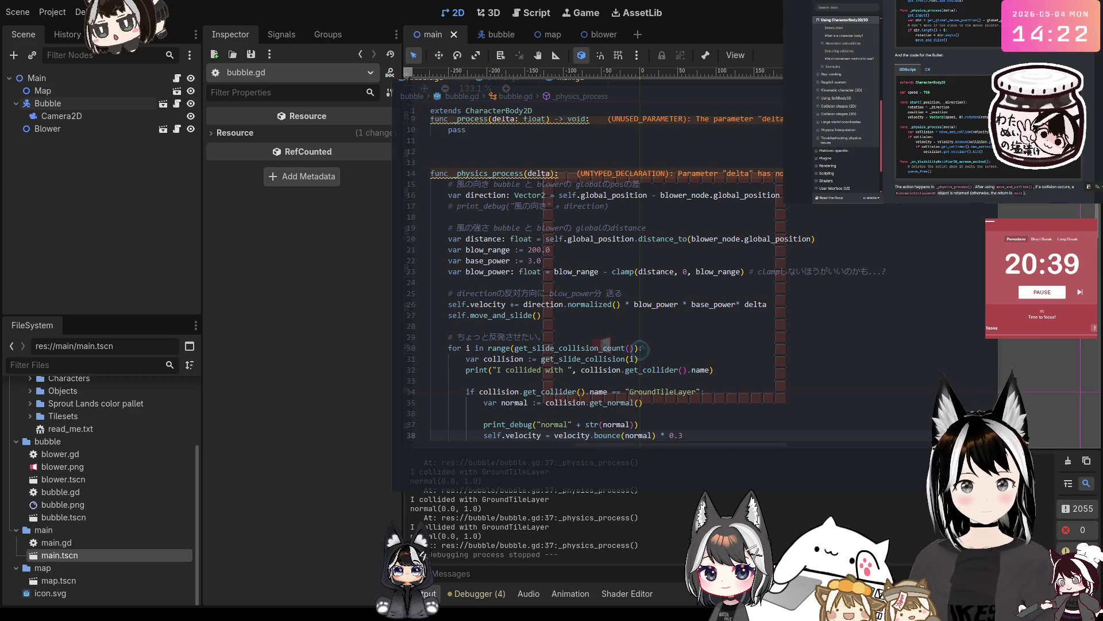
{"action": "left_click", "coordinate": [52, 12]}
{"action": "left_click", "coordinate": [66, 33]}
{"action": "scroll", "coordinate": [267, 321], "scroll_direction": "up", "scroll_amount": 10}
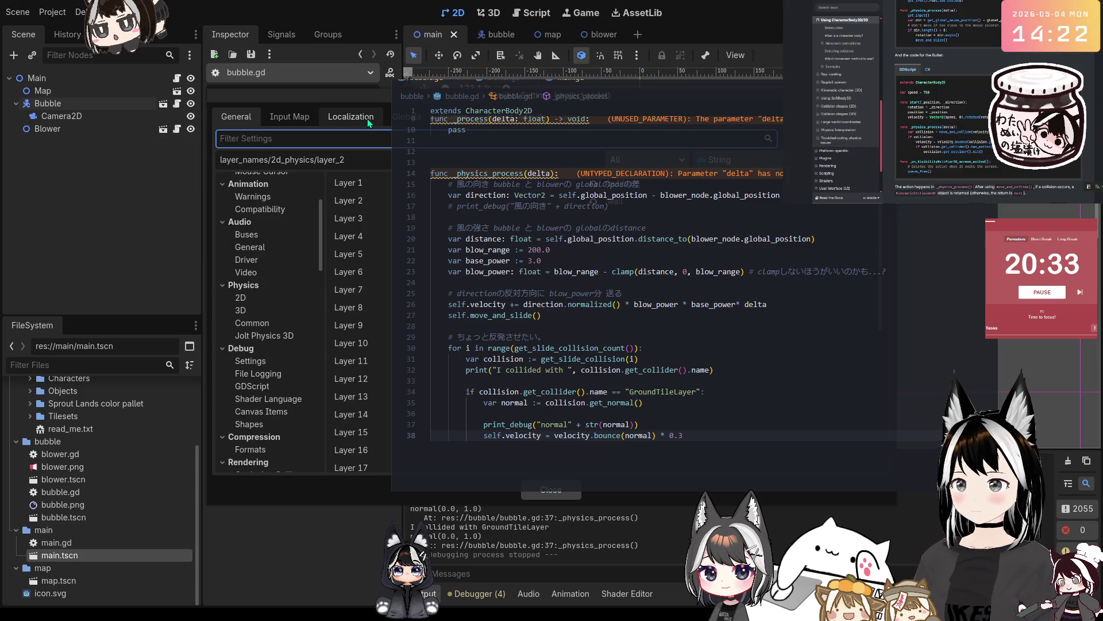
{"action": "type", "text": "always"}
{"action": "left_click", "coordinate": [275, 228]}
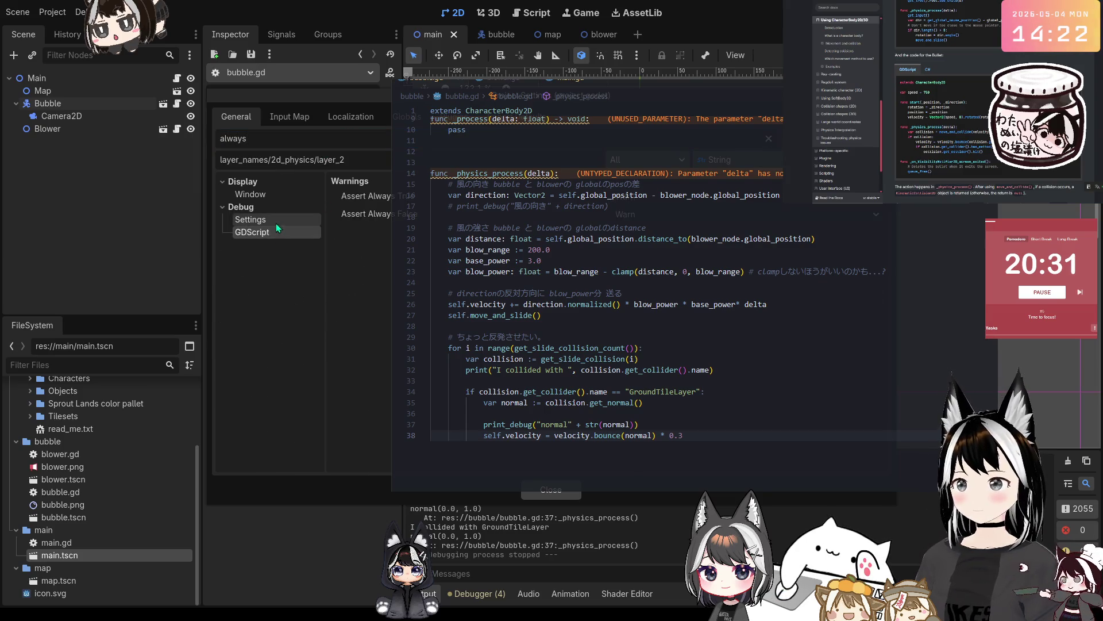
{"action": "left_click", "coordinate": [276, 195]}
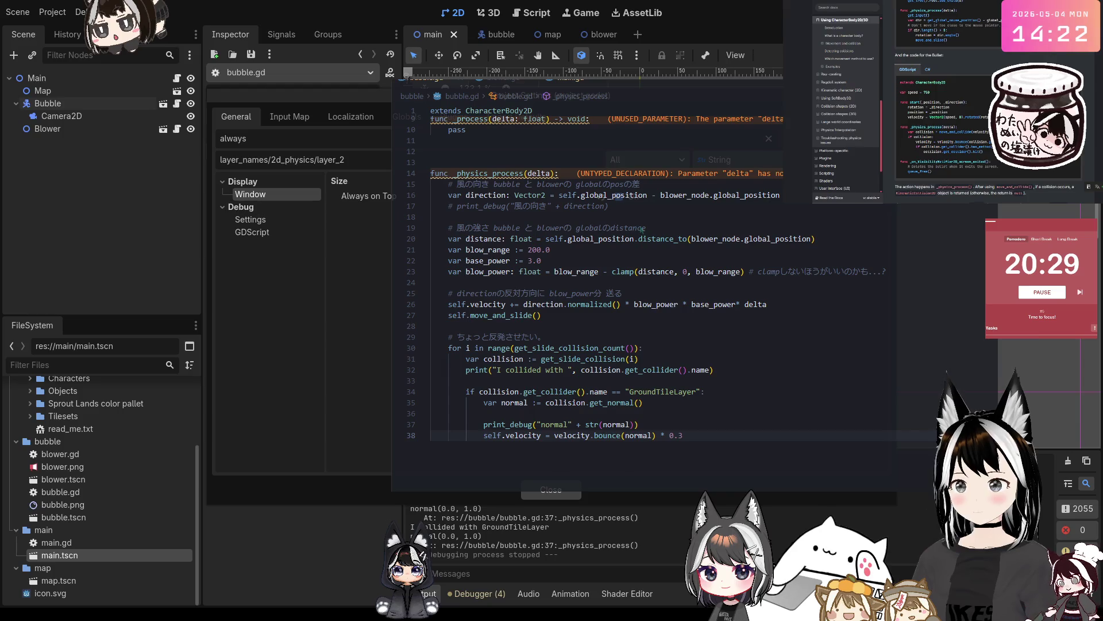
{"action": "left_click", "coordinate": [550, 489]}
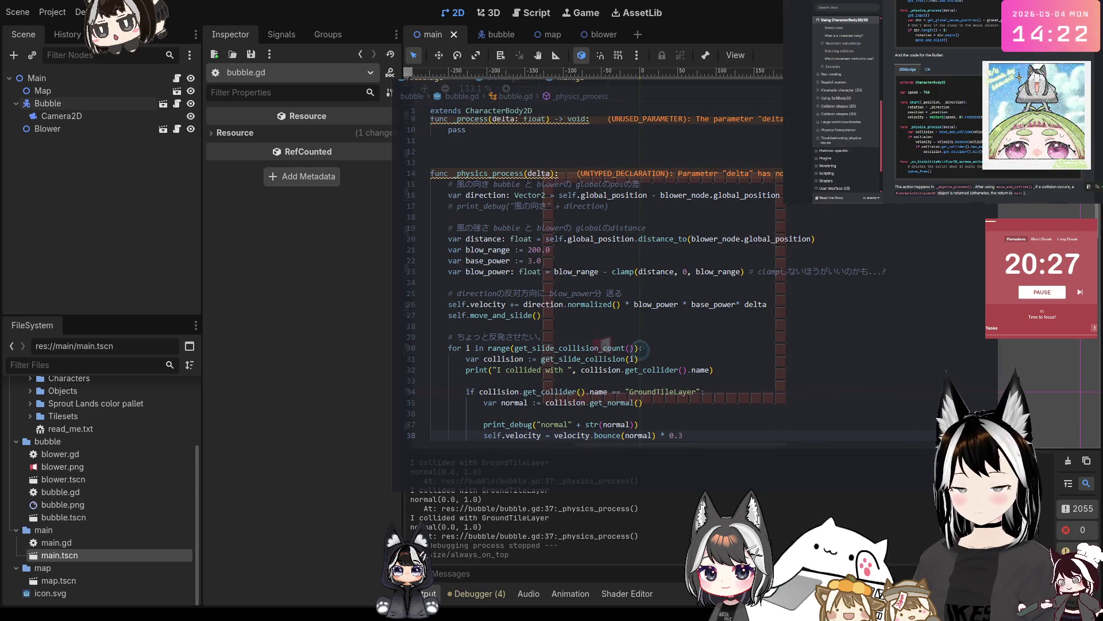
{"action": "key", "text": "F5"}
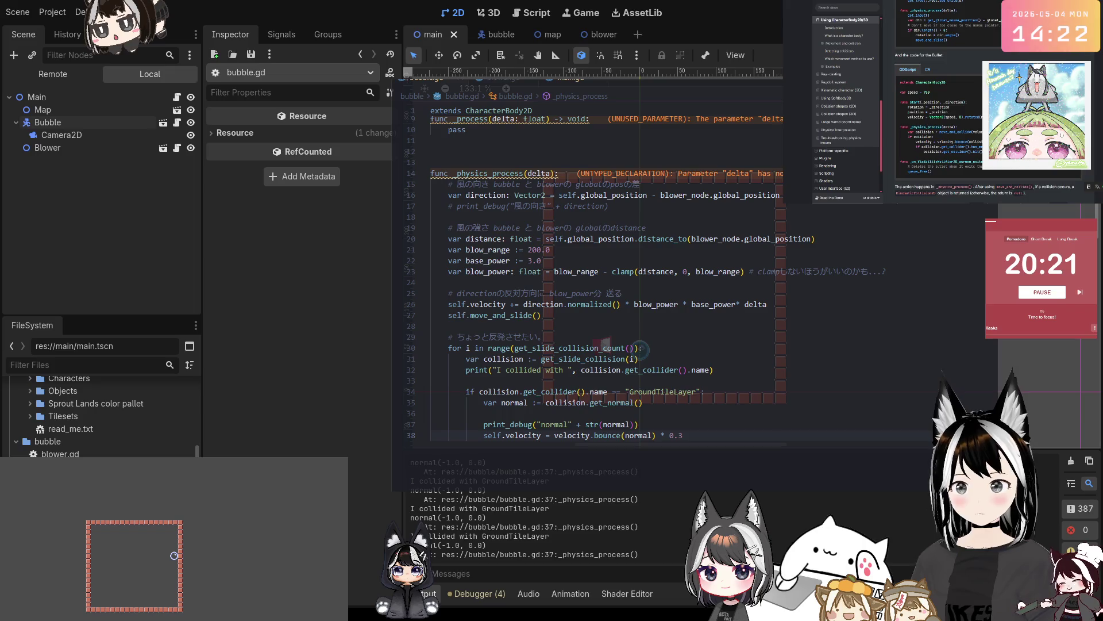
{"action": "key", "text": "F8"}
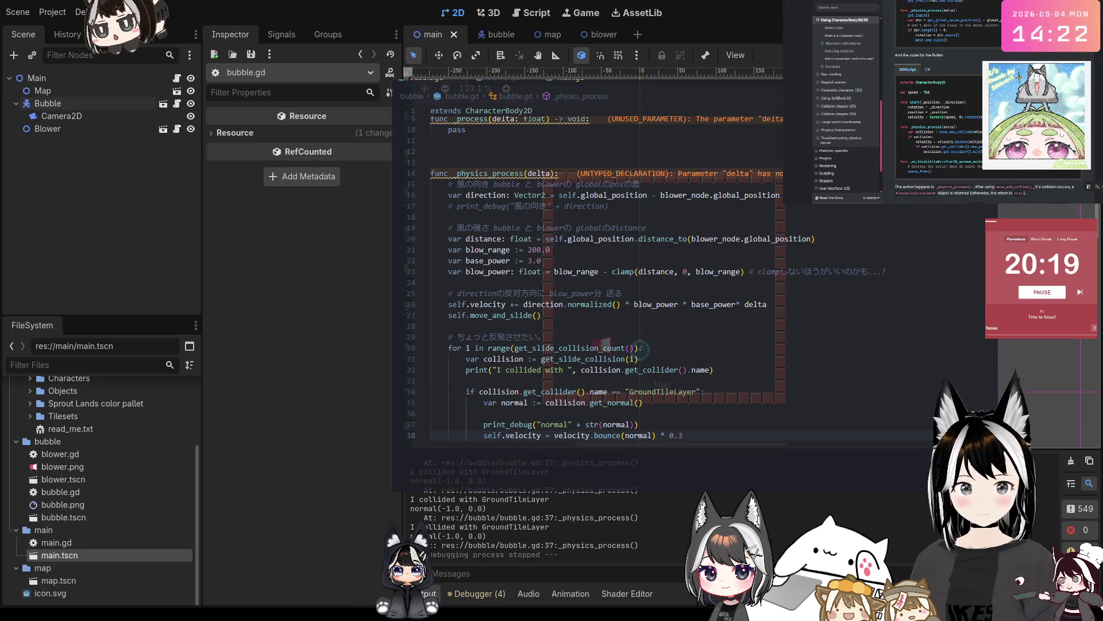
{"action": "left_click", "coordinate": [484, 435]}
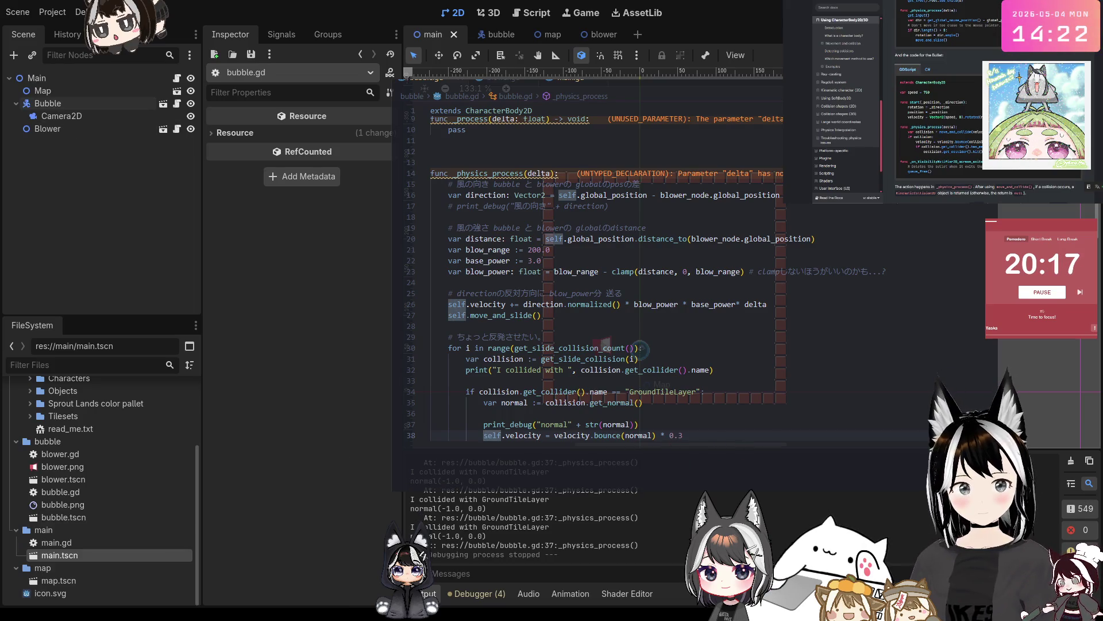
{"action": "key", "text": "Left"}
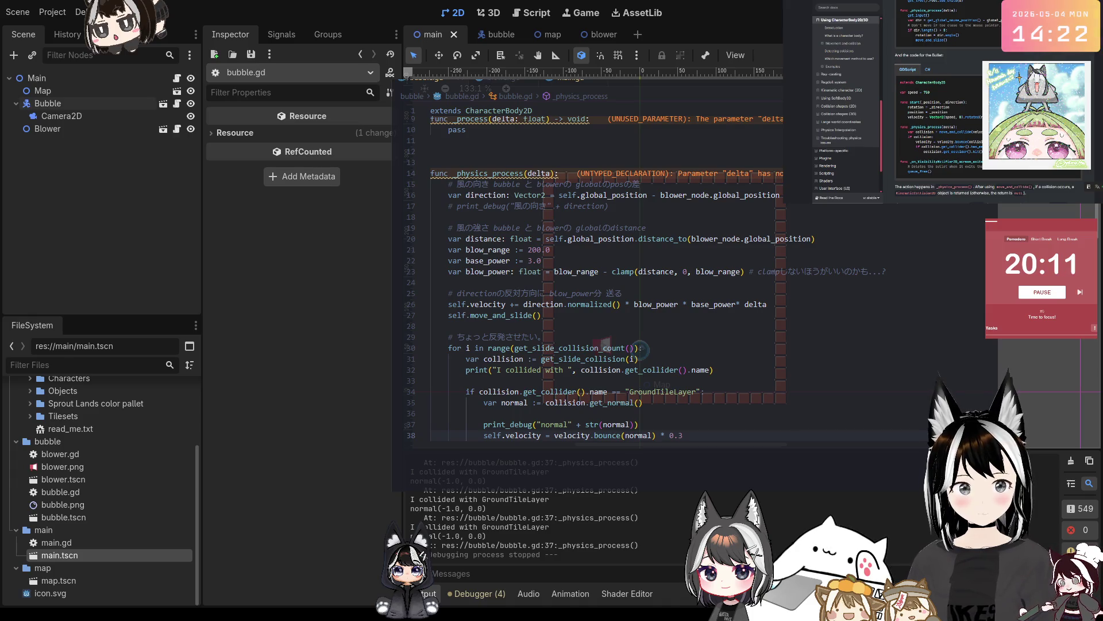
Add a 'break' line after the bounce on line 38, then test-run and stop the game
{"action": "left_click", "coordinate": [706, 440]}
{"action": "key", "text": "Return"}
{"action": "type", "text": "break"}
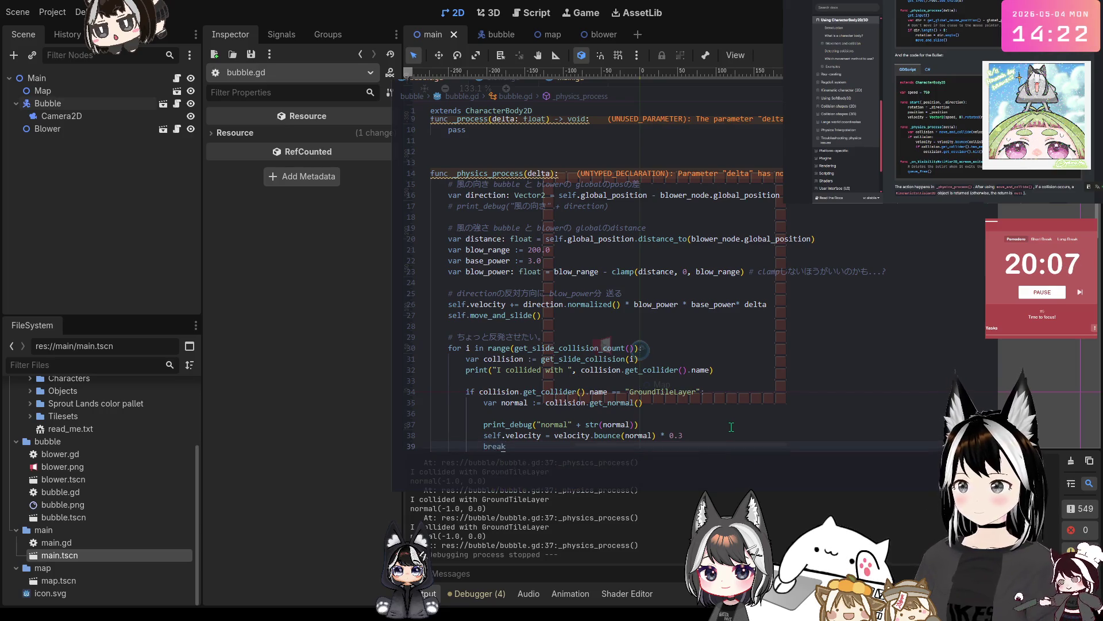
{"action": "key", "text": "F5"}
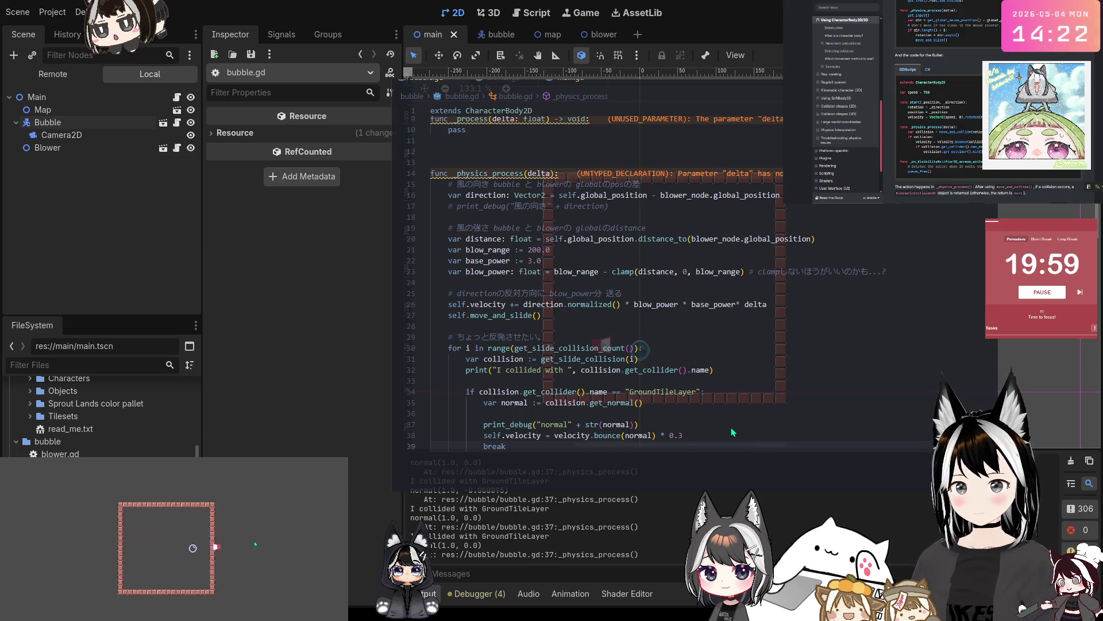
{"action": "key", "text": "F8"}
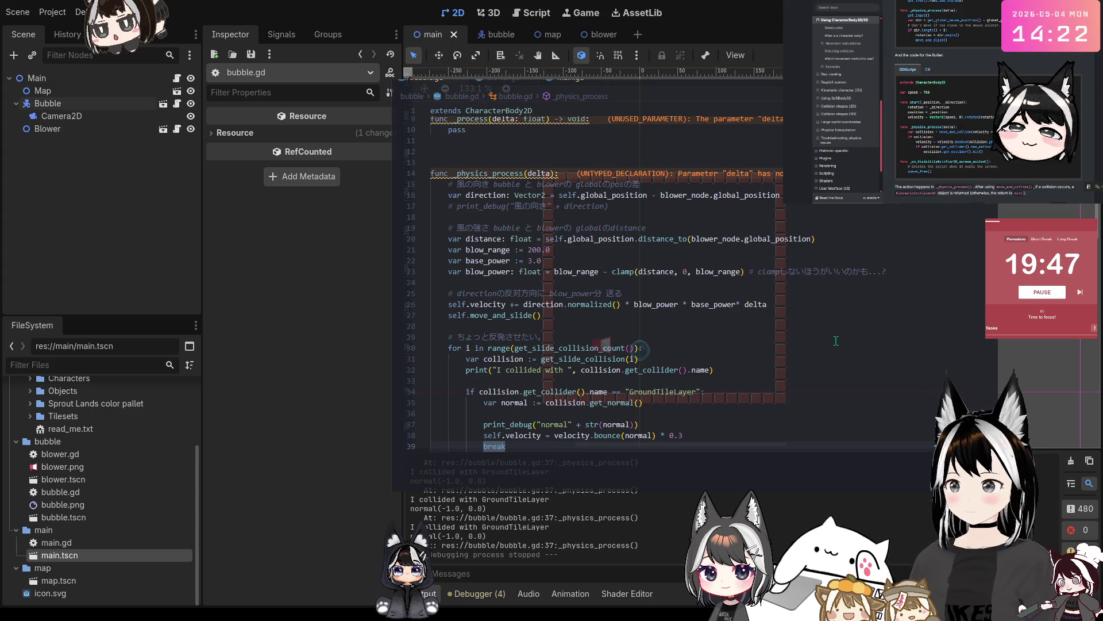
Prefix the second velocity on line 38 with 'self.' so it reads self.velocity.bounce(normal)
{"action": "key", "text": "Up"}
{"action": "key", "text": "ctrl+Right"}
{"action": "key", "text": "ctrl+Right"}
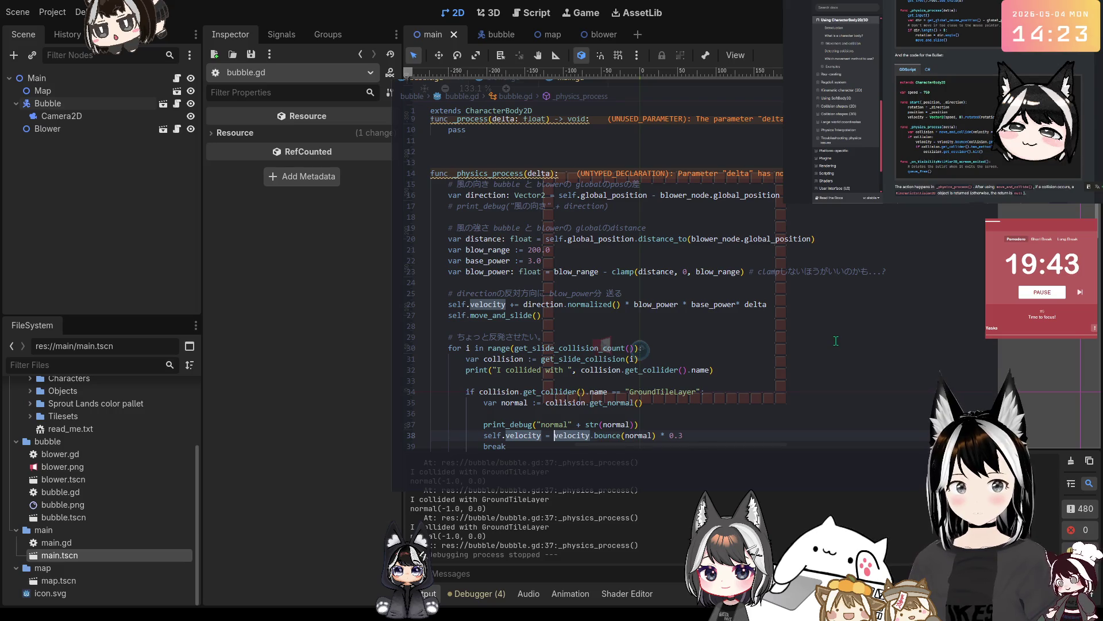
{"action": "type", "text": "selv."}
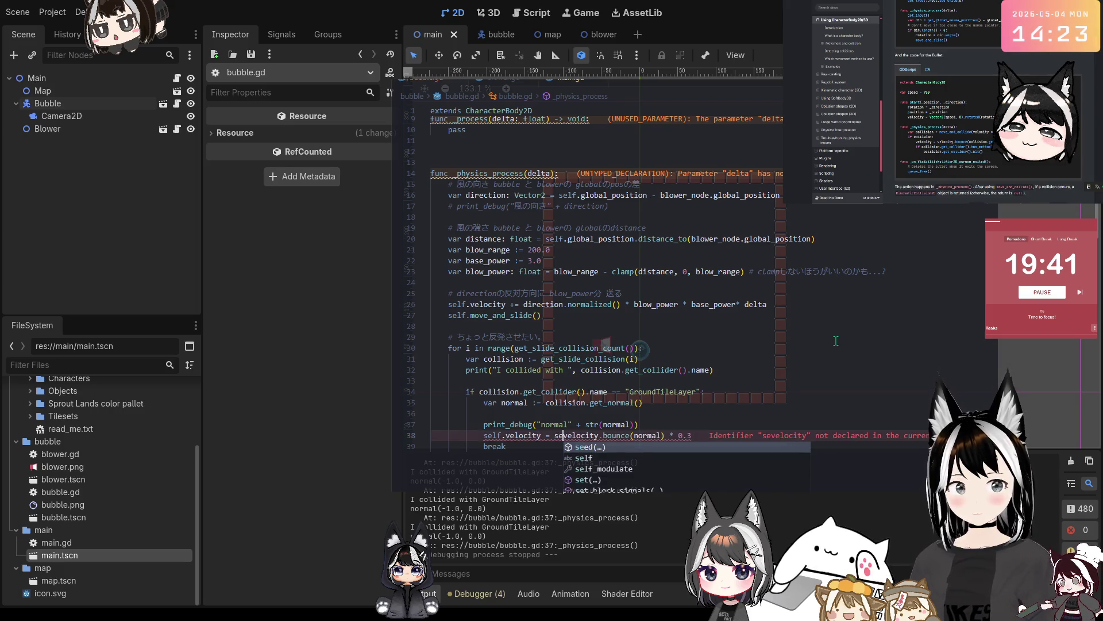
{"action": "key", "text": "Left"}
{"action": "key", "text": "BackSpace"}
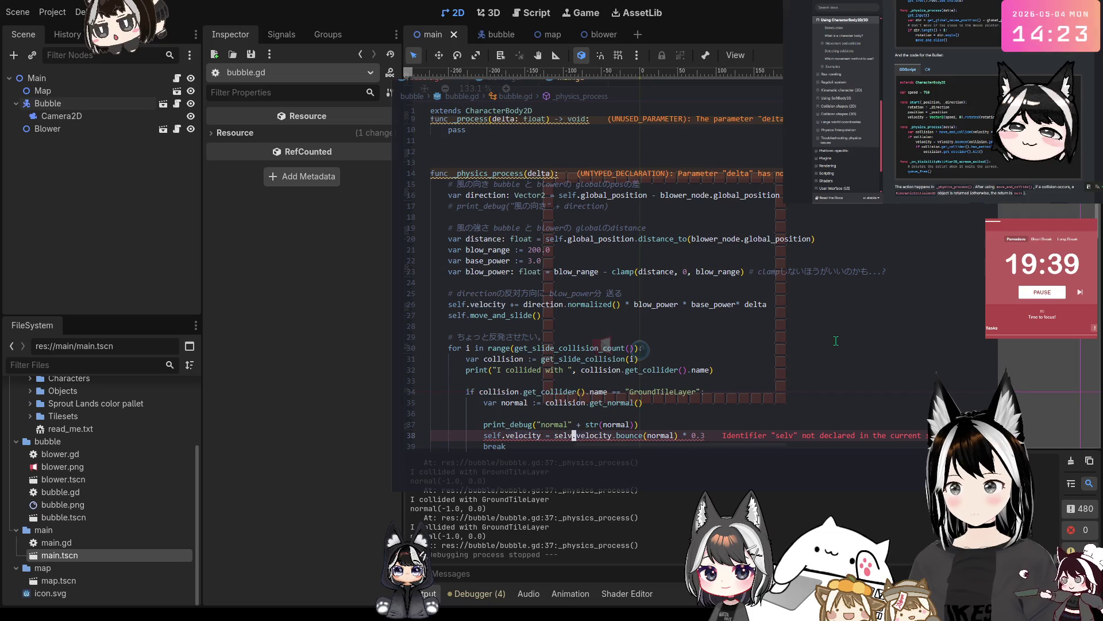
{"action": "type", "text": "f"}
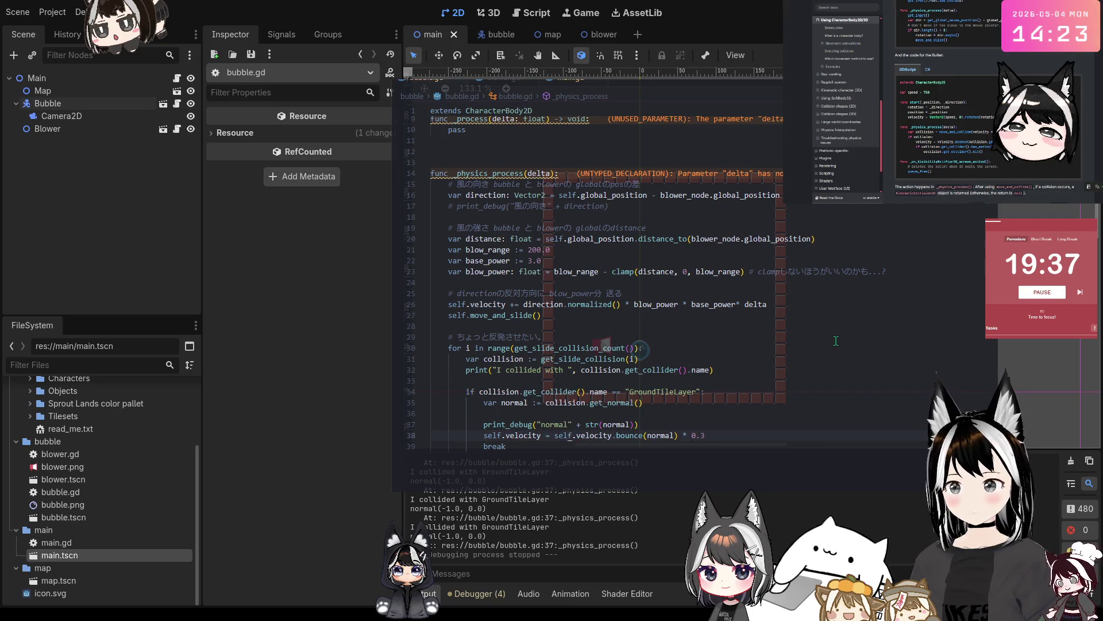
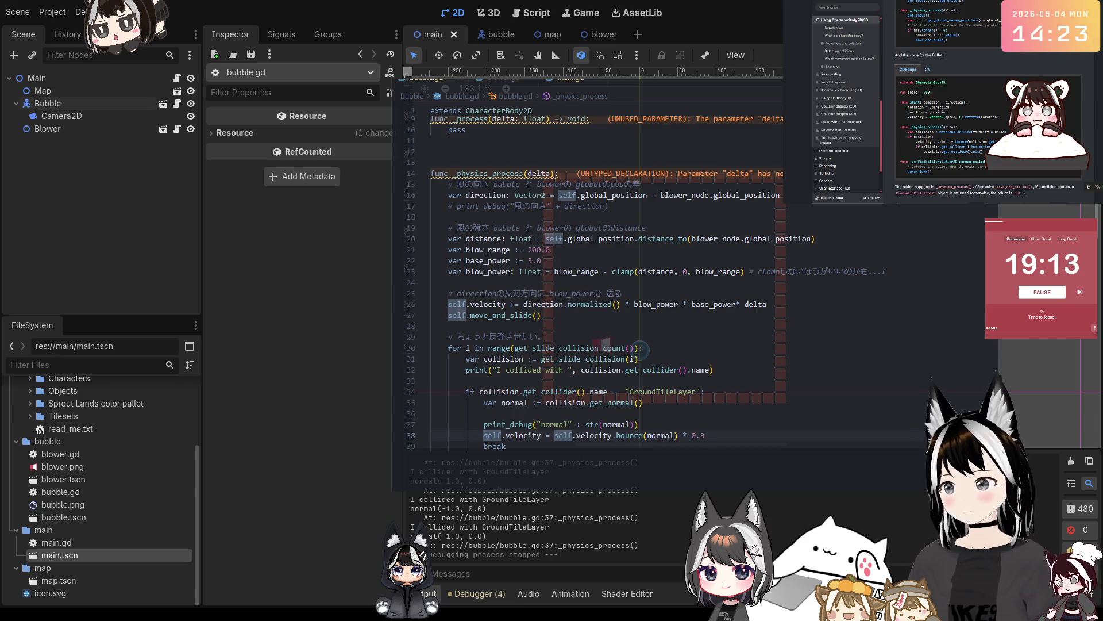
Comment out the bounce line, add self.velocity += normal * 20.0, and test-run the game
{"action": "key", "text": "ctrl+k"}
{"action": "key", "text": "Return"}
{"action": "type", "text": "self.velocit"}
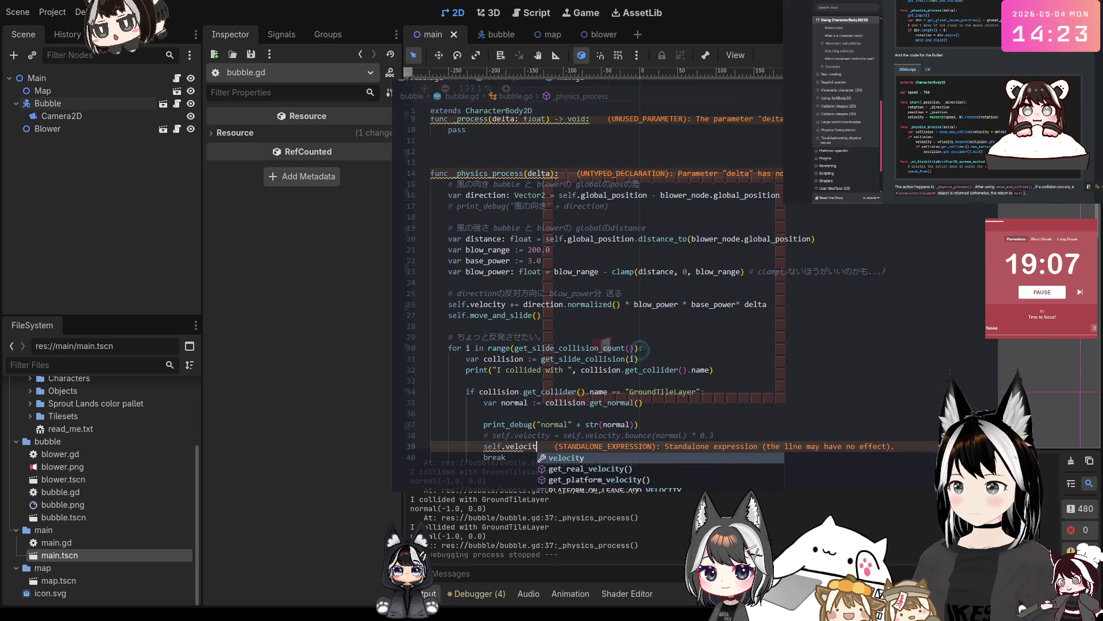
{"action": "key", "text": "Return"}
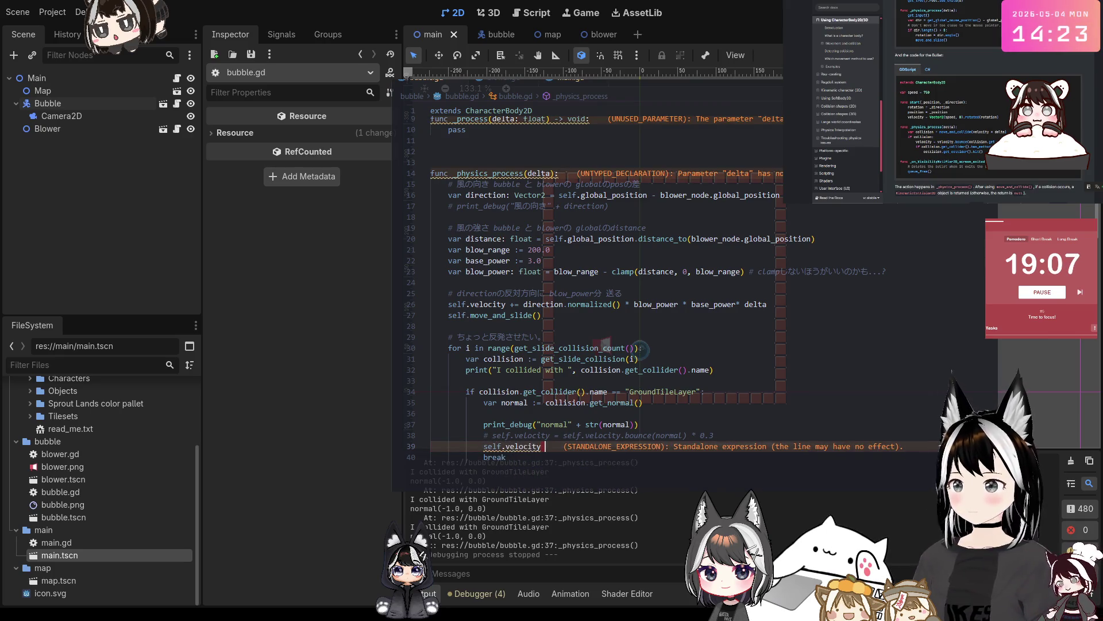
{"action": "type", "text": "+= n"}
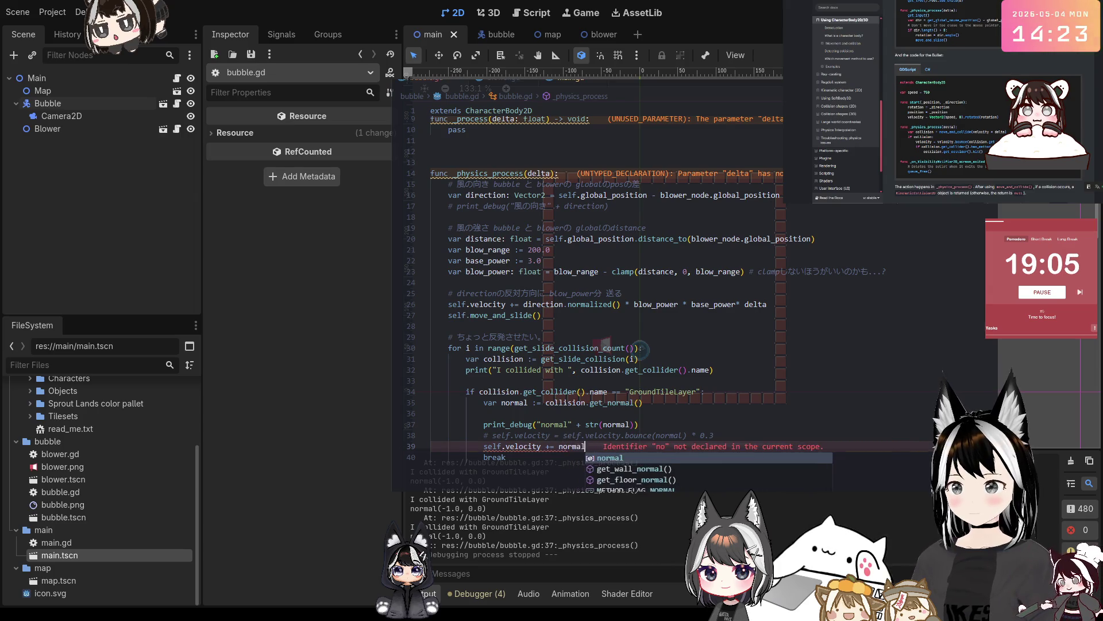
{"action": "type", "text": "ormal"}
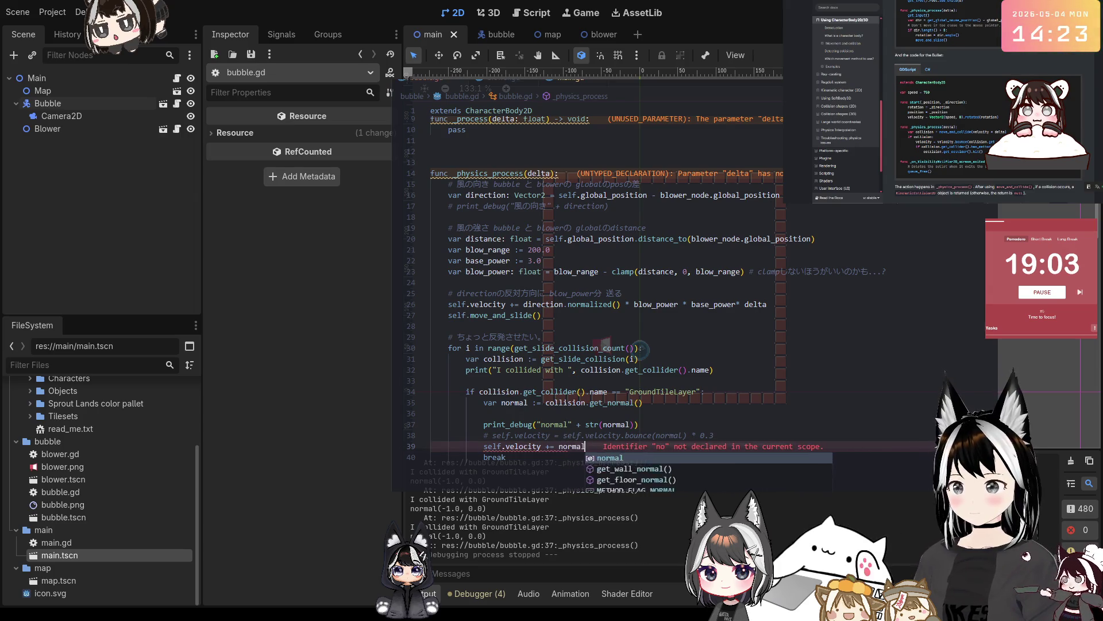
{"action": "type", "text": " *"}
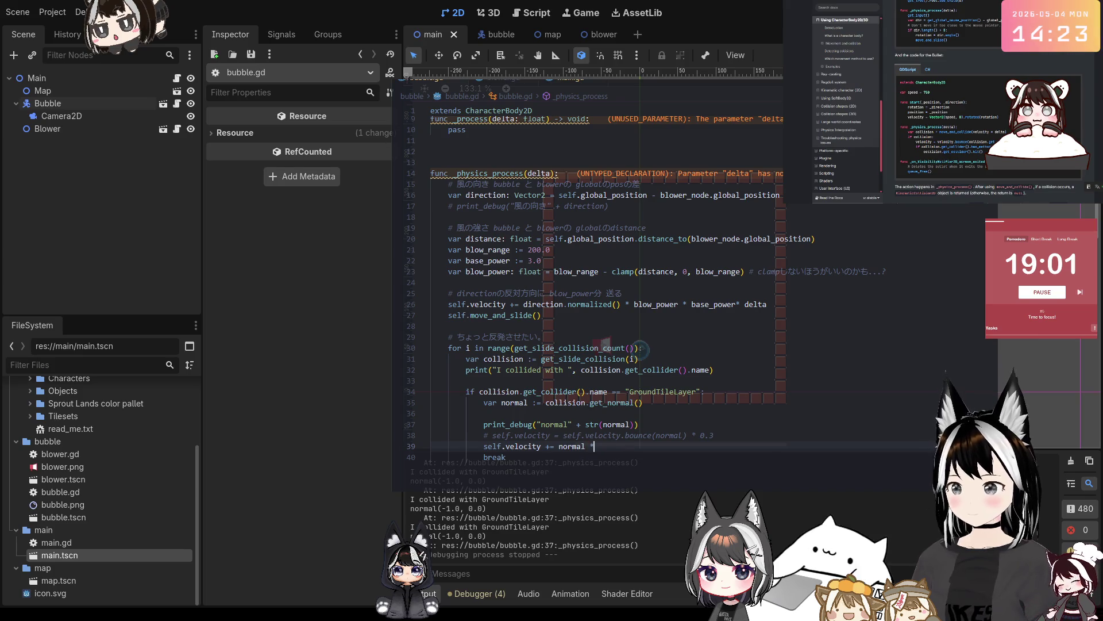
{"action": "type", "text": " 20.0"}
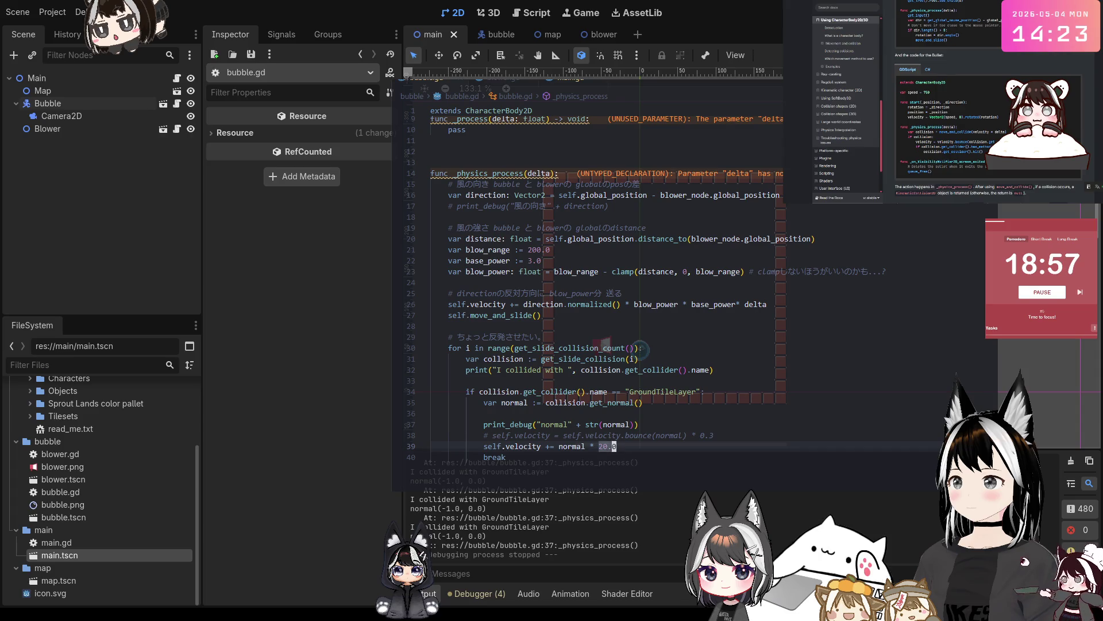
{"action": "key", "text": "F5"}
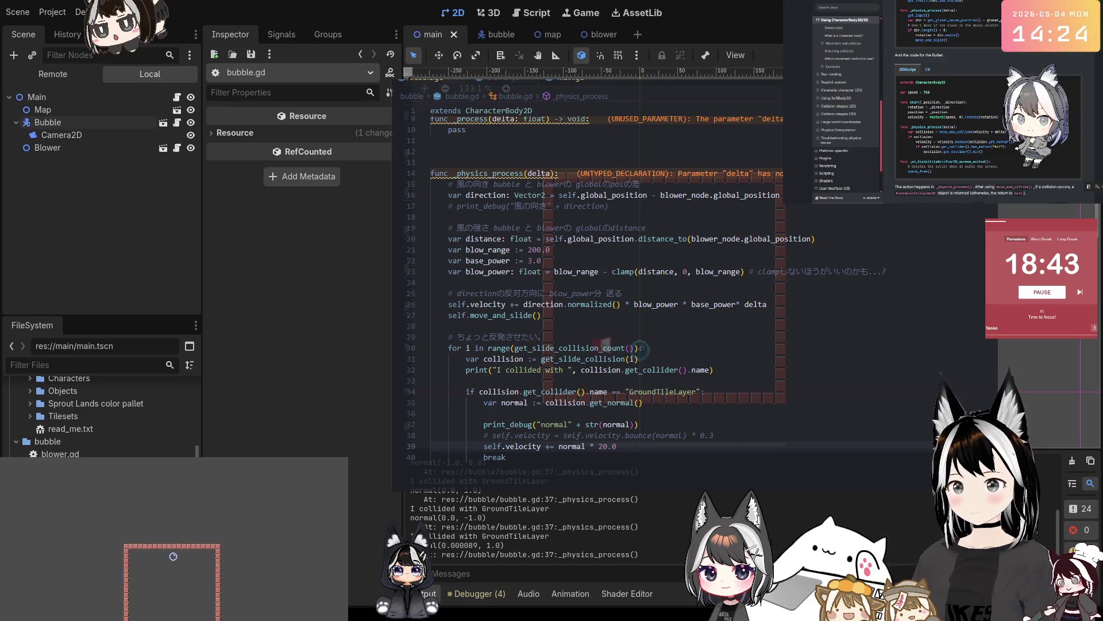
{"action": "key", "text": "F8"}
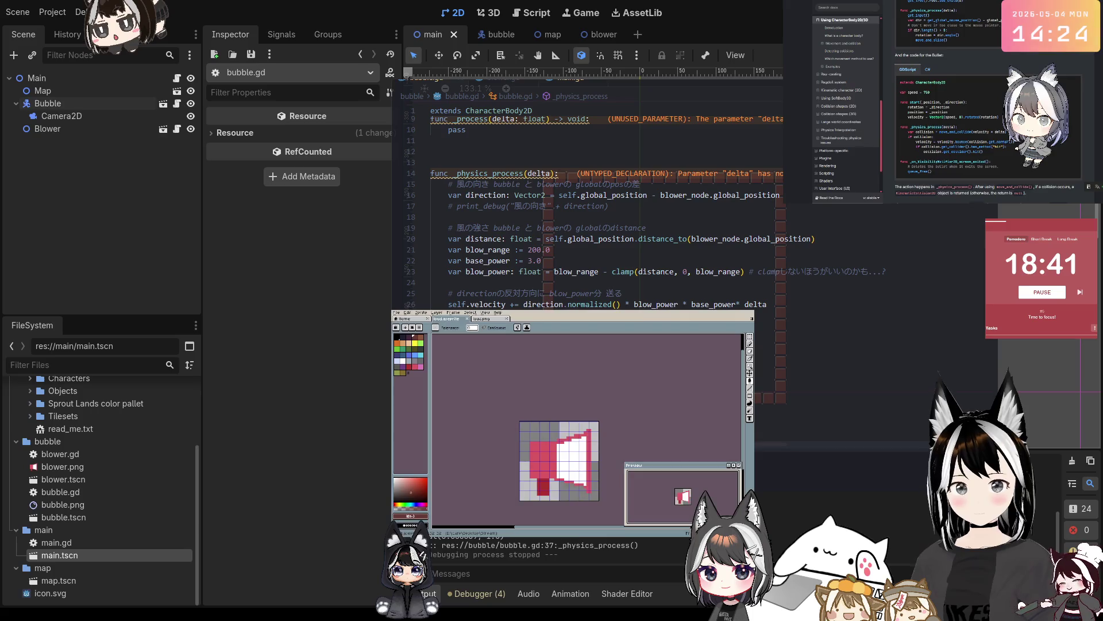
Raise the line 39 push multiplier from 20.0 to 100.0 and run the game
{"action": "double_click", "coordinate": [609, 446]}
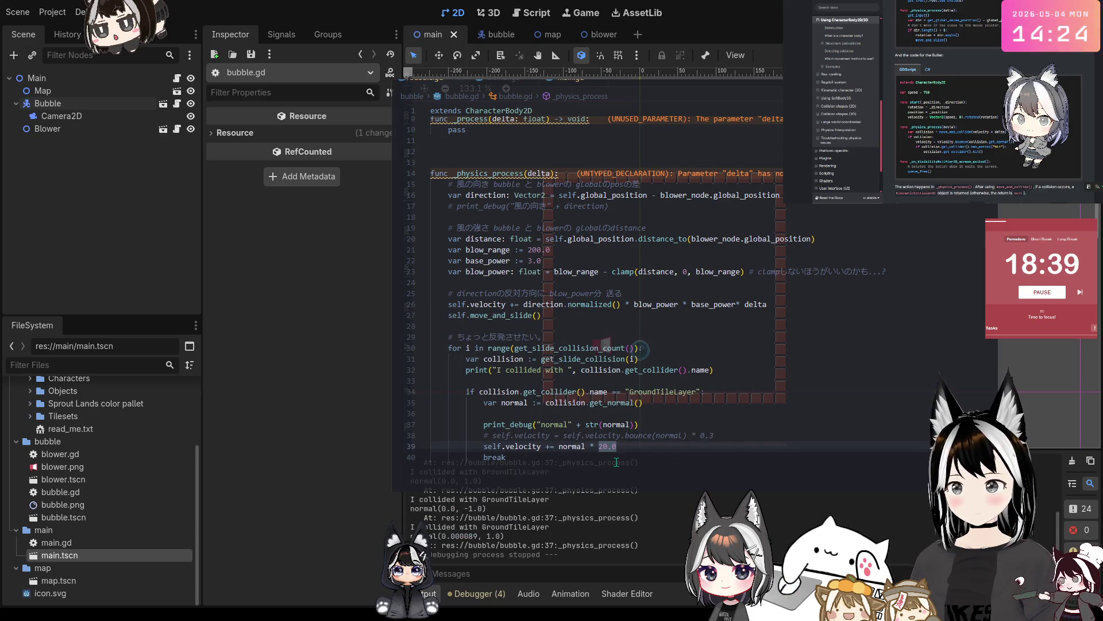
{"action": "key", "text": "Left"}
{"action": "key", "text": "Delete"}
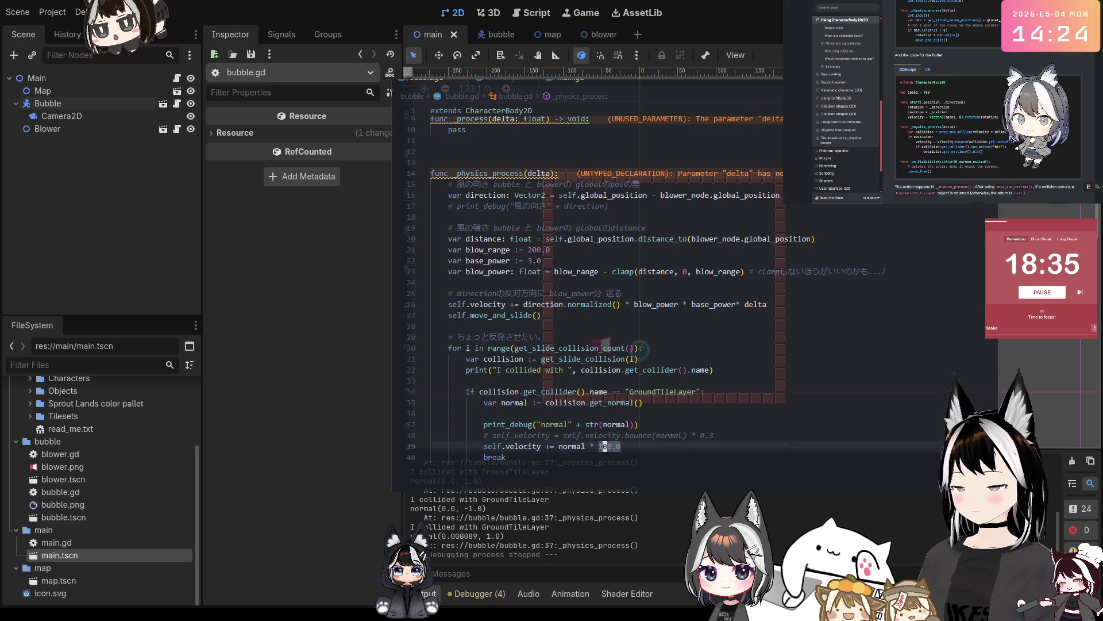
{"action": "type", "text": "0"}
{"action": "left_click", "coordinate": [823, 381]}
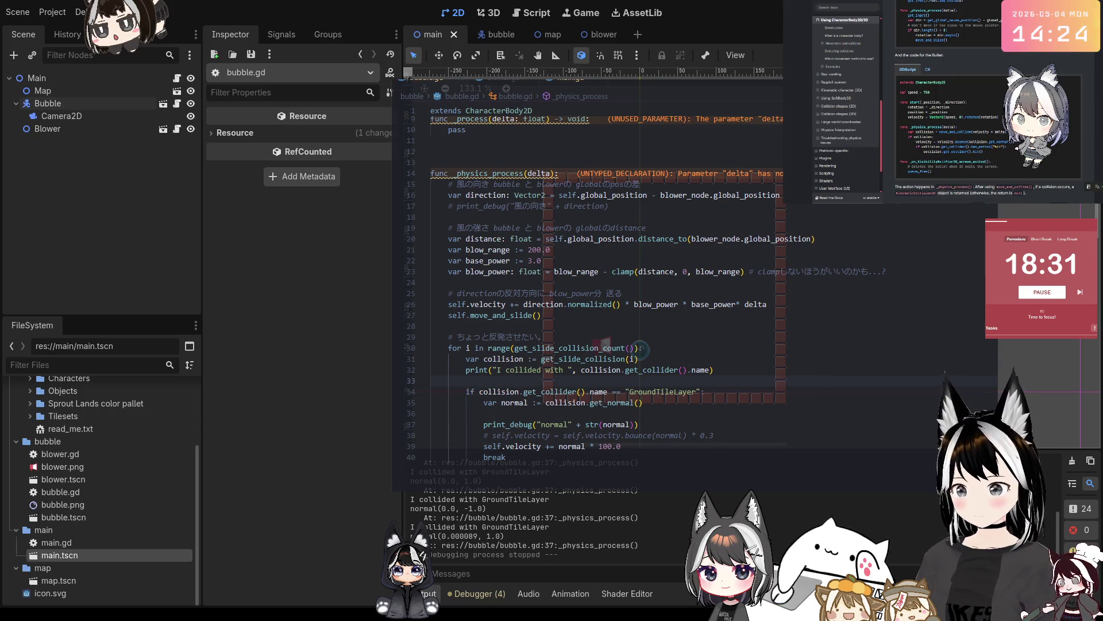
{"action": "key", "text": "F5"}
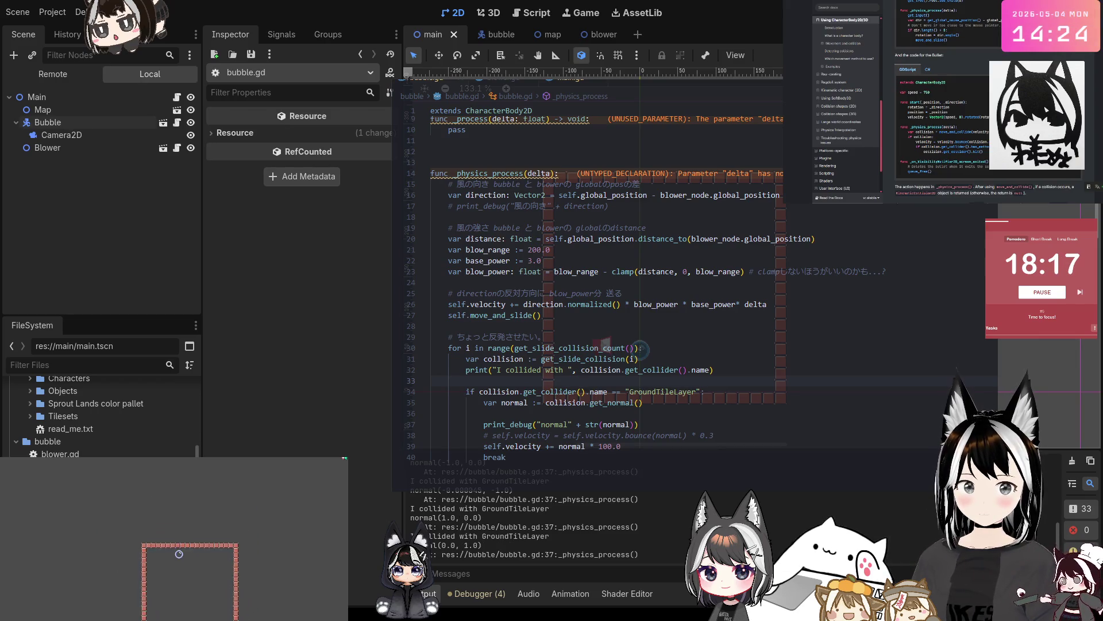
Stop the test run and select the 100.0 multiplier on line 39
{"action": "key", "text": "F8"}
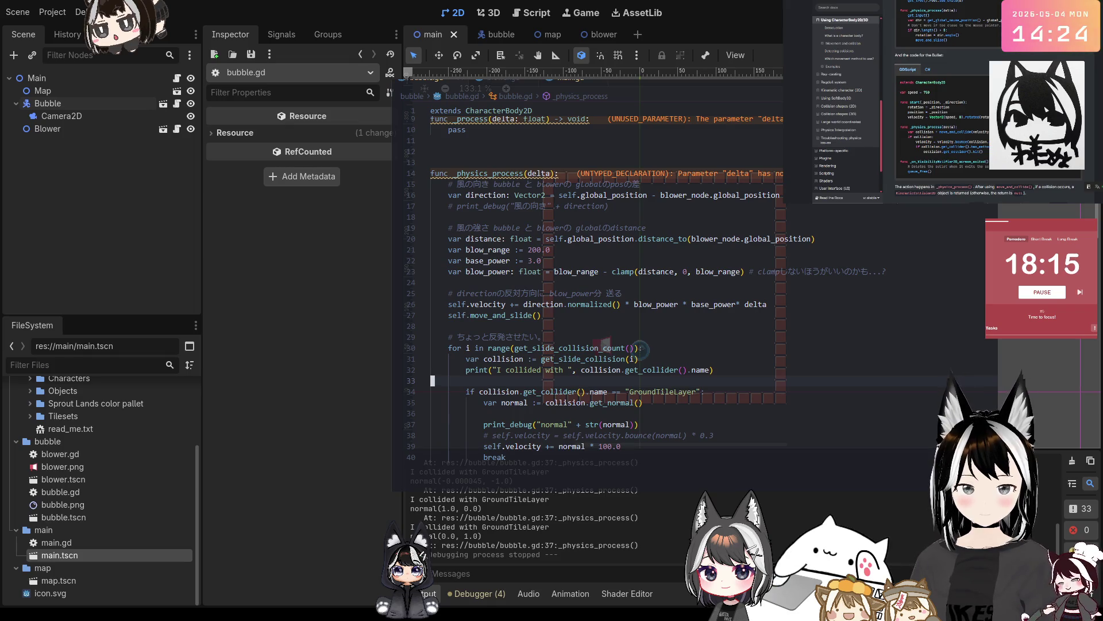
{"action": "double_click", "coordinate": [608, 447]}
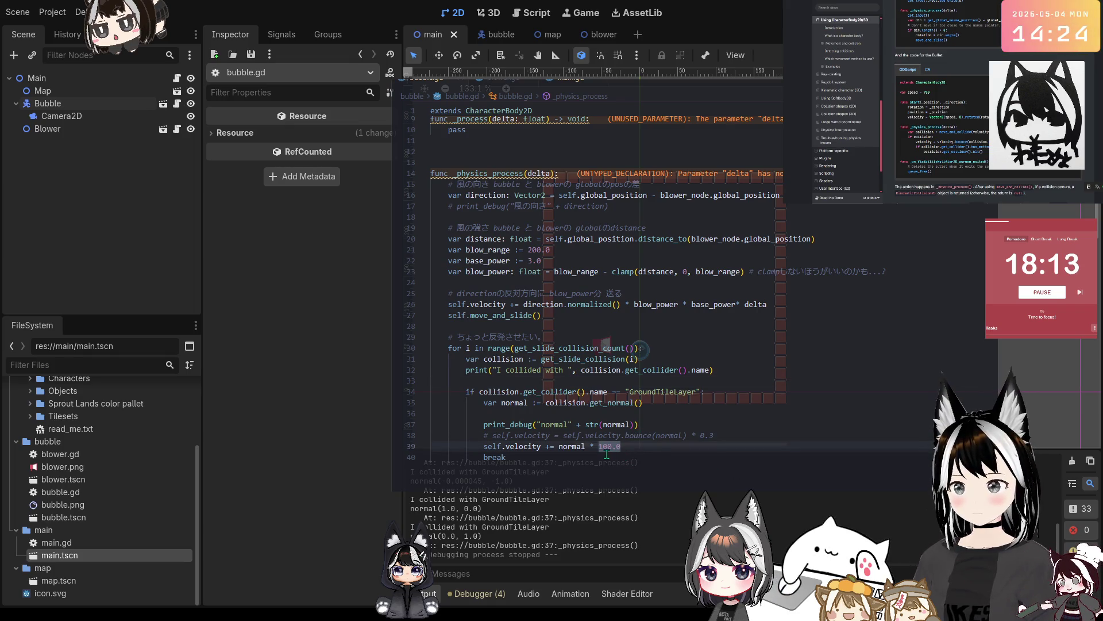
{"action": "left_click_drag", "start_coordinate": [620, 447], "coordinate": [604, 447]}
{"action": "key", "text": "shift+Left"}
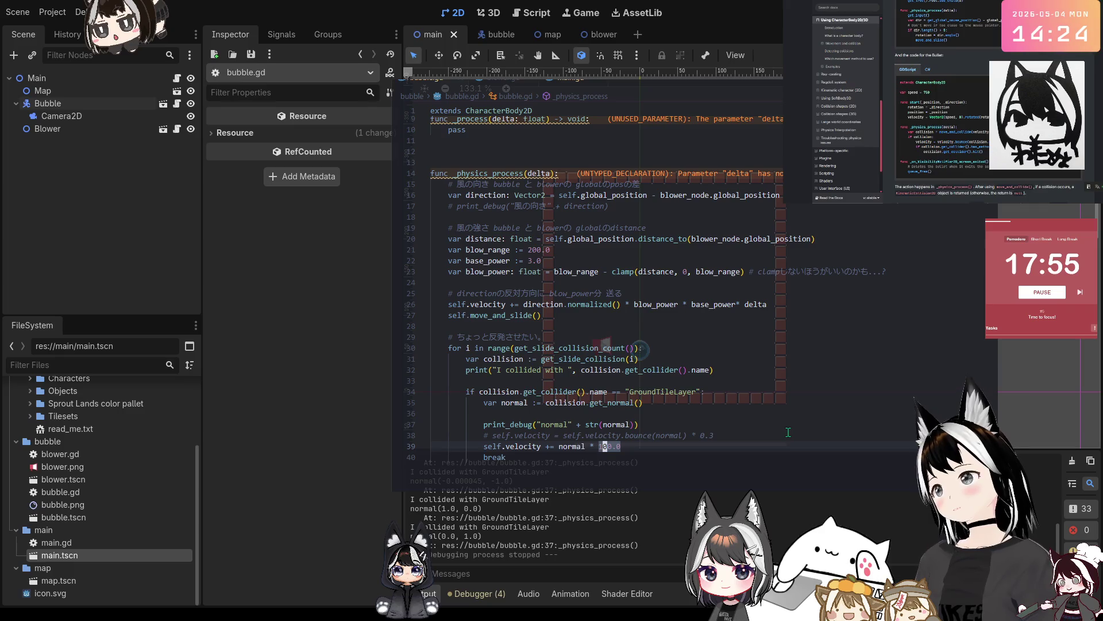
Lower the line 39 push multiplier to 50.0, then run and stop a test
{"action": "key", "text": "Delete"}
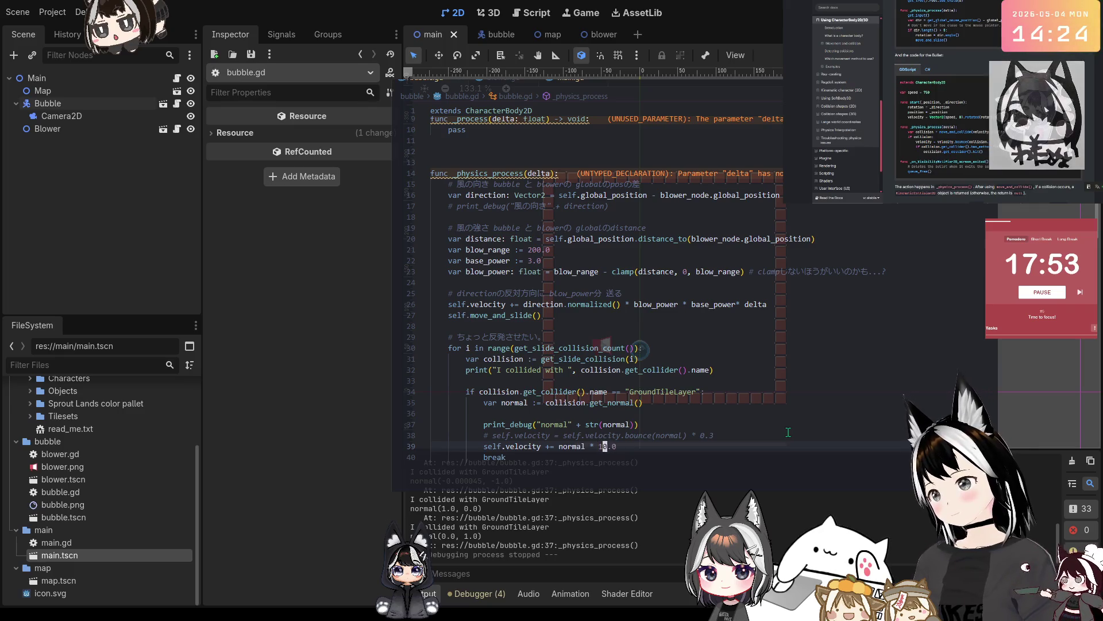
{"action": "key", "text": "BackSpace"}
{"action": "type", "text": "5"}
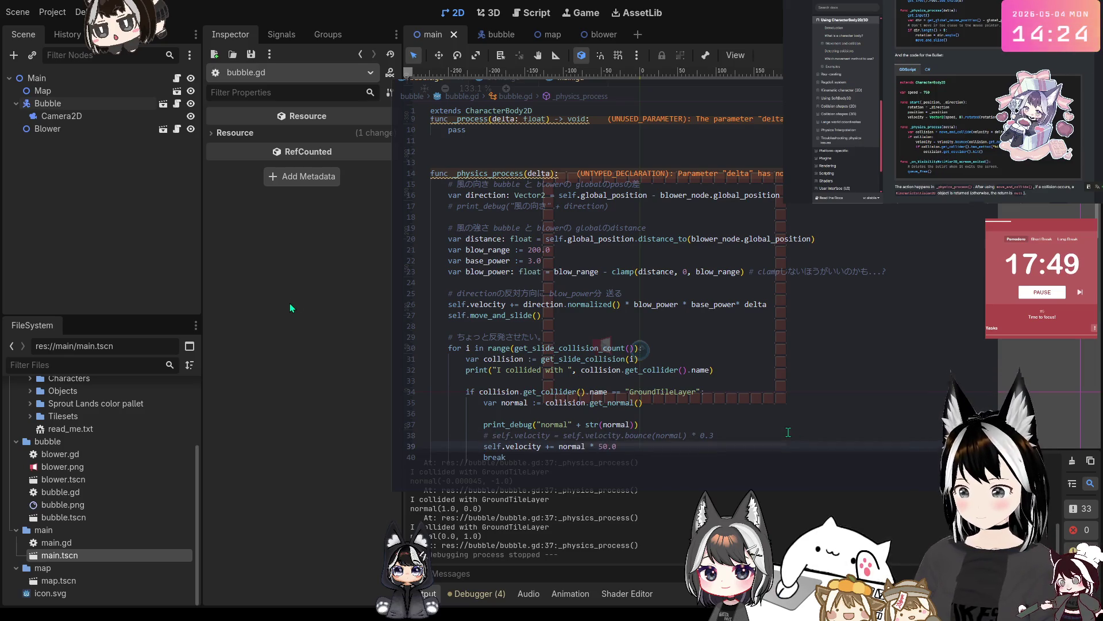
{"action": "key", "text": "F5"}
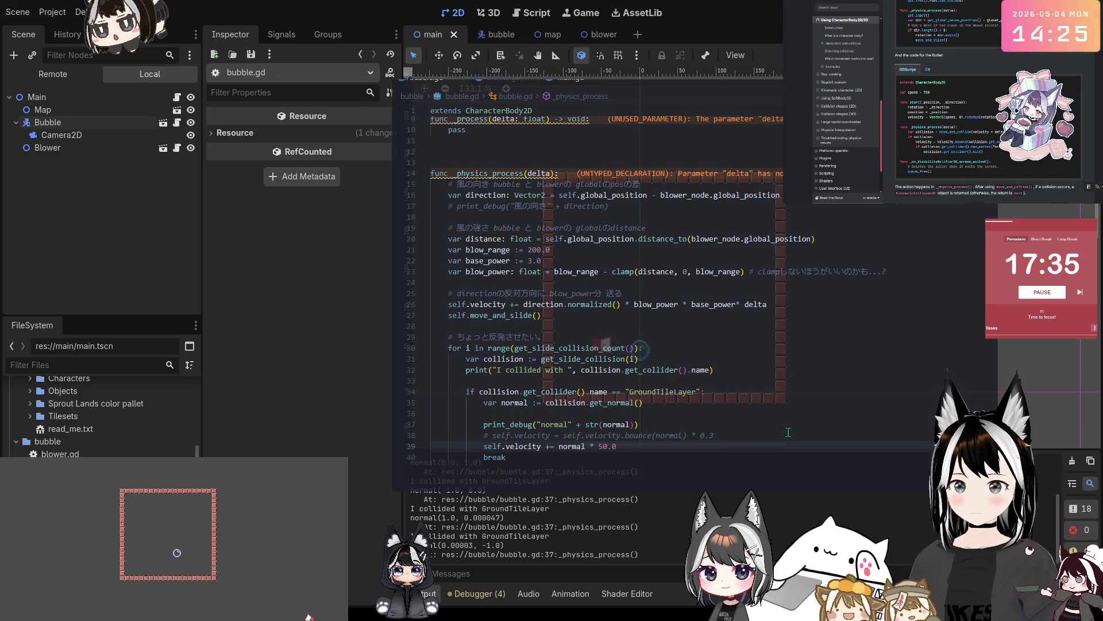
{"action": "key", "text": "F8"}
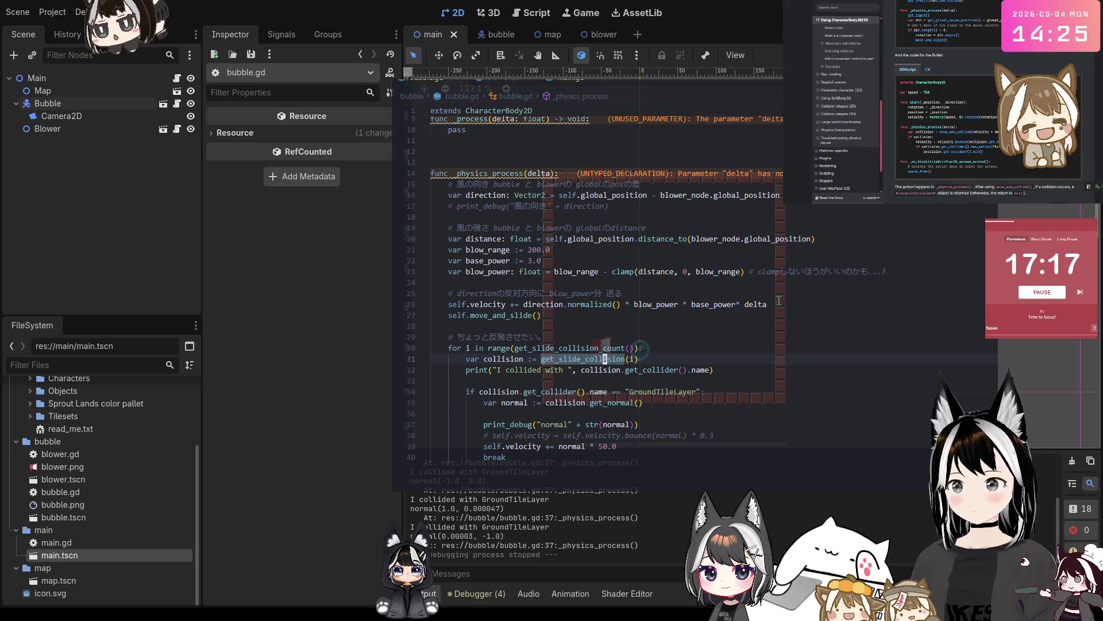
Declare var bounce_power := 50.0 on a new line below base_power
{"action": "double_click", "coordinate": [754, 304]}
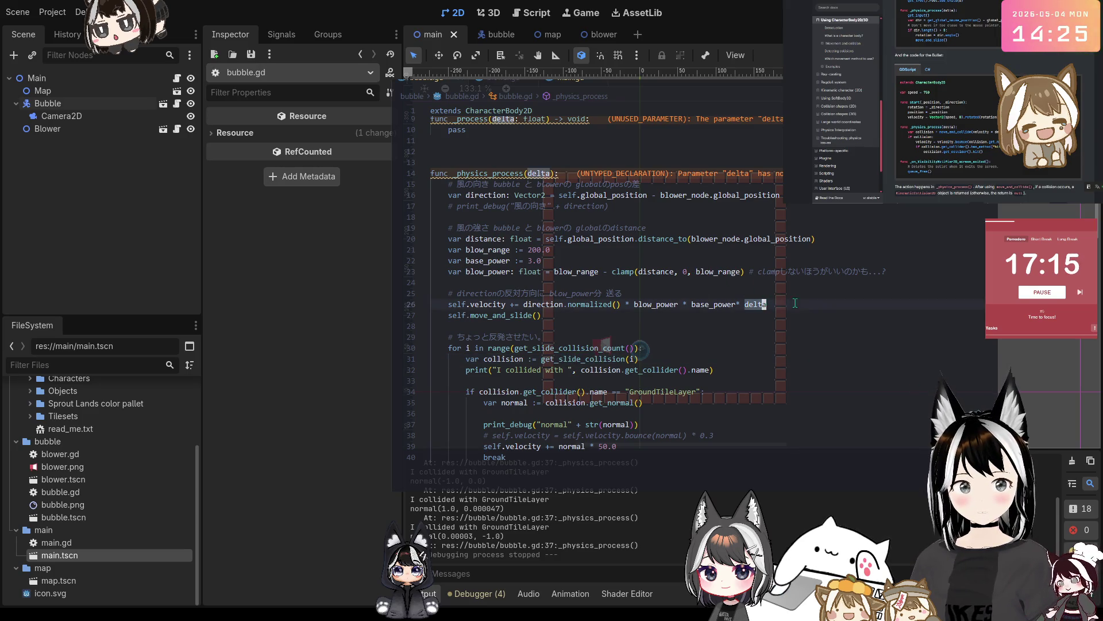
{"action": "left_click", "coordinate": [804, 260]}
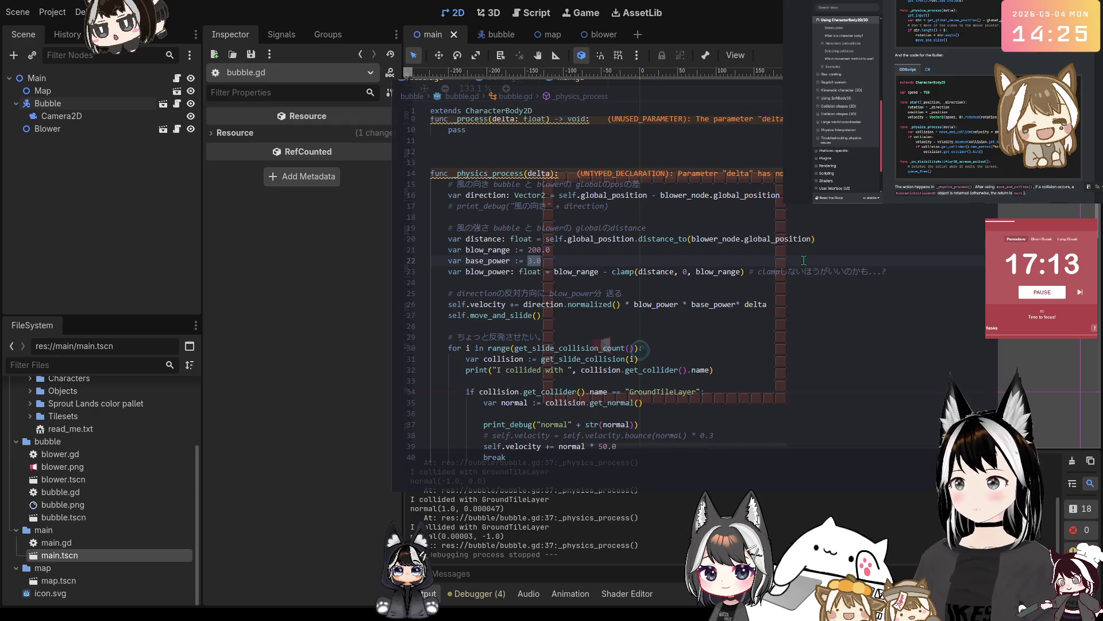
{"action": "key", "text": "Down"}
{"action": "key", "text": "Down"}
{"action": "key", "text": "Down"}
{"action": "key", "text": "Up"}
{"action": "key", "text": "Up"}
{"action": "key", "text": "Up"}
{"action": "key", "text": "Up"}
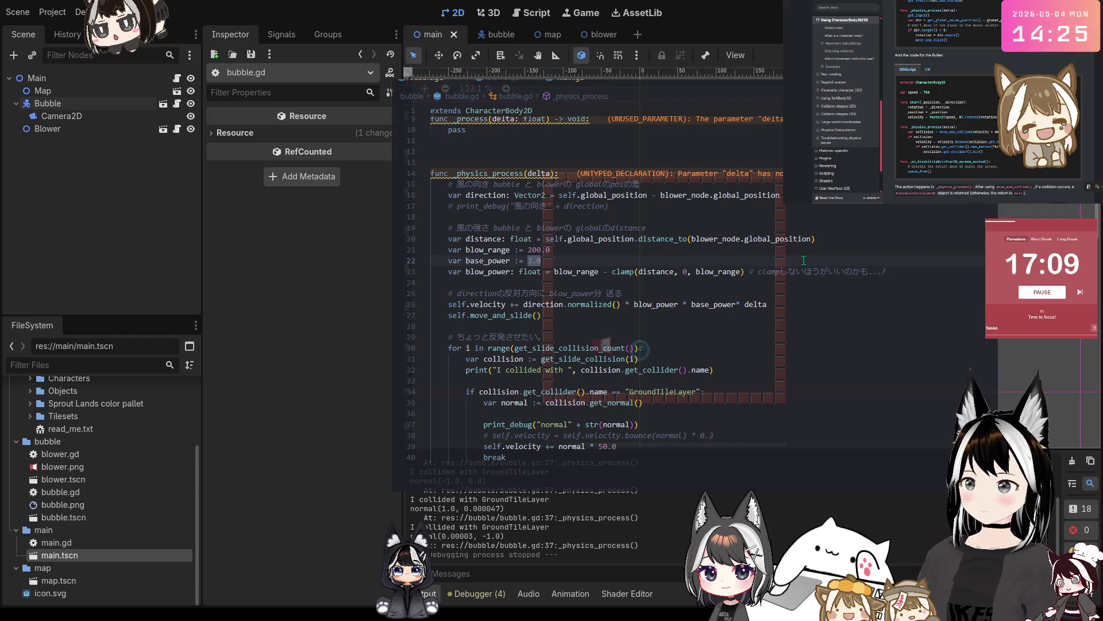
{"action": "key", "text": "Return"}
{"action": "type", "text": "var ba"}
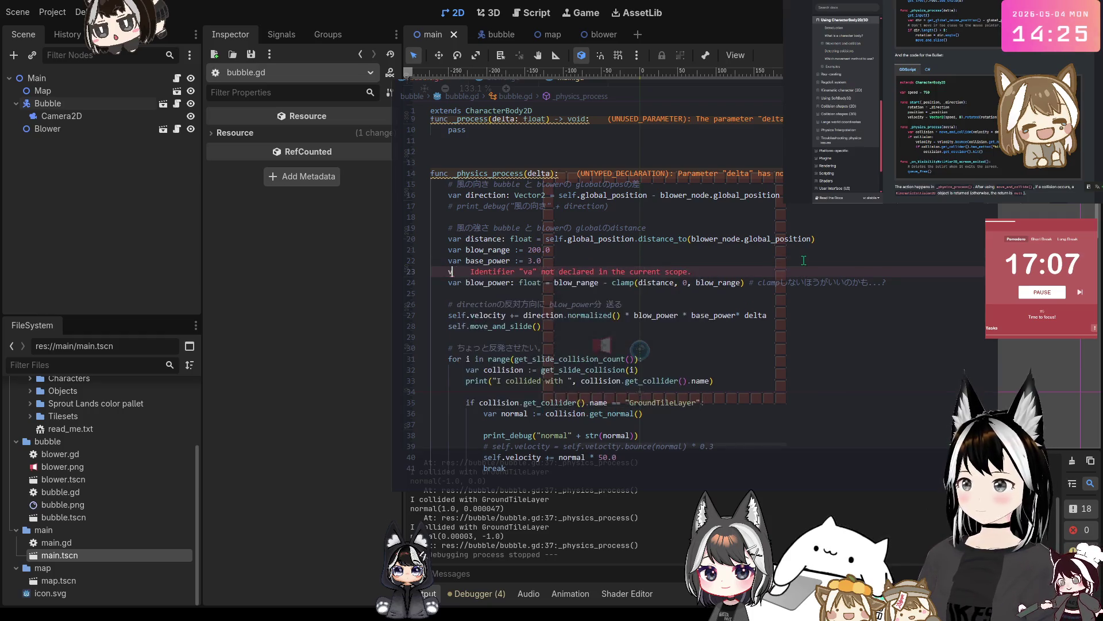
{"action": "type", "text": "se"}
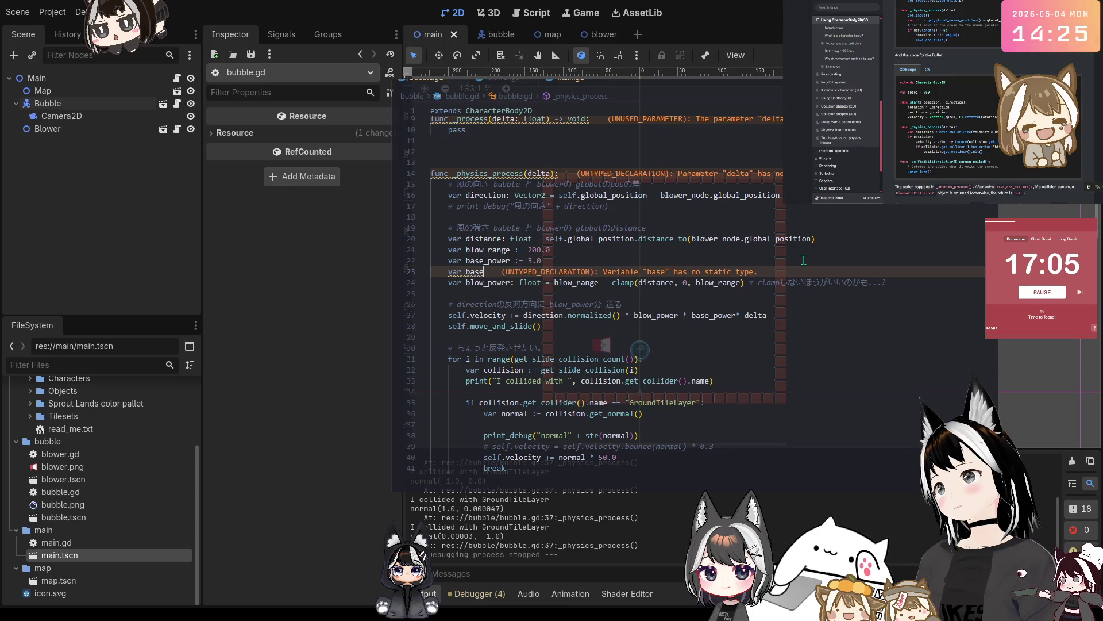
{"action": "type", "text": "_"}
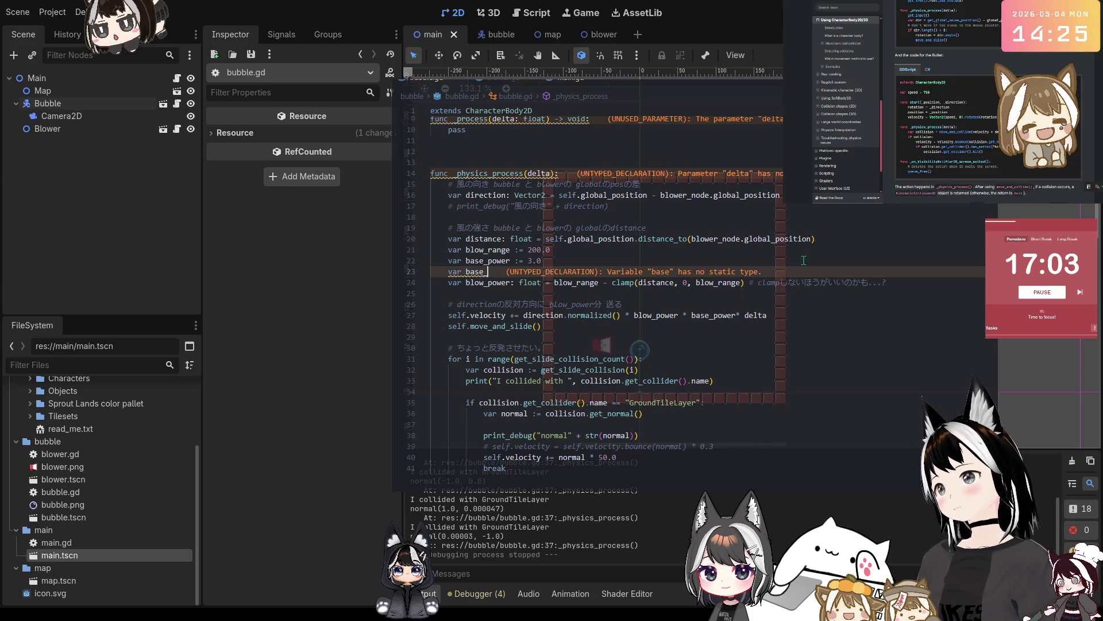
{"action": "type", "text": "bounse"}
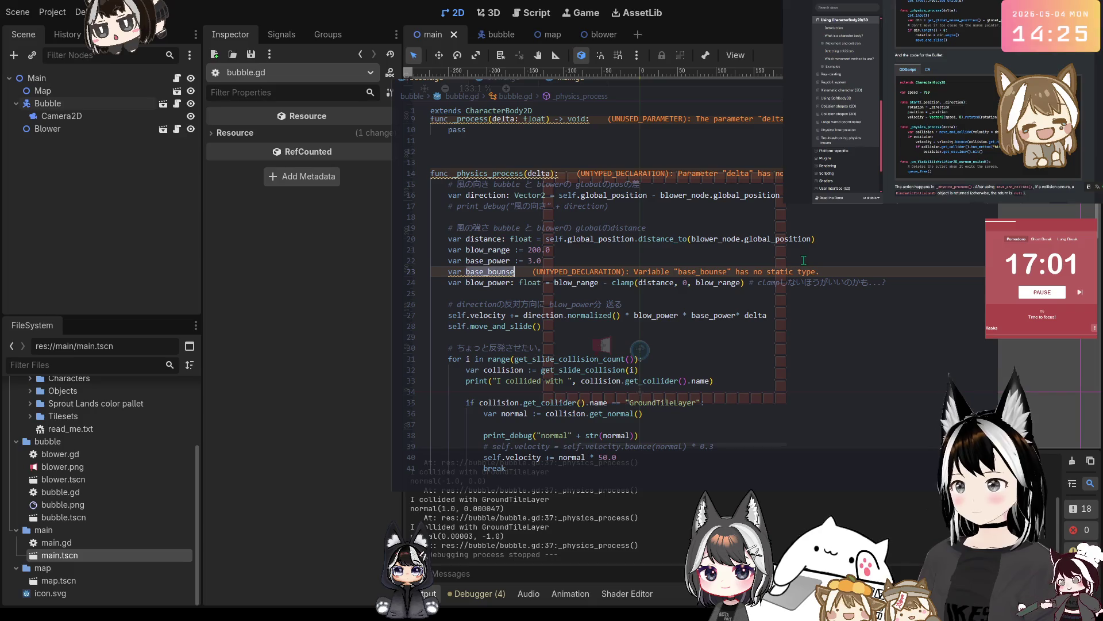
{"action": "key", "text": "BackSpace"}
{"action": "key", "text": "BackSpace"}
{"action": "key", "text": "BackSpace"}
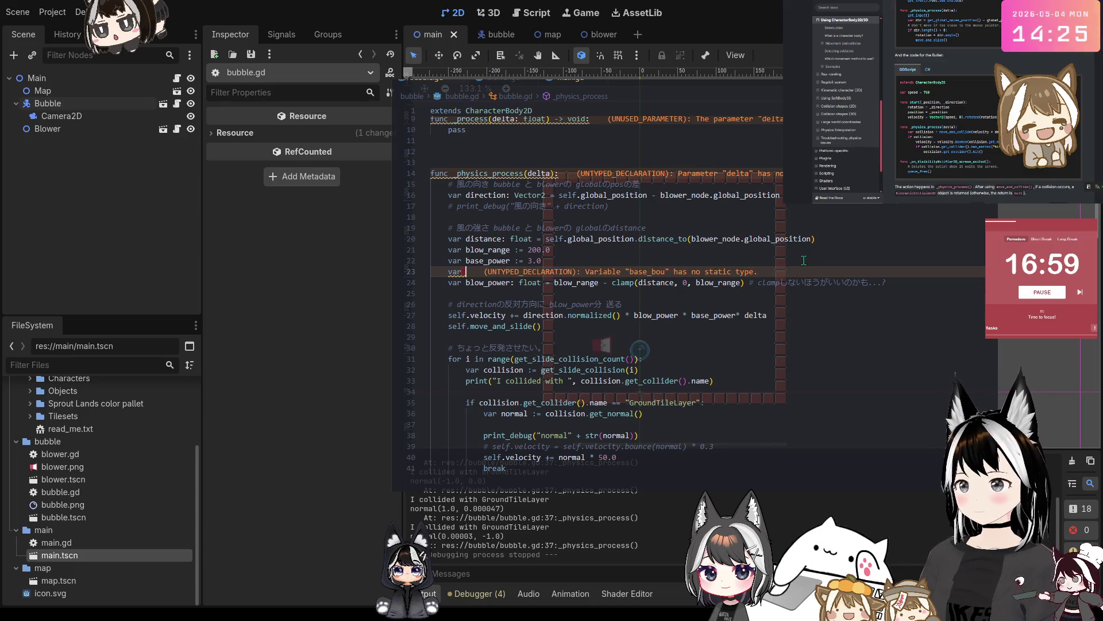
{"action": "type", "text": "ounce"}
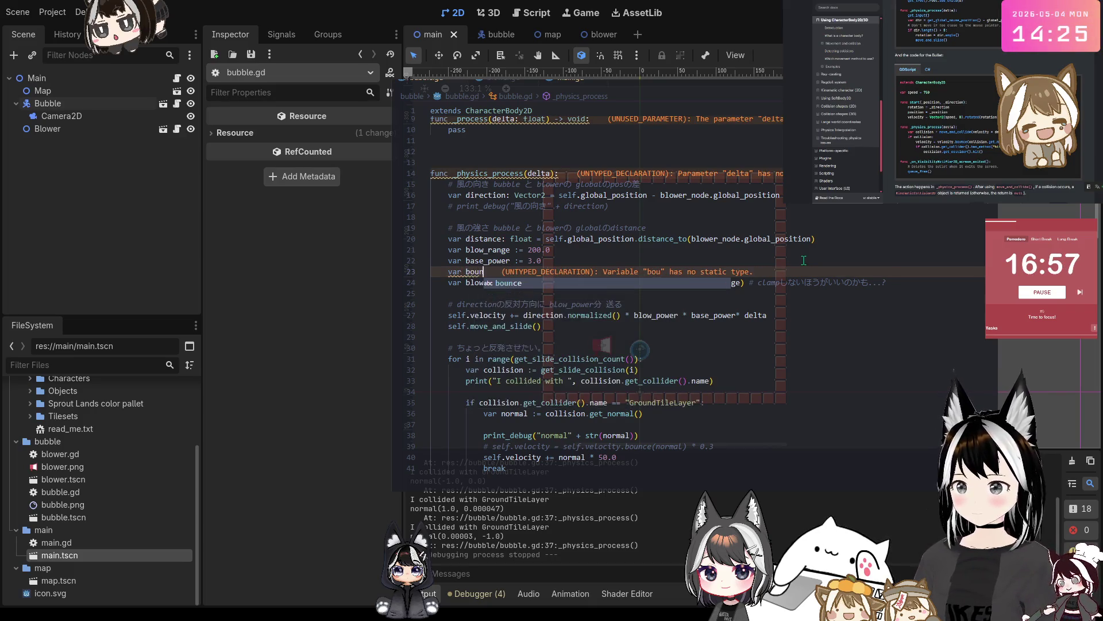
{"action": "type", "text": "ower "}
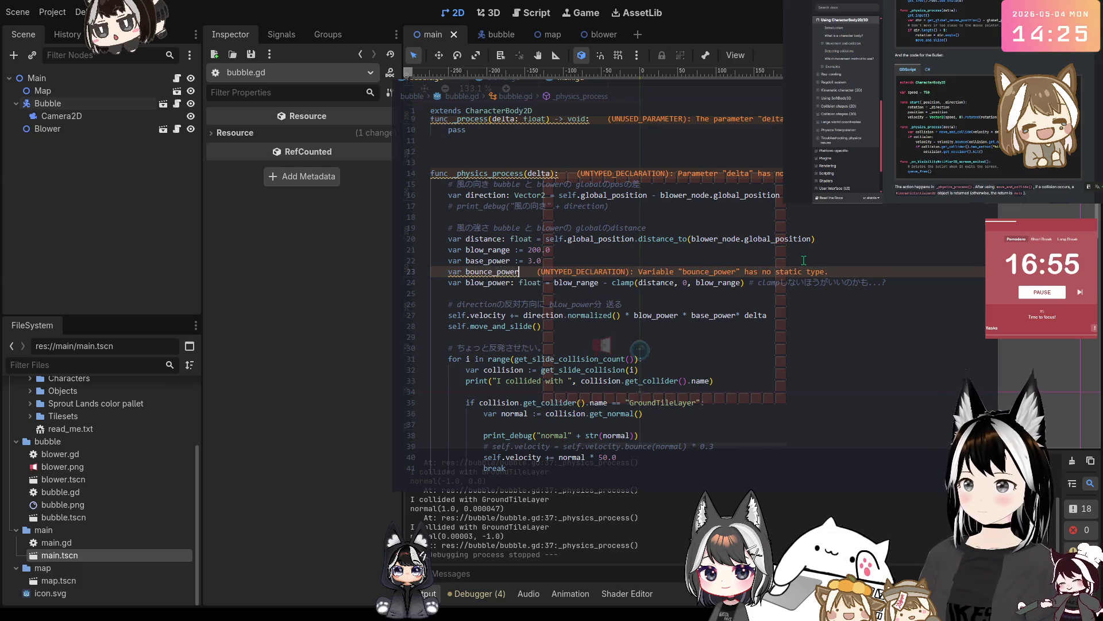
{"action": "type", "text": ":= 50"}
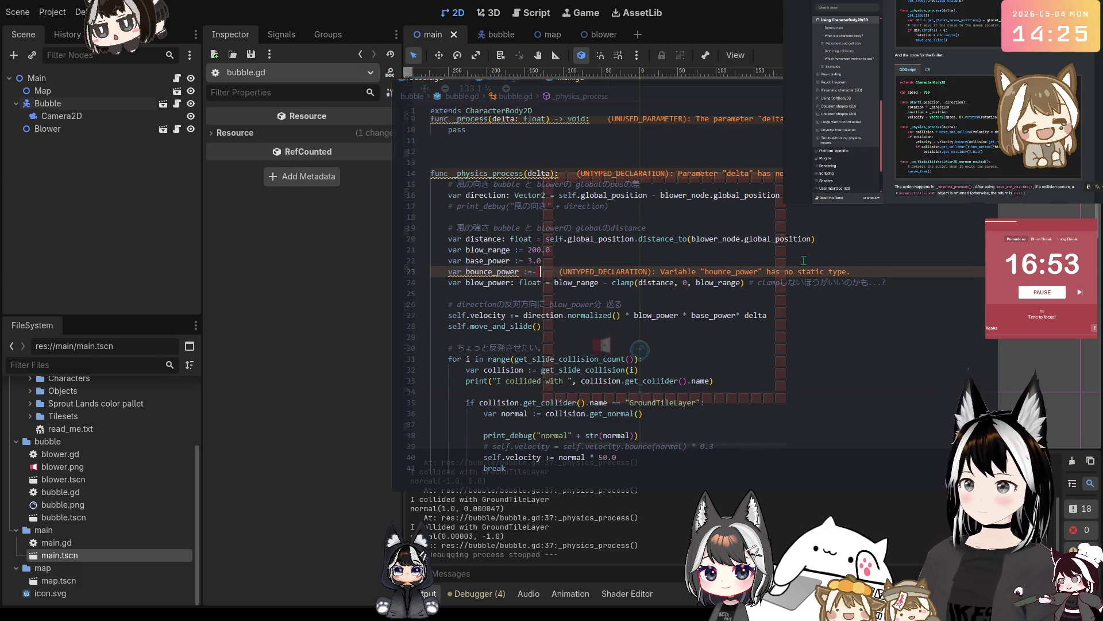
{"action": "type", "text": ".0"}
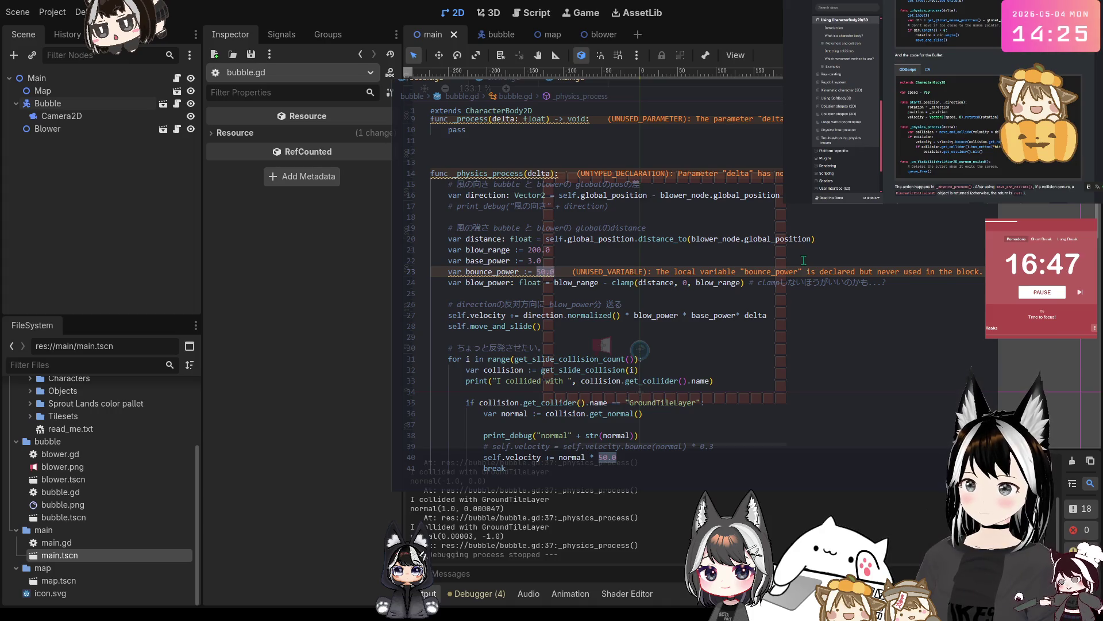
Add var damping := 0.97 on the line below bounce_power
{"action": "key", "text": "Down"}
{"action": "key", "text": "Down"}
{"action": "key", "text": "Down"}
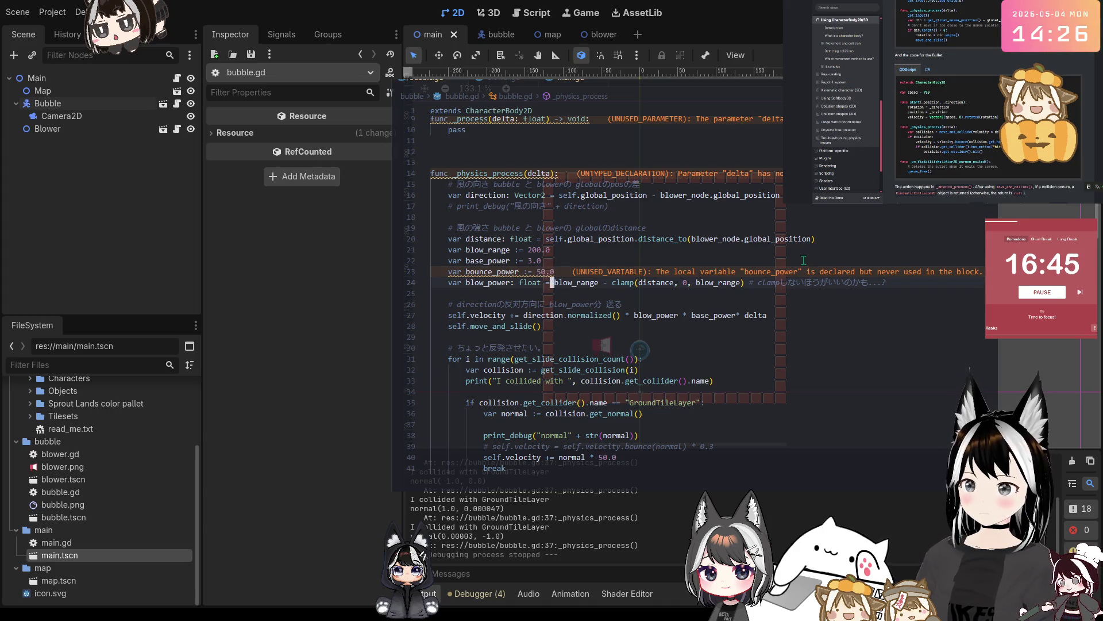
{"action": "key", "text": "Up"}
{"action": "key", "text": "Return"}
{"action": "type", "text": "var d"}
{"action": "key", "text": "BackSpace"}
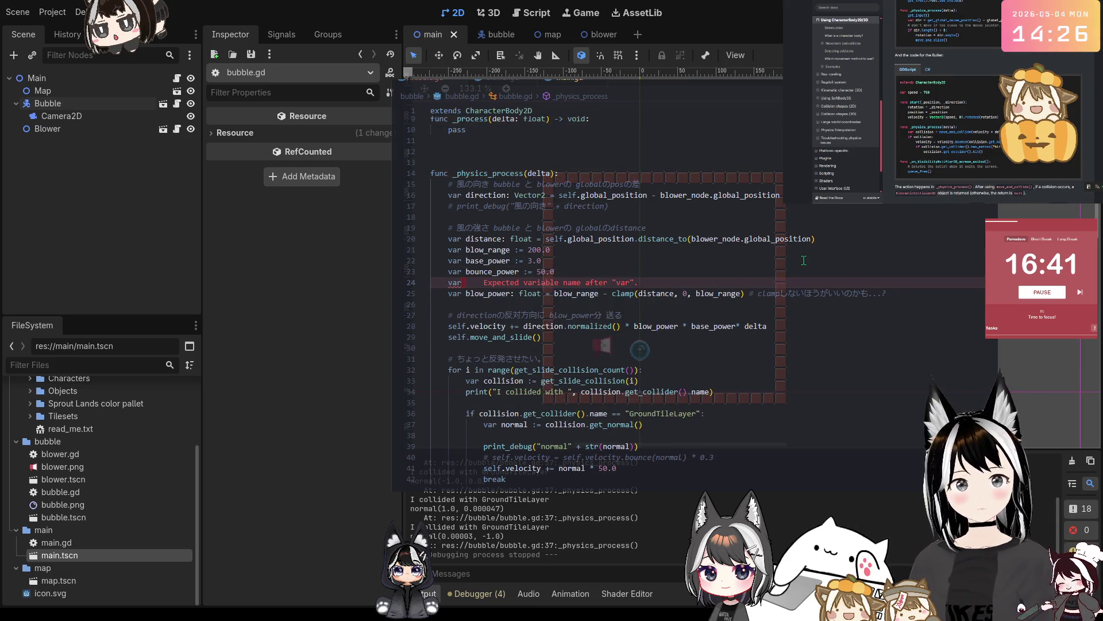
{"action": "type", "text": "dampling :- 0."}
{"action": "key", "text": "BackSpace"}
{"action": "key", "text": "BackSpace"}
{"action": "key", "text": "BackSpace"}
{"action": "type", "text": "= 0.98"}
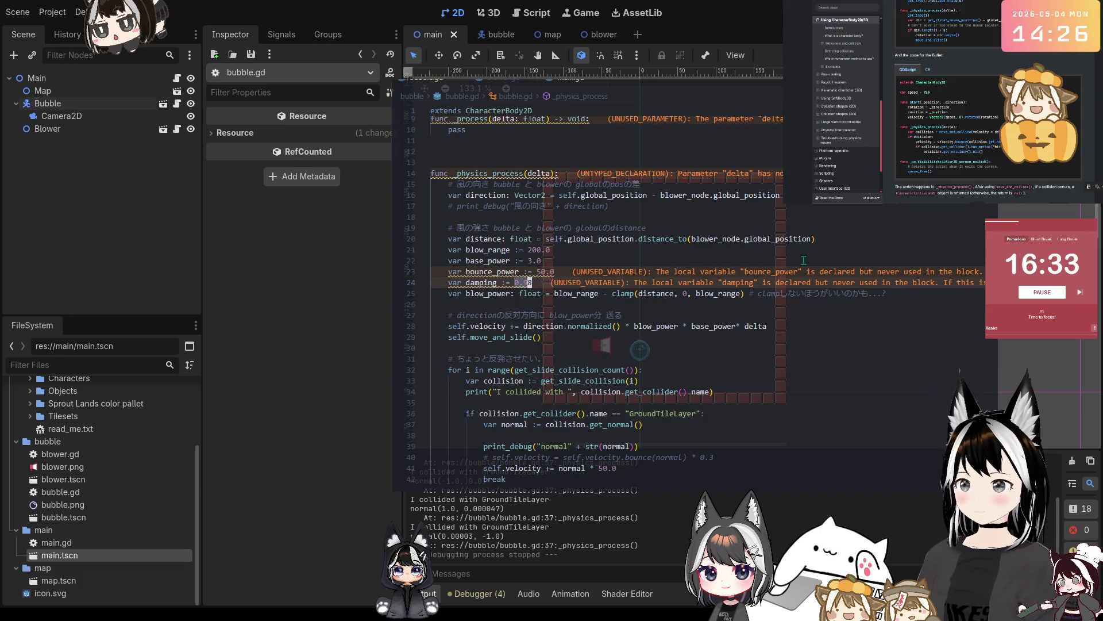
{"action": "key", "text": "BackSpace"}
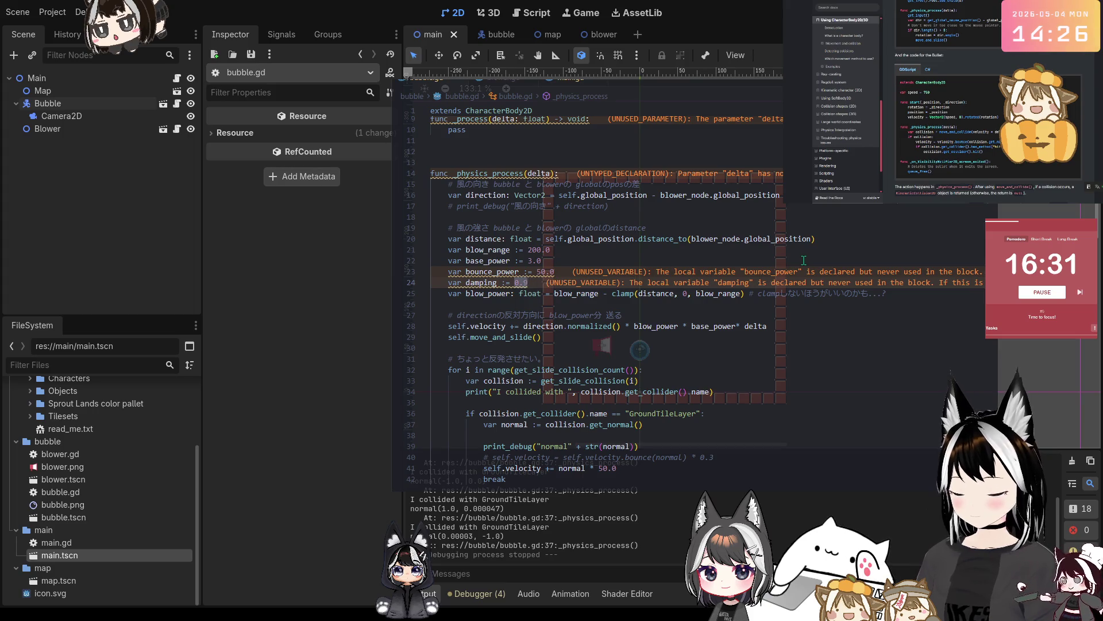
{"action": "type", "text": "7"}
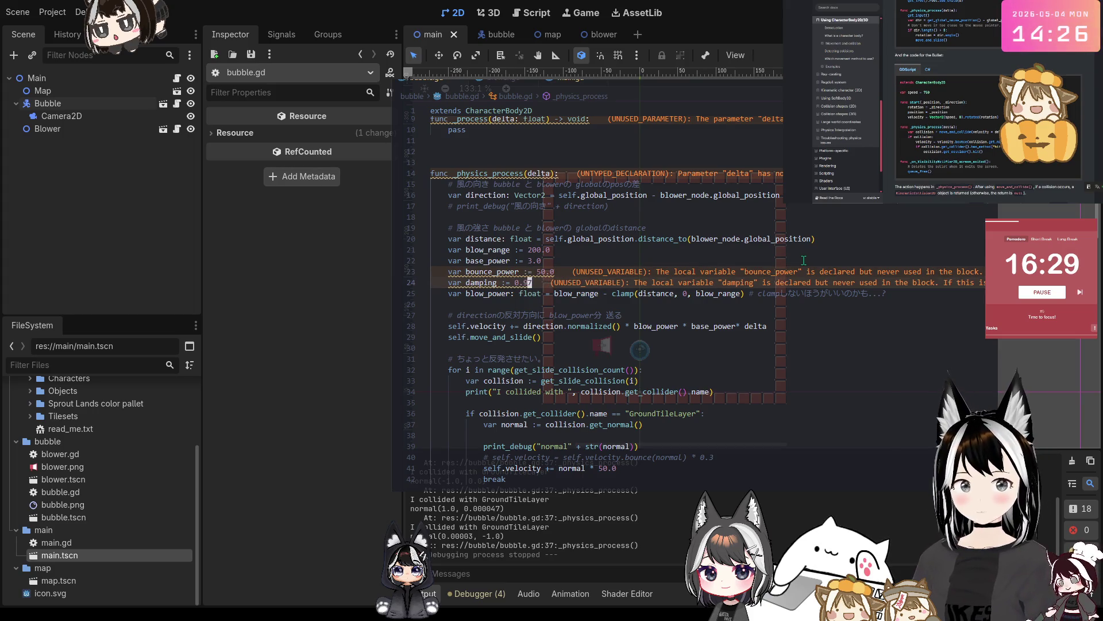
{"action": "key", "text": "Down"}
{"action": "key", "text": "Down"}
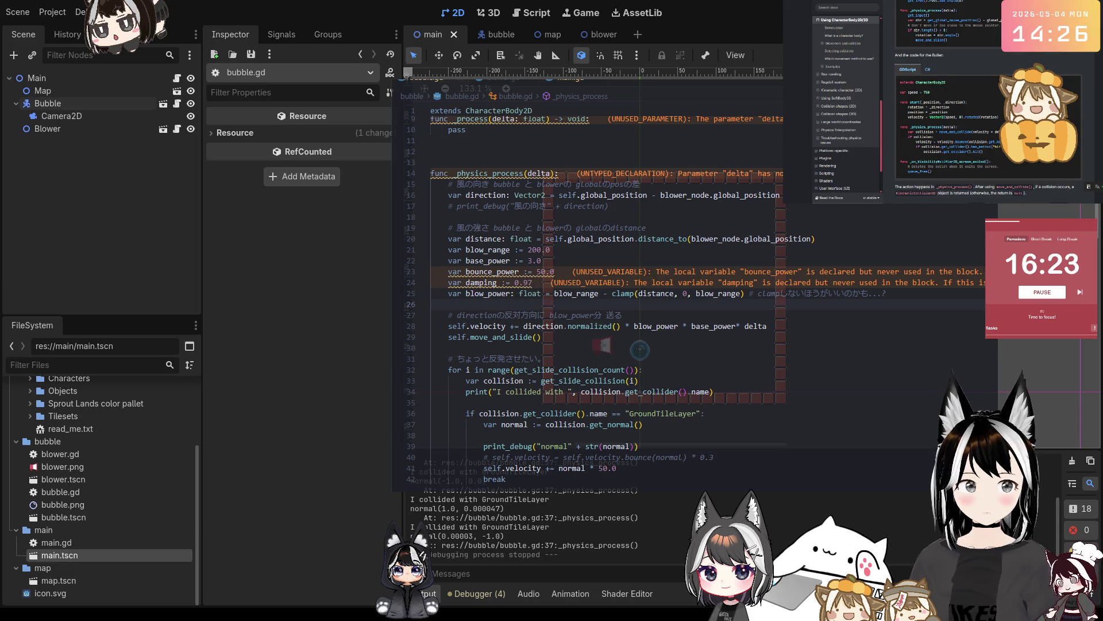
Inspect the distance and blow_power uses in the physics function
{"action": "double_click", "coordinate": [641, 294]}
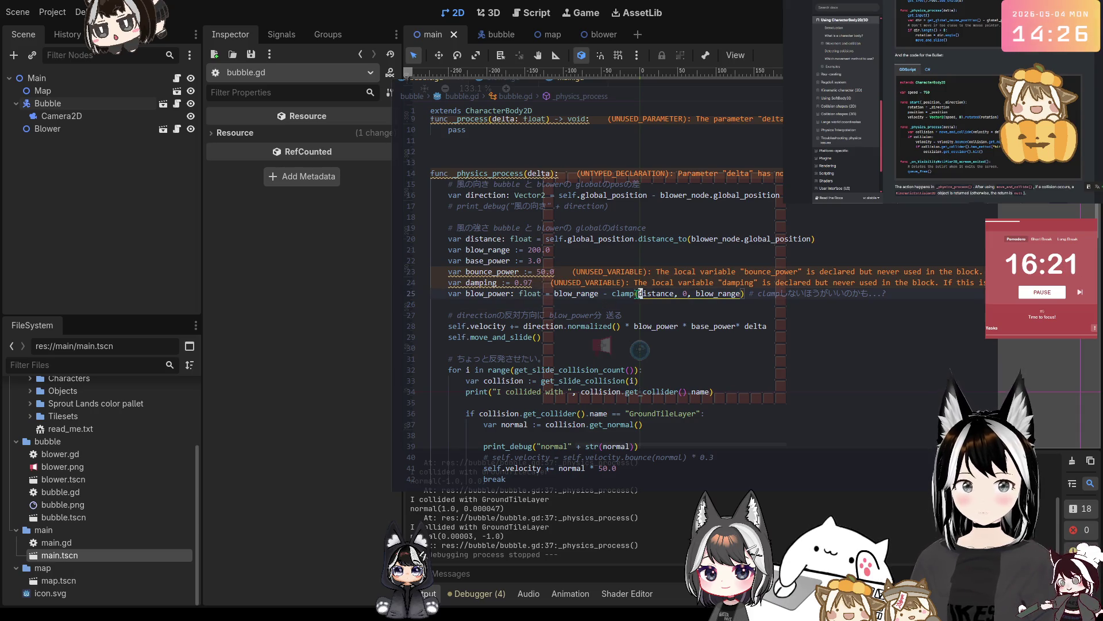
{"action": "left_click", "coordinate": [642, 294]}
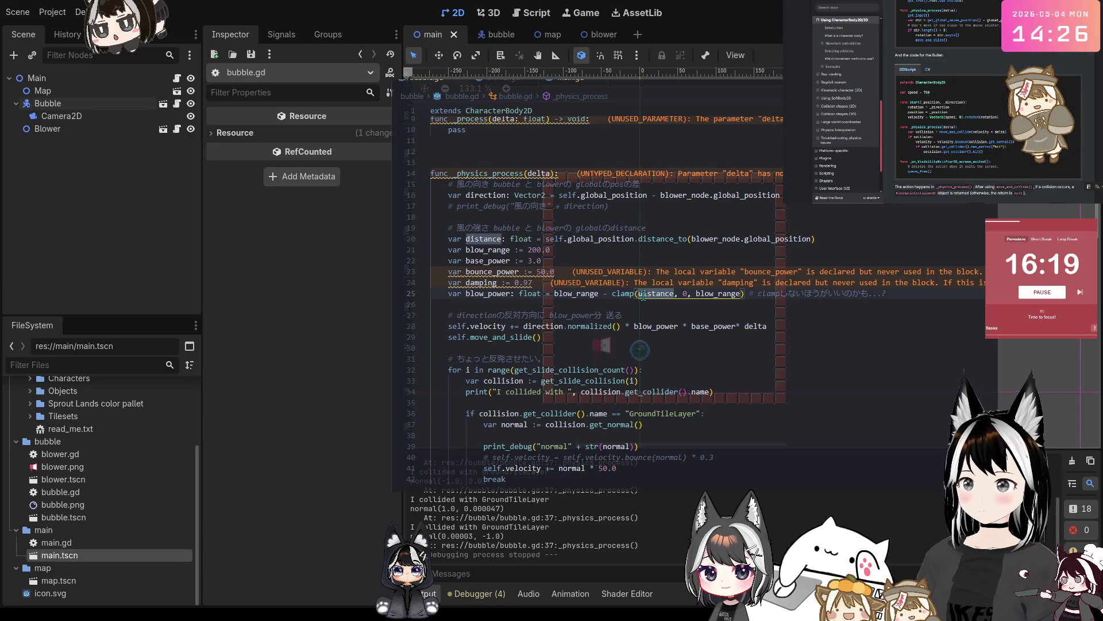
{"action": "key", "text": "Up"}
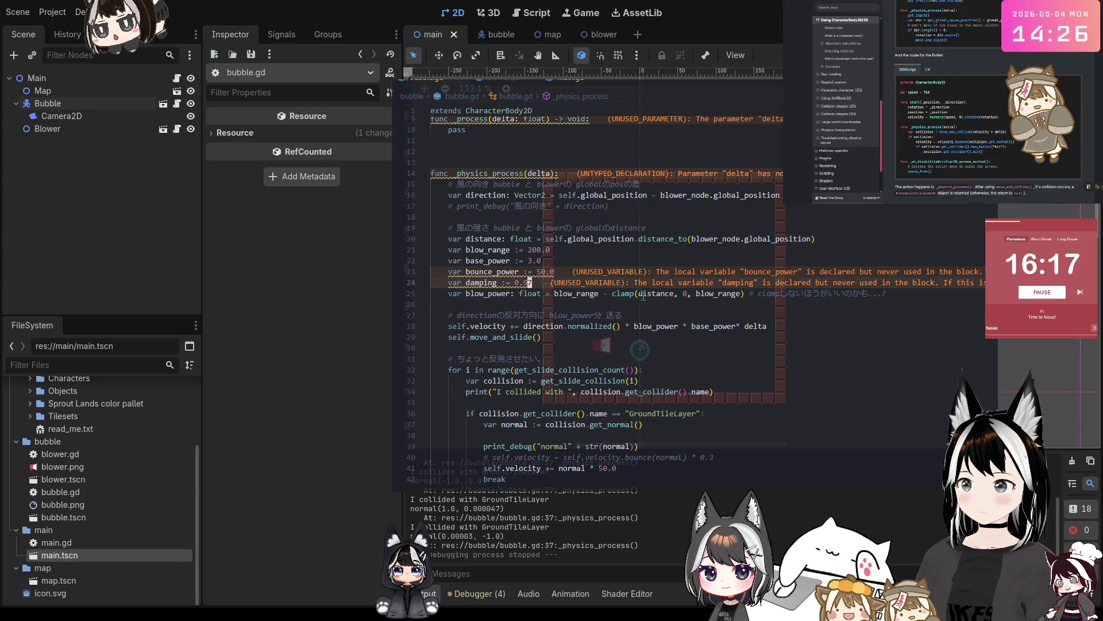
{"action": "key", "text": "Down"}
{"action": "key", "text": "Down"}
{"action": "key", "text": "Up"}
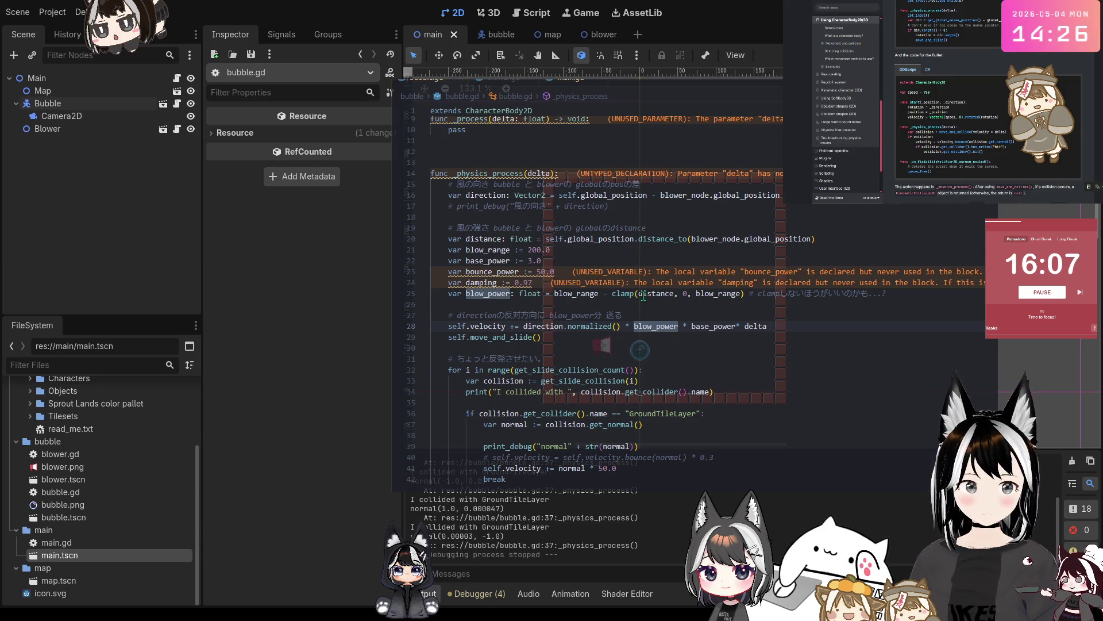
Insert velocity *= damping on a new line right after the blower force update
{"action": "key", "text": "Up"}
{"action": "key", "text": "Down"}
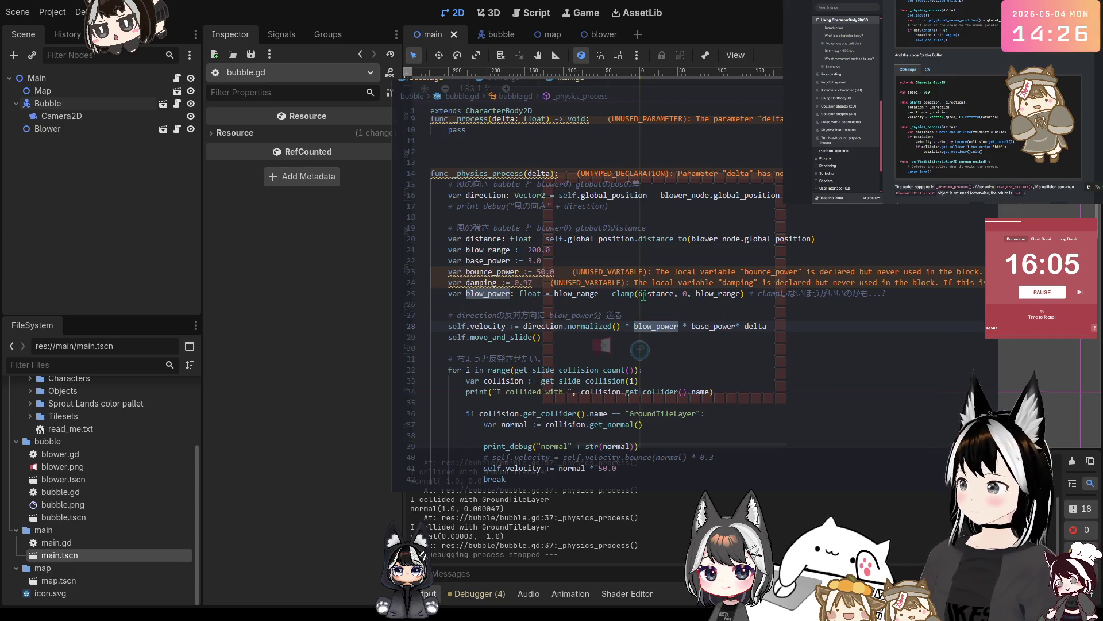
{"action": "key", "text": "End"}
{"action": "key", "text": "Return"}
{"action": "type", "text": "s"}
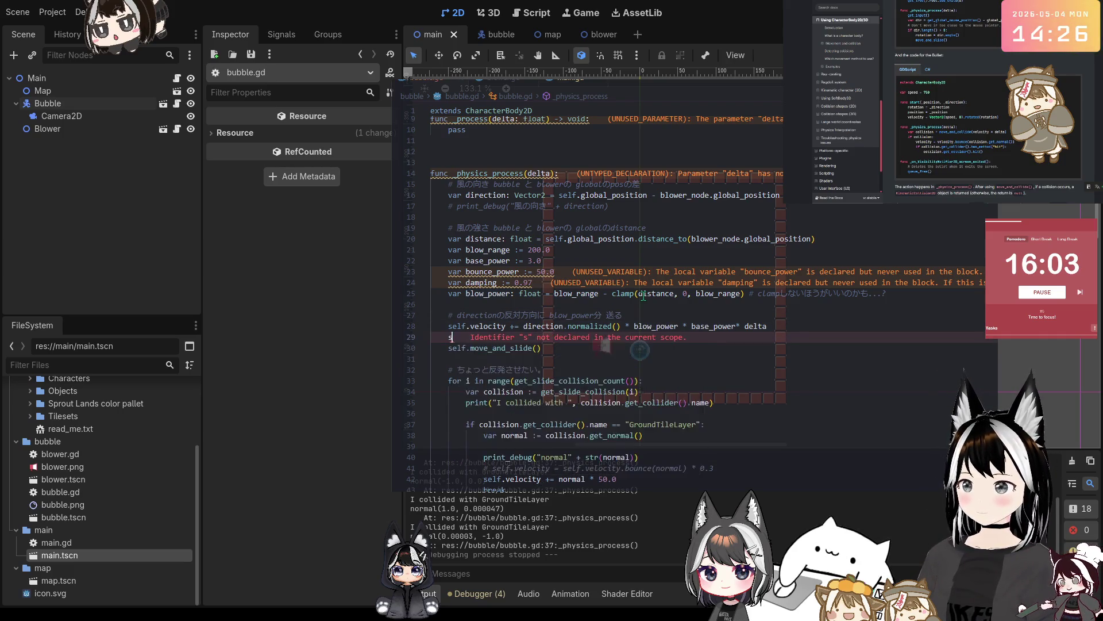
{"action": "type", "text": "elf."}
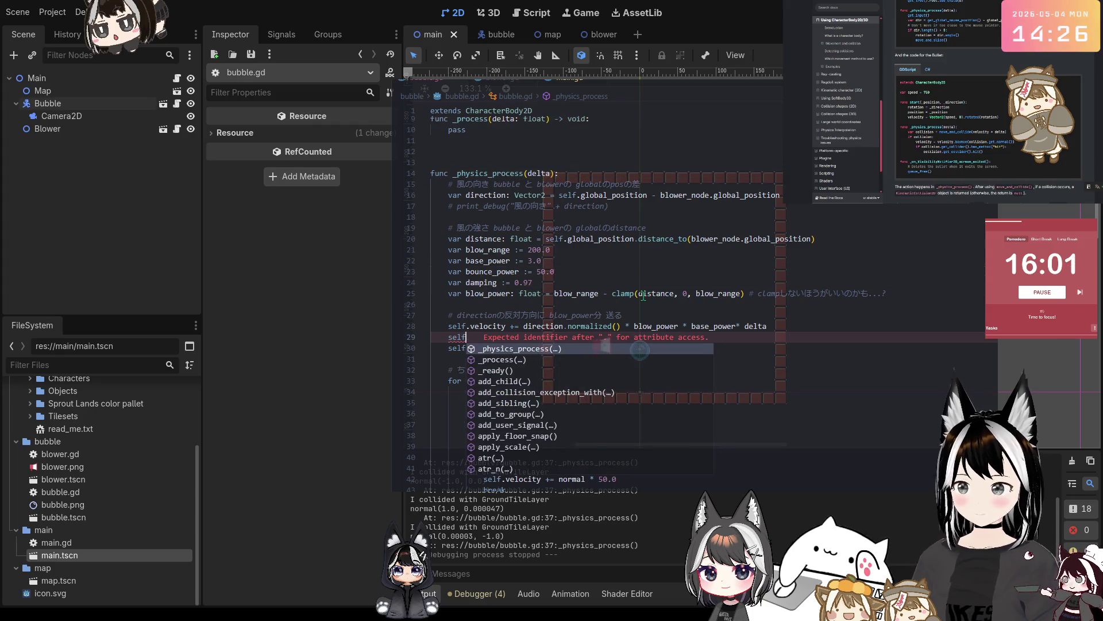
{"action": "key", "text": "BackSpace"}
{"action": "key", "text": "BackSpace"}
{"action": "key", "text": "BackSpace"}
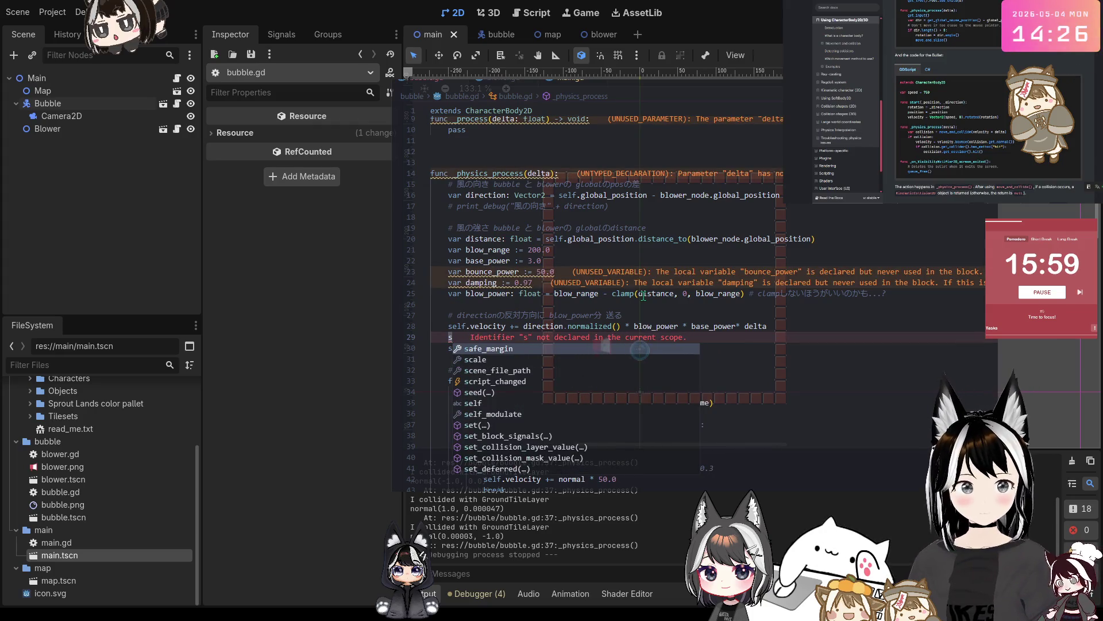
{"action": "key", "text": "BackSpace"}
{"action": "type", "text": "var da"}
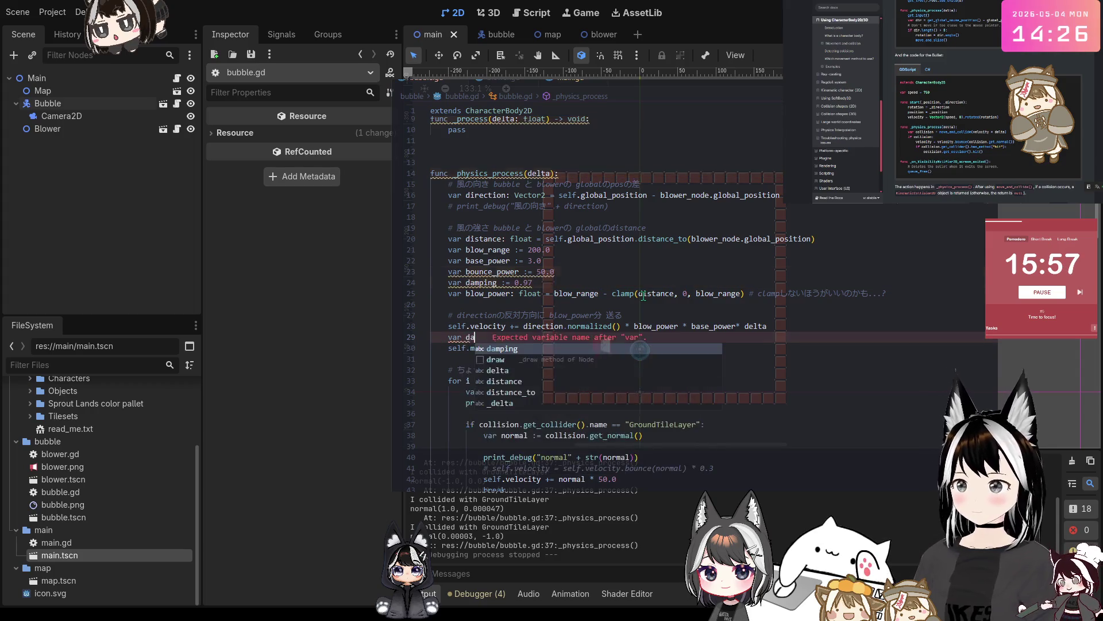
{"action": "type", "text": "mping "}
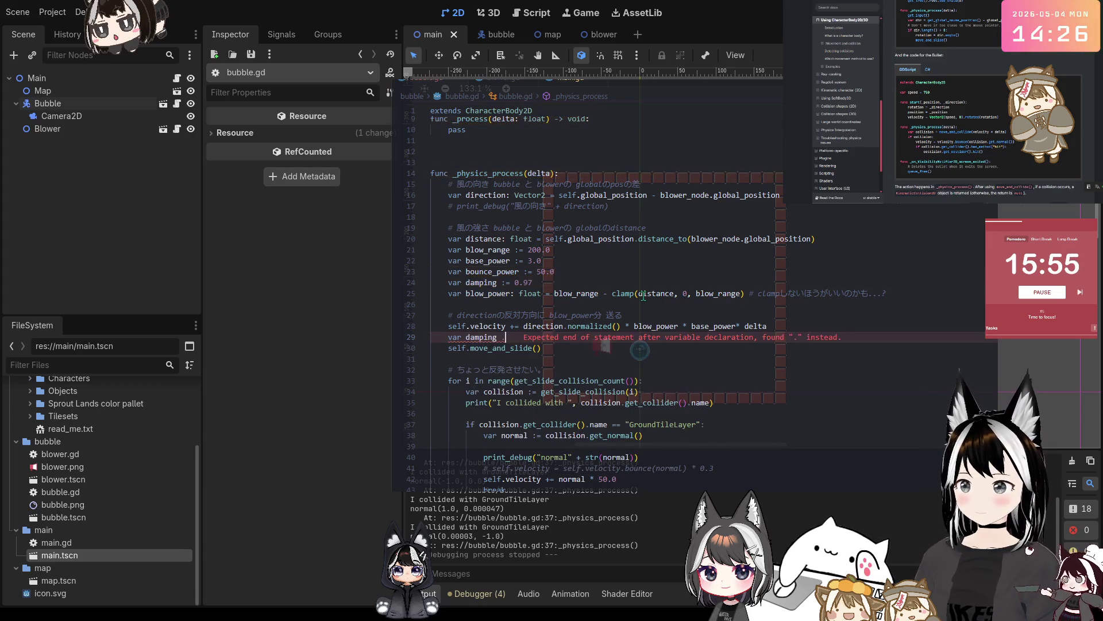
{"action": "type", "text": "."}
{"action": "key", "text": "BackSpace"}
{"action": "type", "text": "-="}
{"action": "key", "text": "BackSpace"}
{"action": "key", "text": "BackSpace"}
{"action": "key", "text": "BackSpace"}
{"action": "key", "text": "BackSpace"}
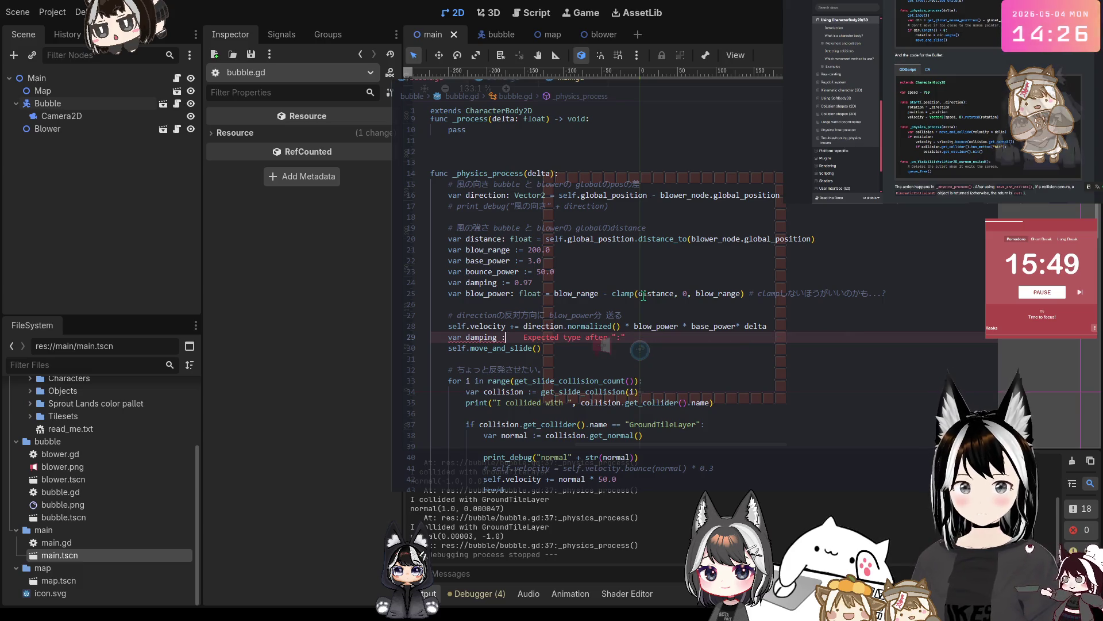
{"action": "key", "text": "BackSpace"}
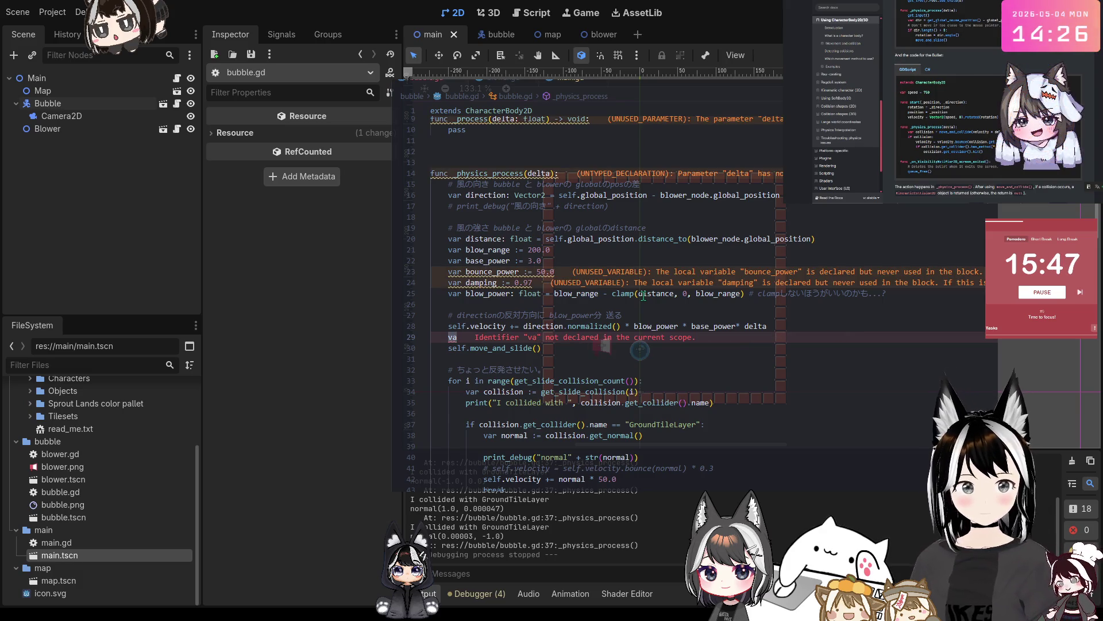
{"action": "key", "text": "BackSpace"}
{"action": "type", "text": "elocity"}
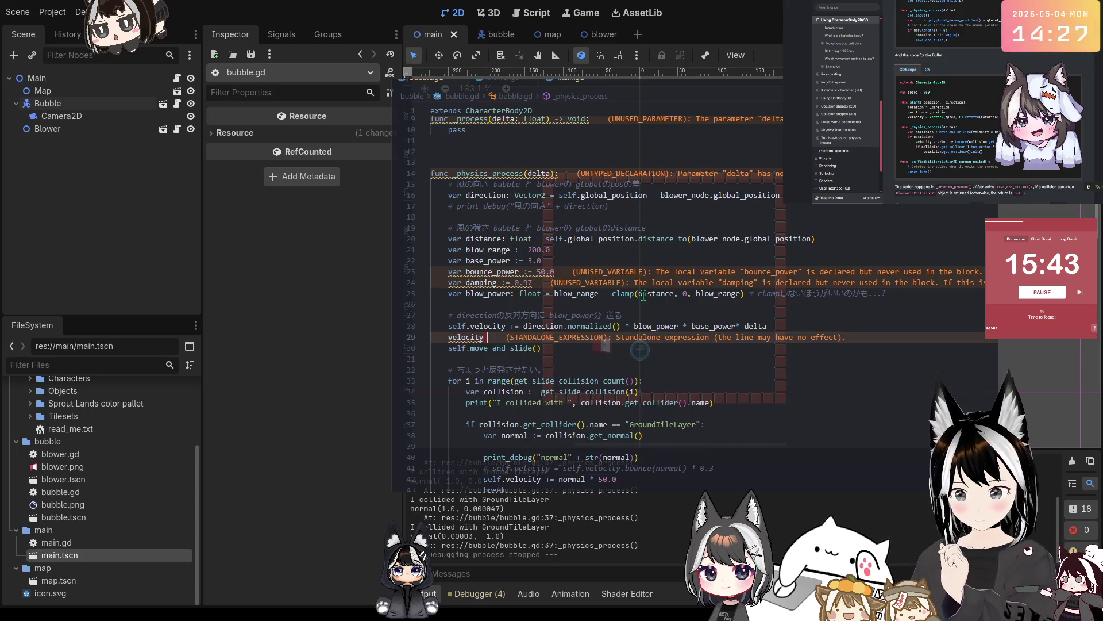
{"action": "type", "text": " *="}
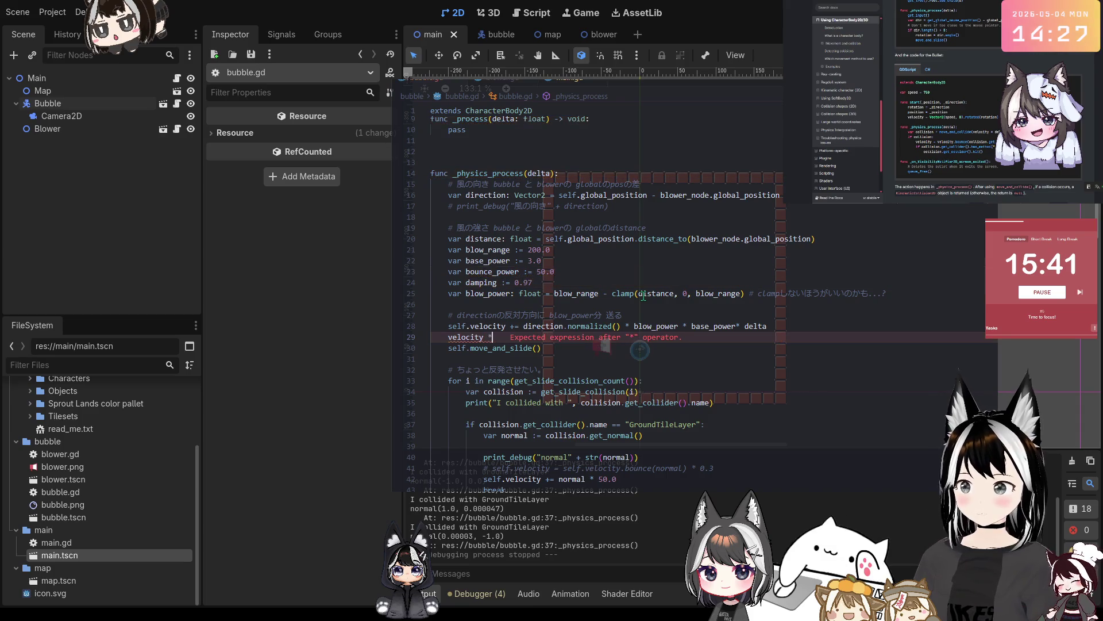
{"action": "type", "text": " damping"}
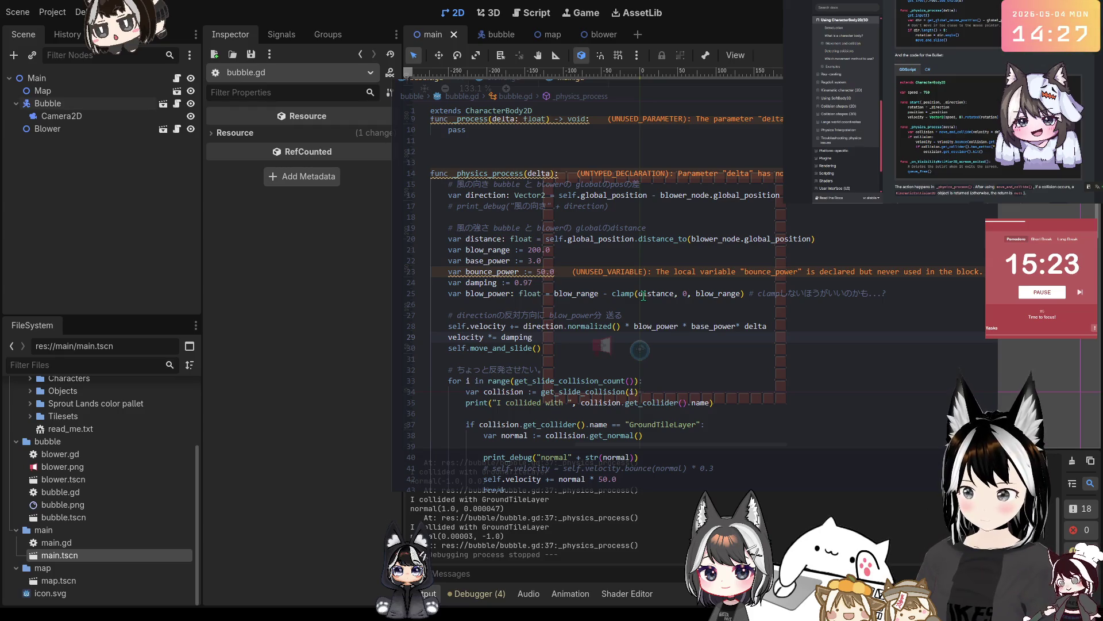
{"action": "key", "text": "Down"}
{"action": "key", "text": "Down"}
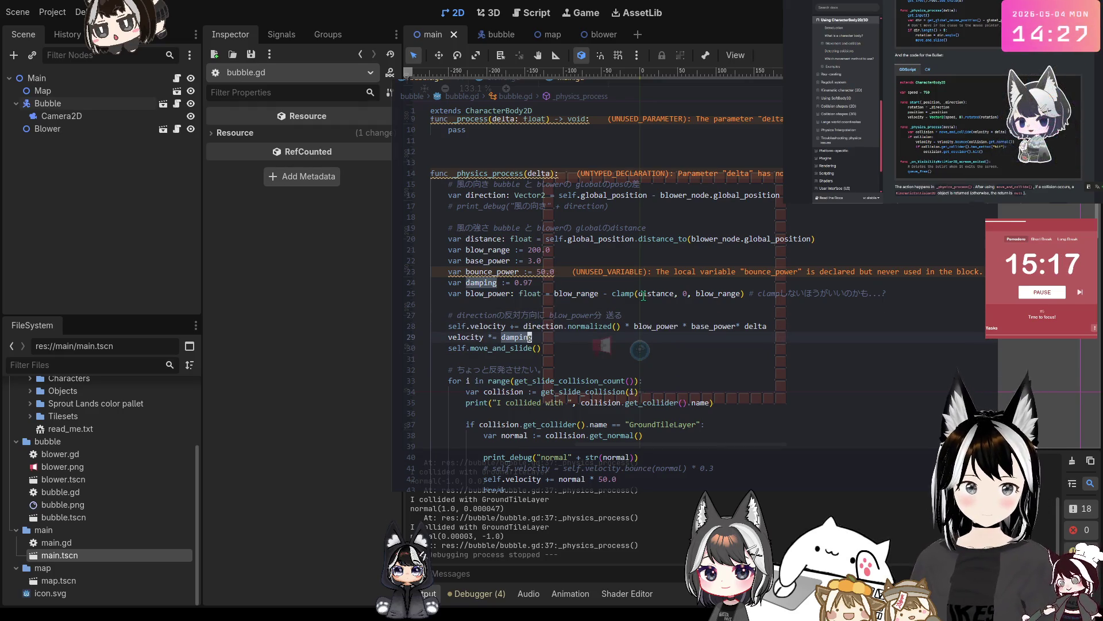
{"action": "key", "text": "Down"}
{"action": "key", "text": "Down"}
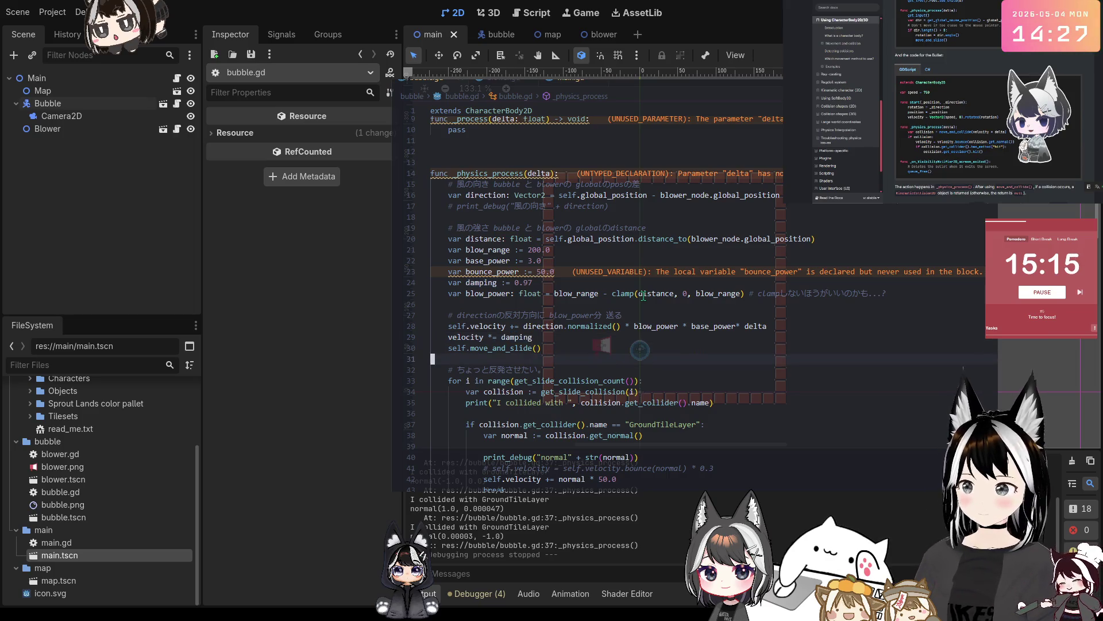
Make line 42 add normal * bounce_power and run the game
{"action": "key", "text": "Up"}
{"action": "key", "text": "Up"}
{"action": "key", "text": "Up"}
{"action": "key", "text": "Down"}
{"action": "key", "text": "Down"}
{"action": "key", "text": "Down"}
{"action": "key", "text": "Up"}
{"action": "key", "text": "End"}
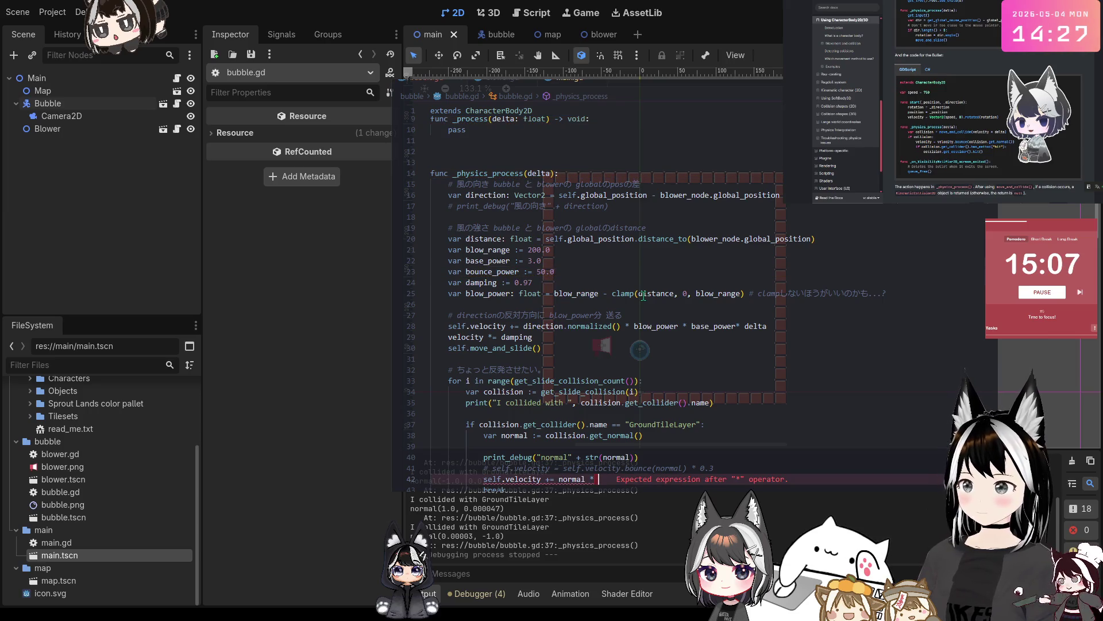
{"action": "type", "text": "bounce"}
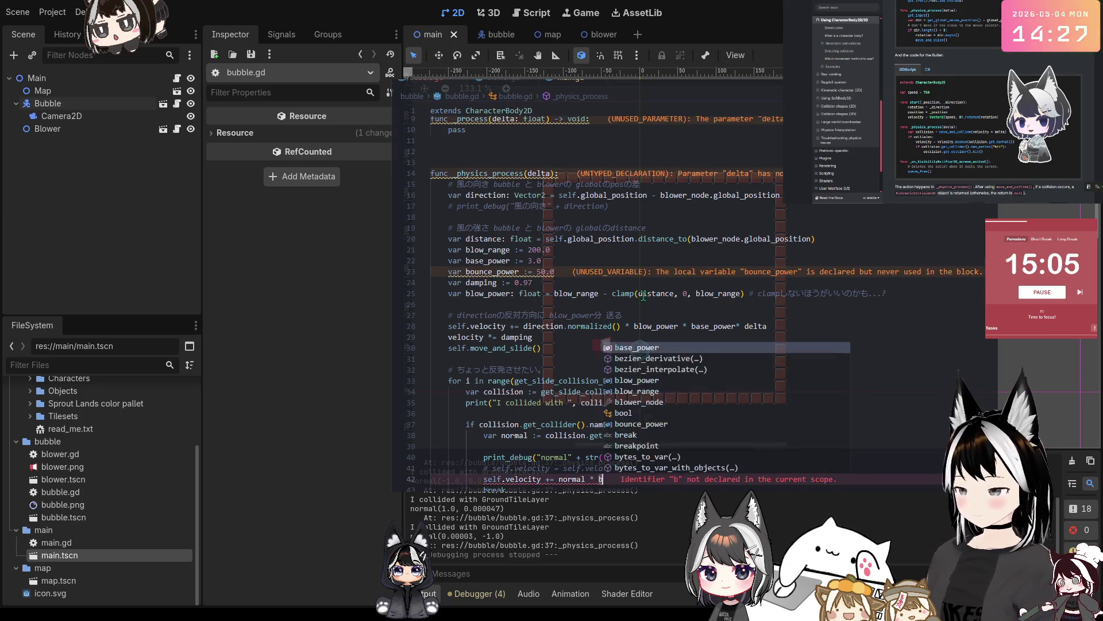
{"action": "key", "text": "Return"}
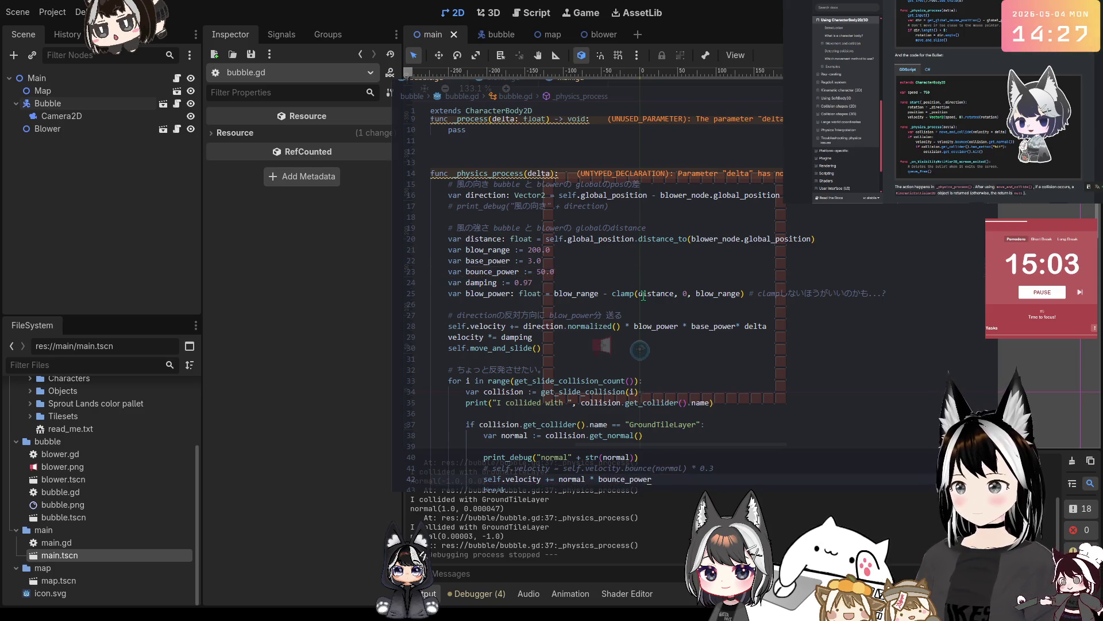
{"action": "key", "text": "F5"}
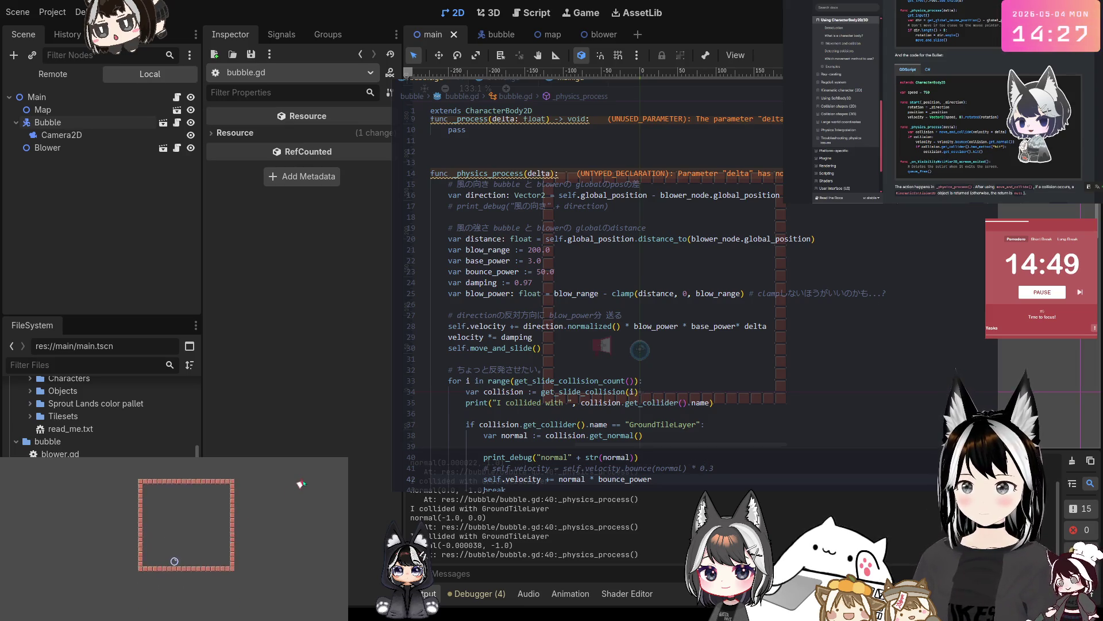
Change damping from 0.97 to 0.99 and test it in a new run
{"action": "key", "text": "F8"}
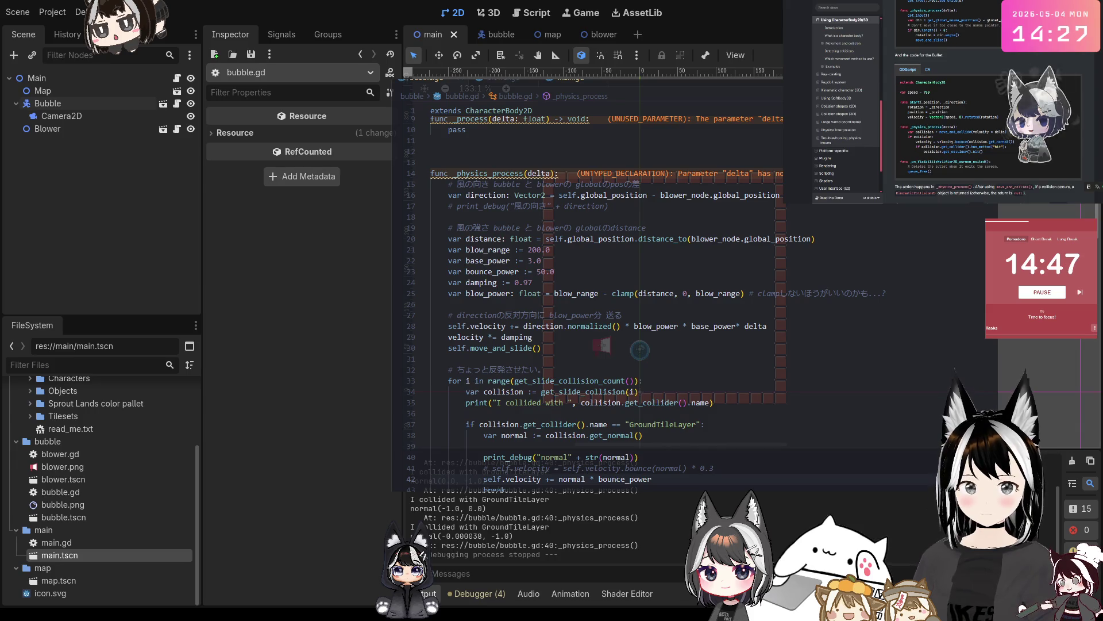
{"action": "left_click", "coordinate": [768, 325]}
{"action": "double_click", "coordinate": [522, 282]}
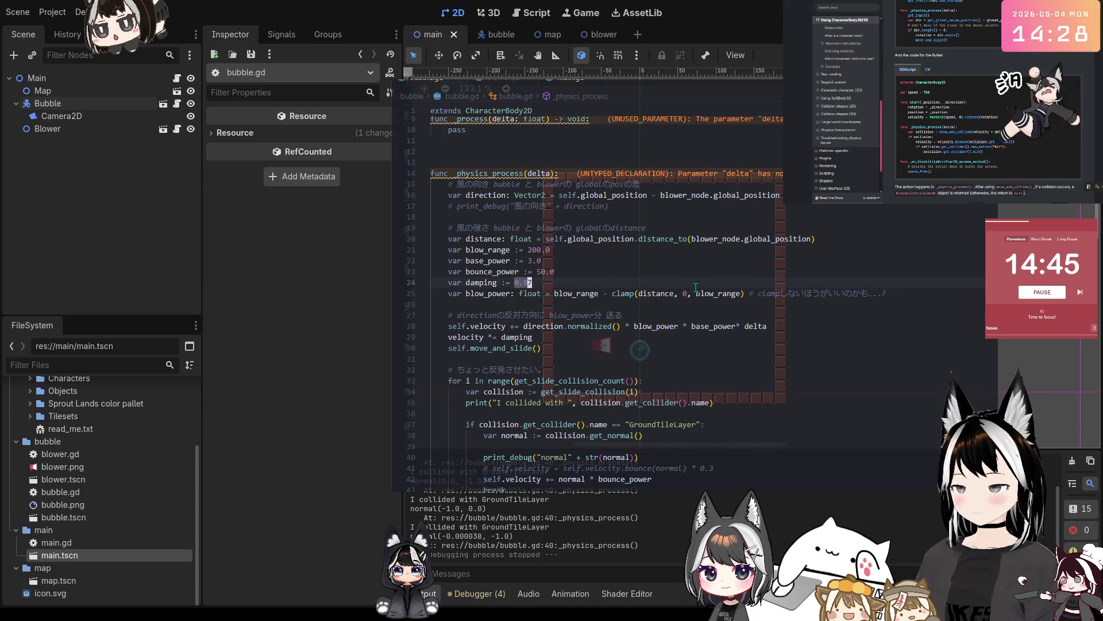
{"action": "key", "text": "BackSpace"}
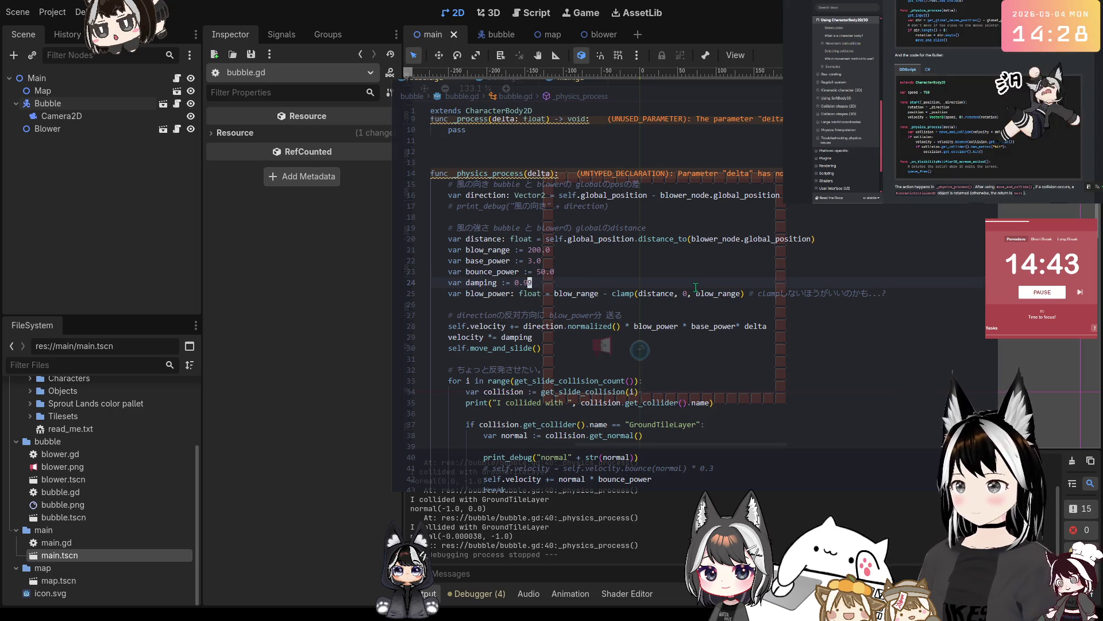
{"action": "key", "text": "F5"}
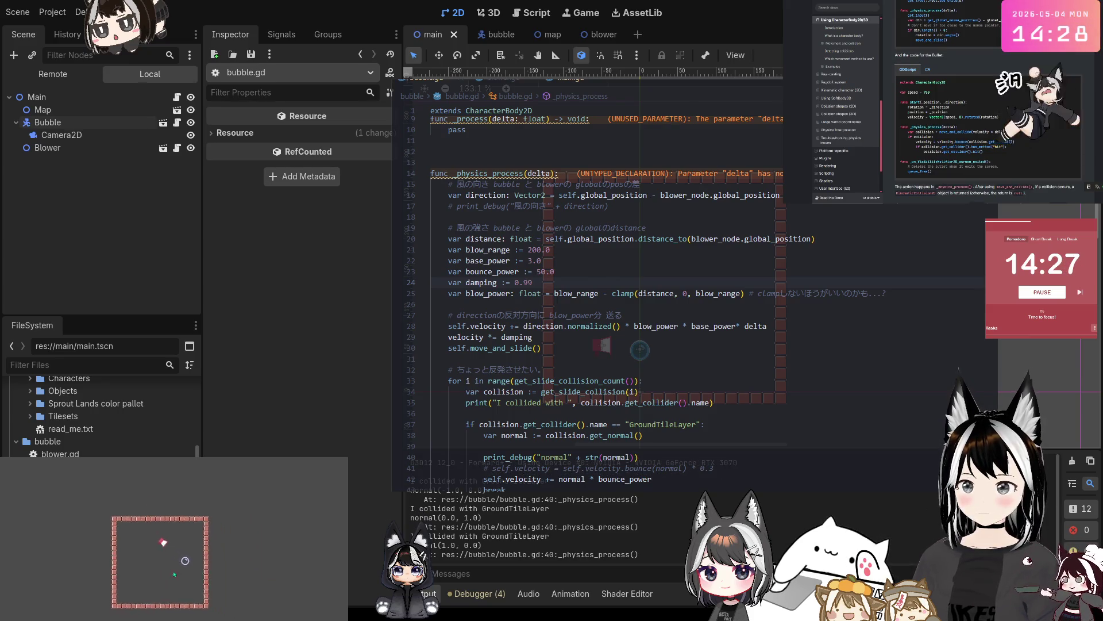
{"action": "key", "text": "F8"}
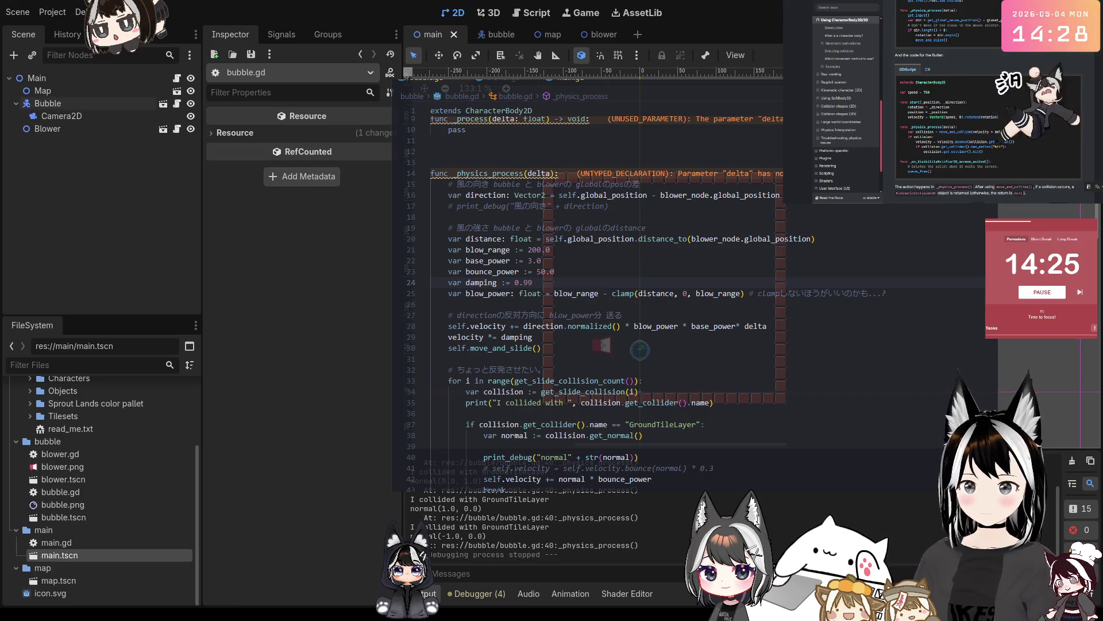
{"action": "double_click", "coordinate": [632, 478]}
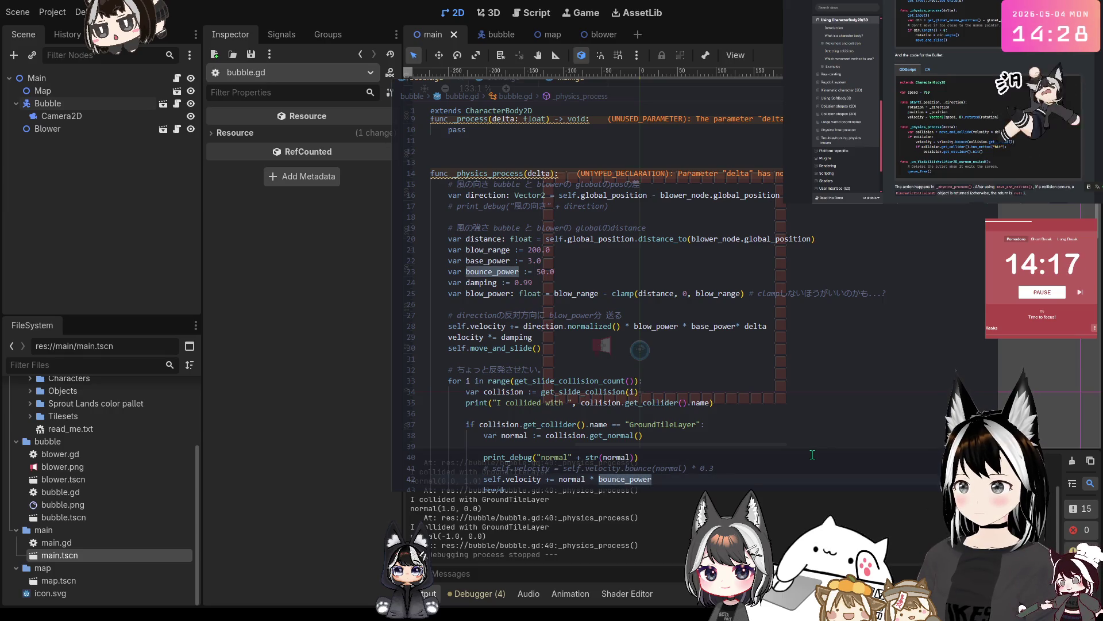
Change line 42 to normal * self.velocity, prefix line 29 with self., and run
{"action": "key", "text": "BackSpace"}
{"action": "key", "text": "BackSpace"}
{"action": "key", "text": "ctrl+BackSpace"}
{"action": "type", "text": "self.velo"}
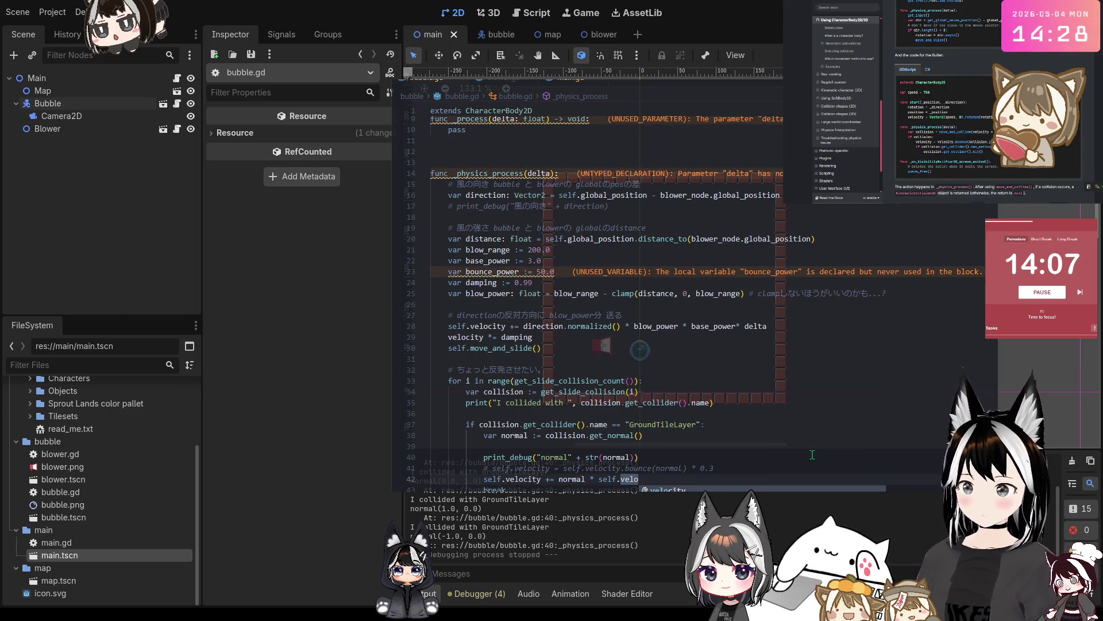
{"action": "key", "text": "Return"}
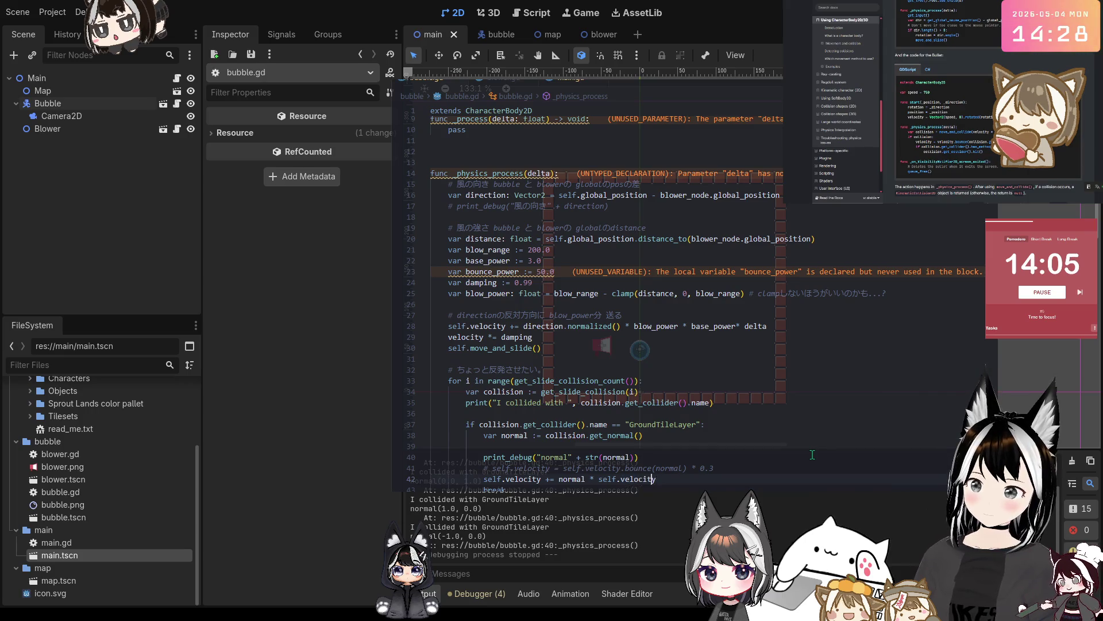
{"action": "key", "text": "Up"}
{"action": "key", "text": "Up"}
{"action": "key", "text": "Up"}
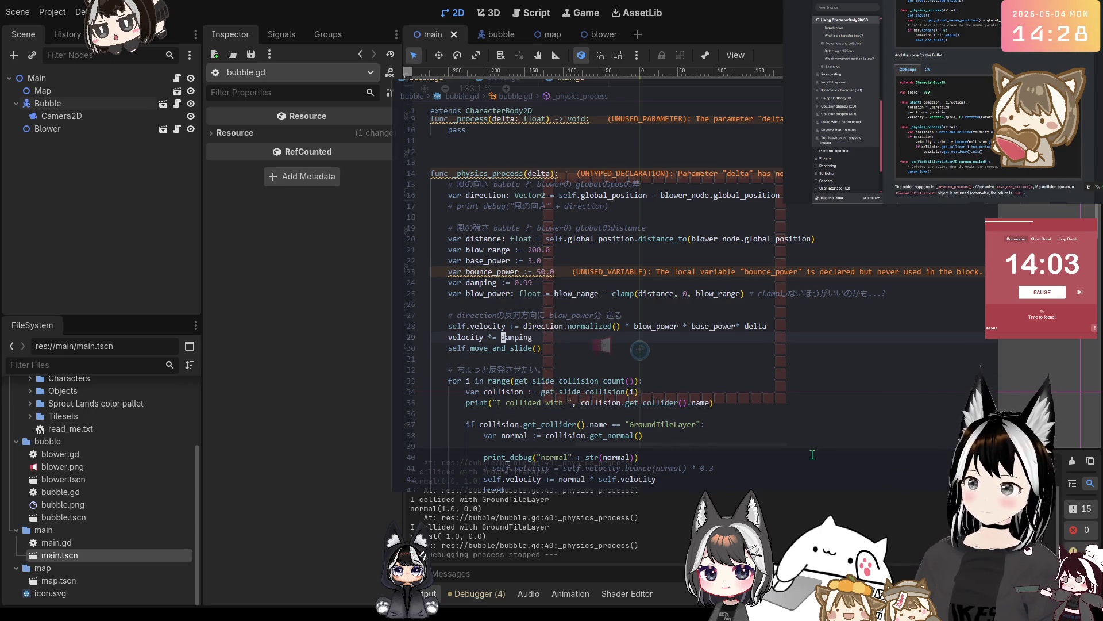
{"action": "key", "text": "Home"}
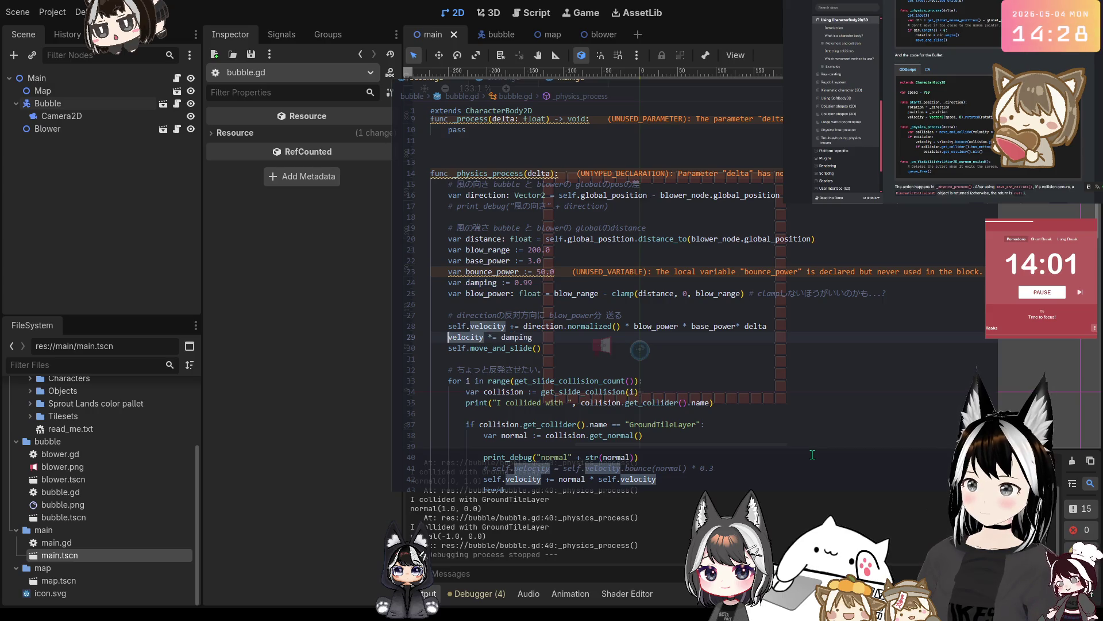
{"action": "type", "text": "self."}
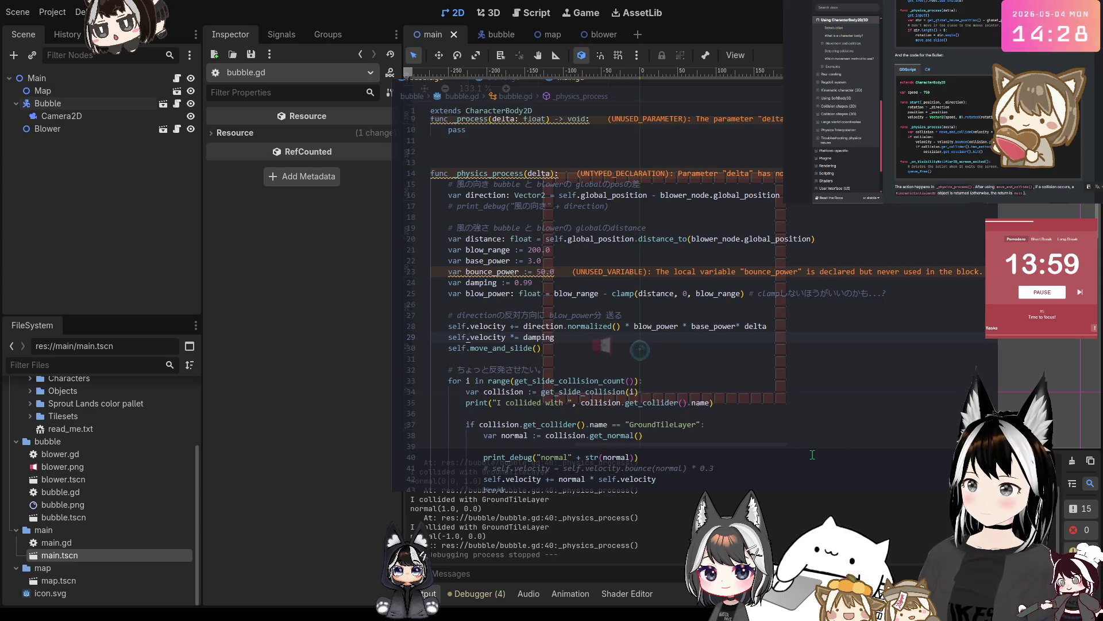
{"action": "key", "text": "F5"}
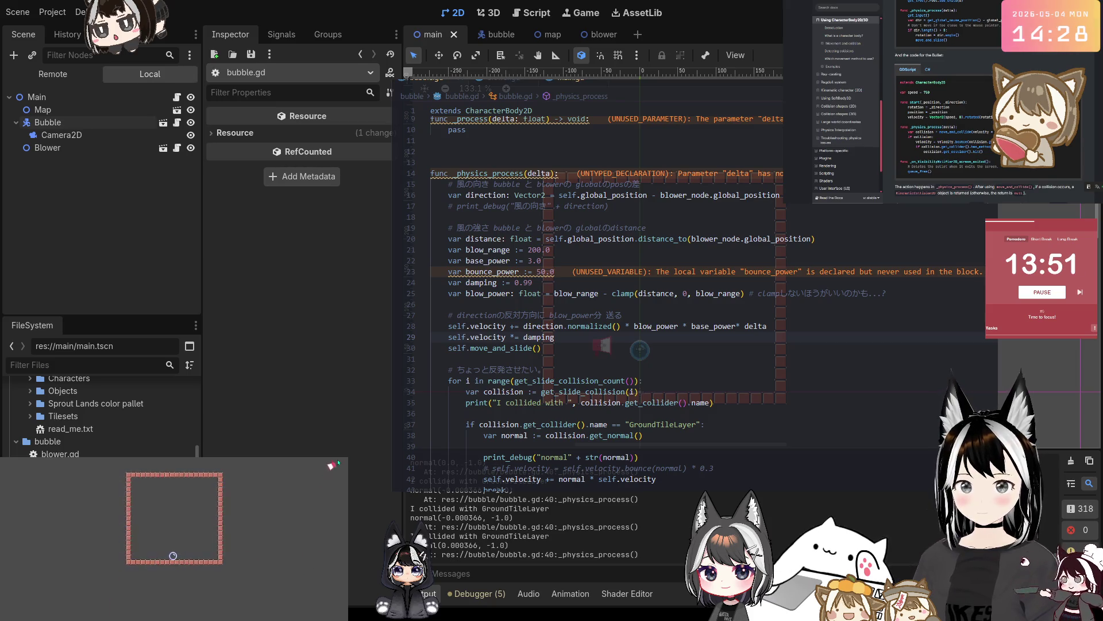
Stop the game and inspect the velocity occurrences on line 42
{"action": "key", "text": "F8"}
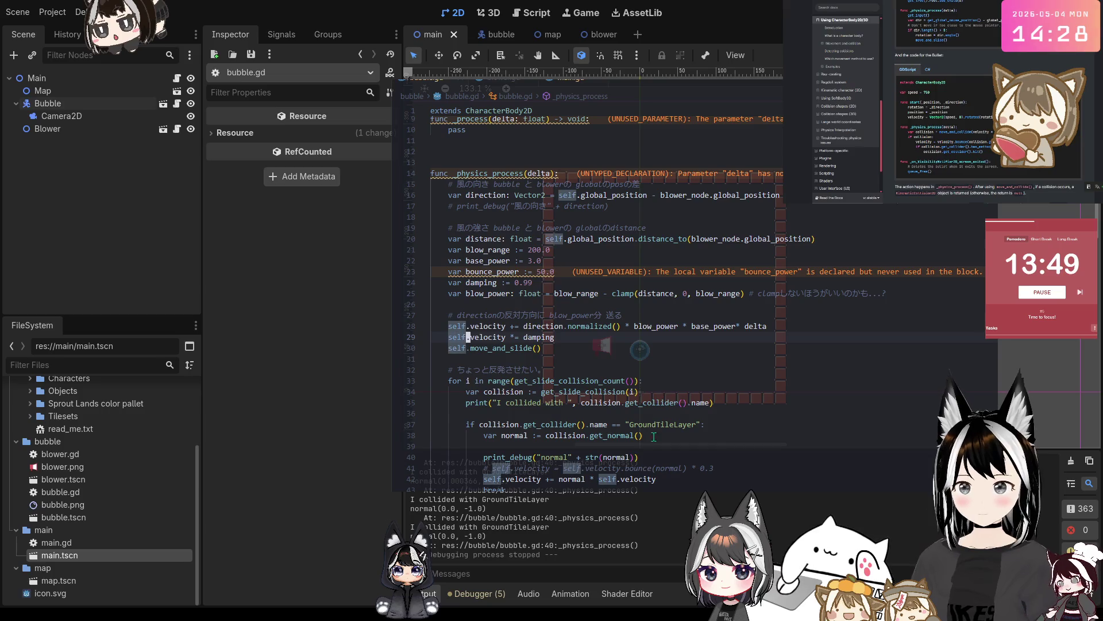
{"action": "double_click", "coordinate": [638, 478]}
{"action": "left_click", "coordinate": [600, 478]}
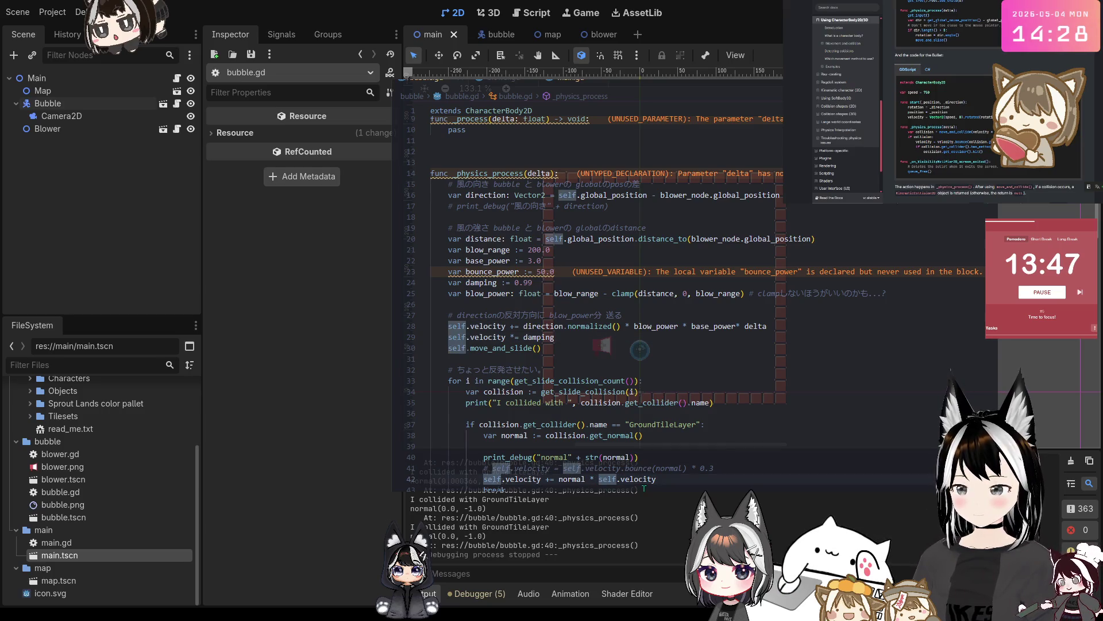
{"action": "double_click", "coordinate": [638, 479]}
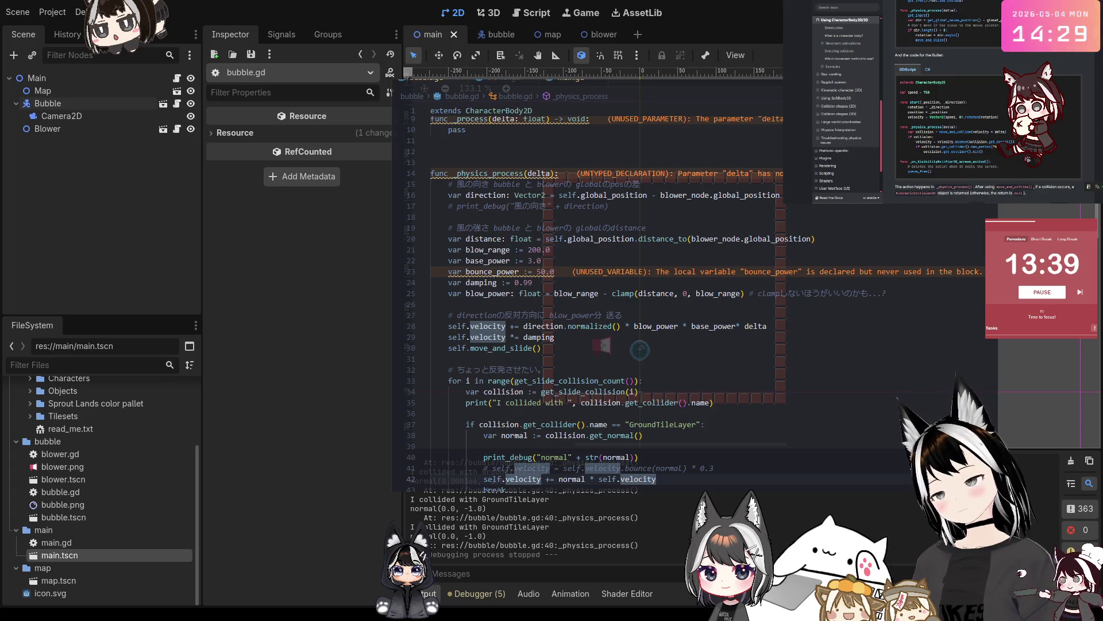
{"action": "left_click", "coordinate": [638, 479]}
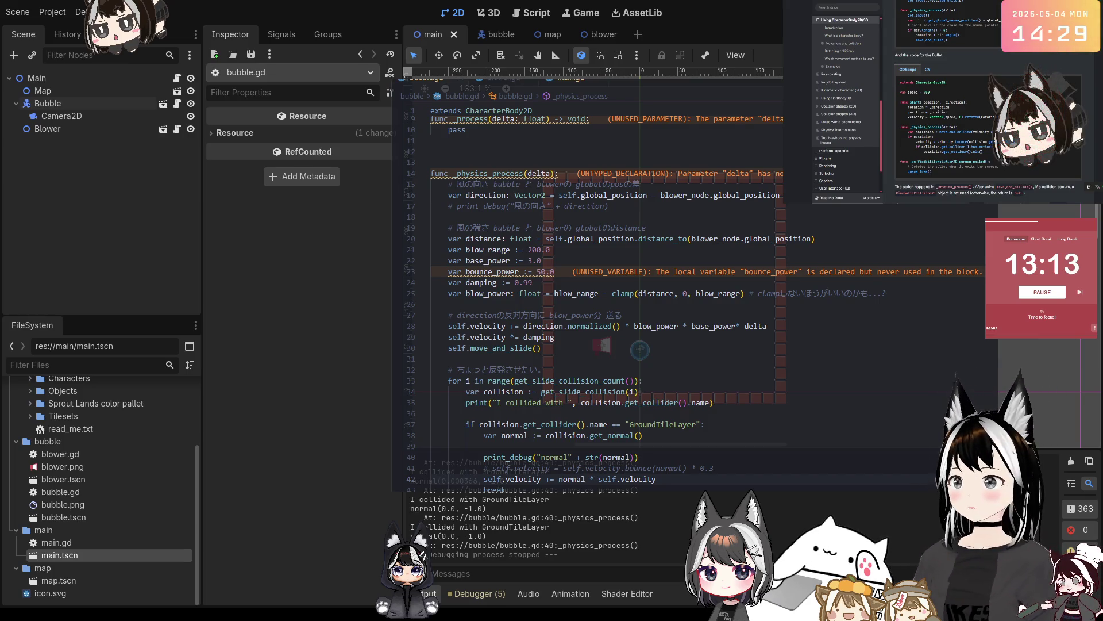
{"action": "double_click", "coordinate": [638, 479]}
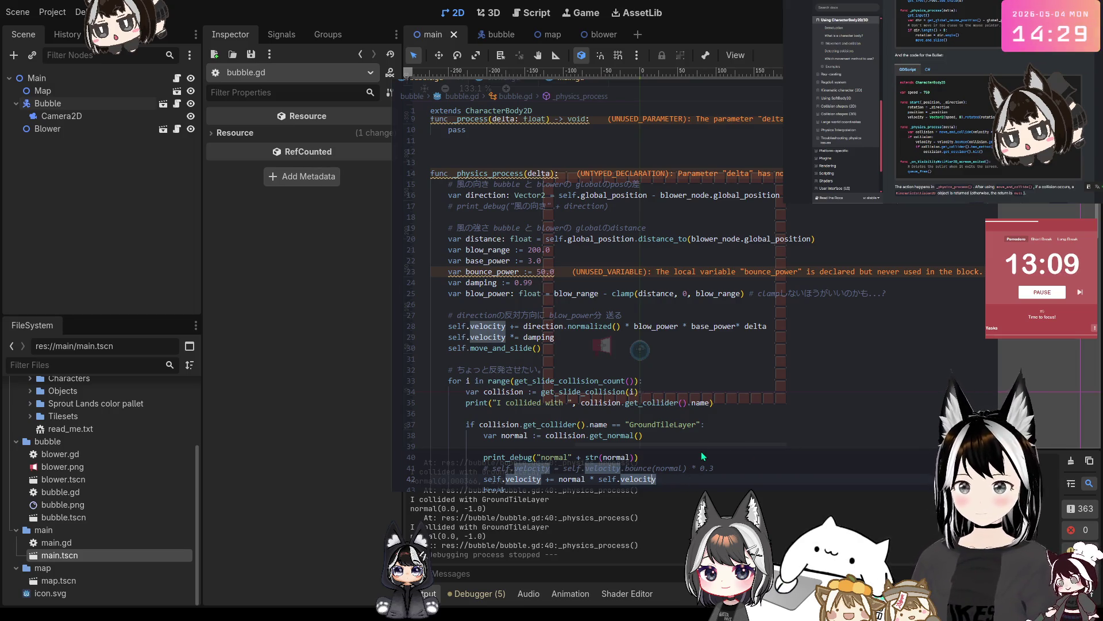
Complete .length() on line 38 and move the bounce_power declaration into the collision block
{"action": "key", "text": "Up"}
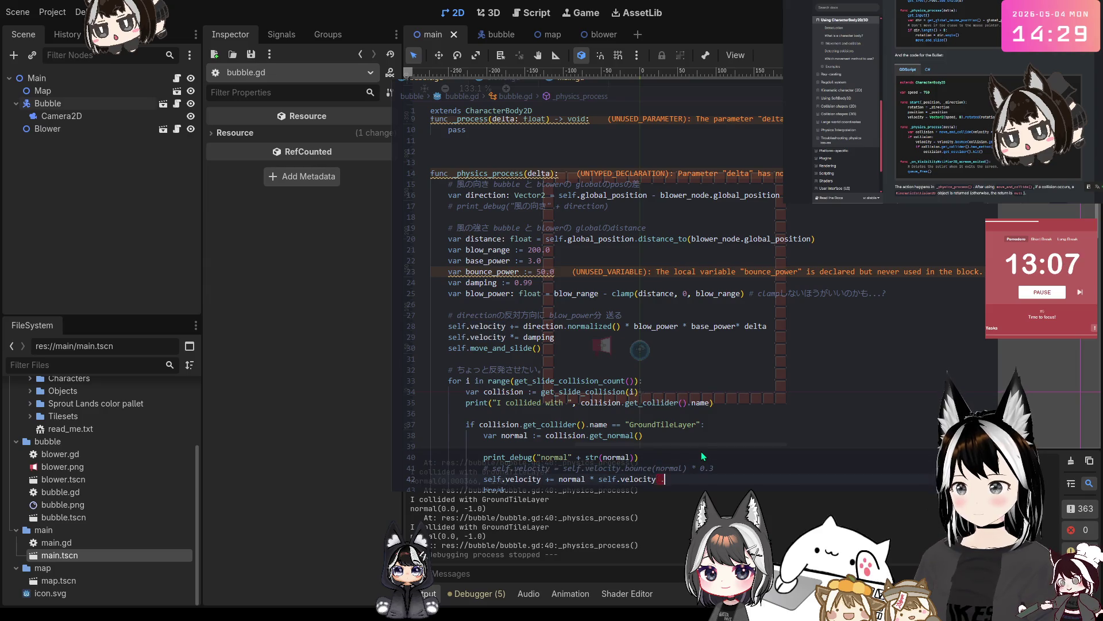
{"action": "type", "text": "length"}
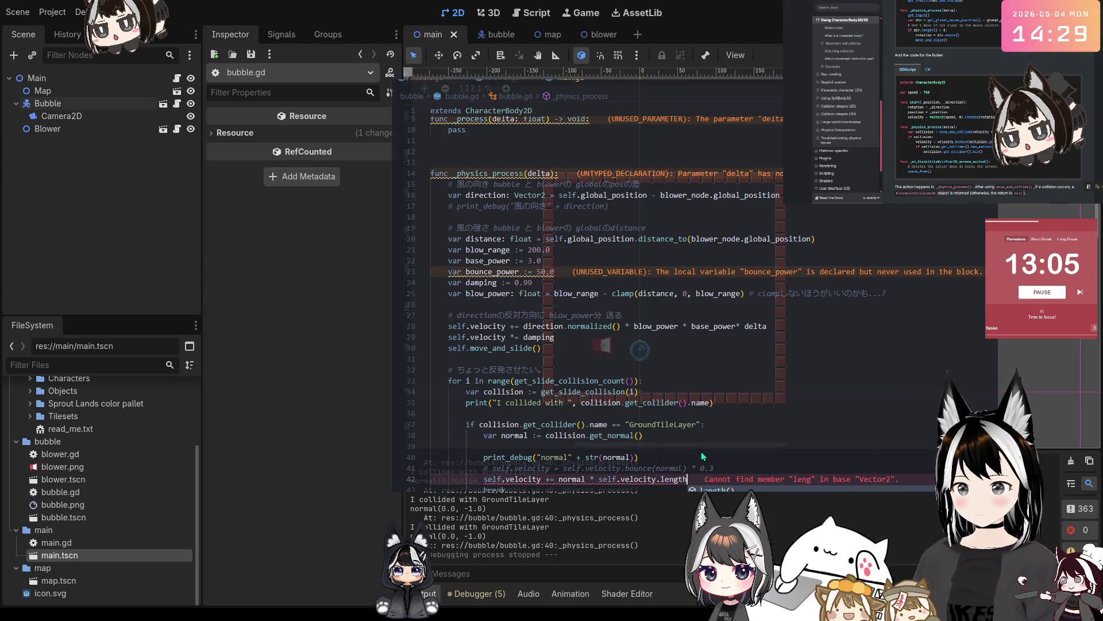
{"action": "key", "text": "Return"}
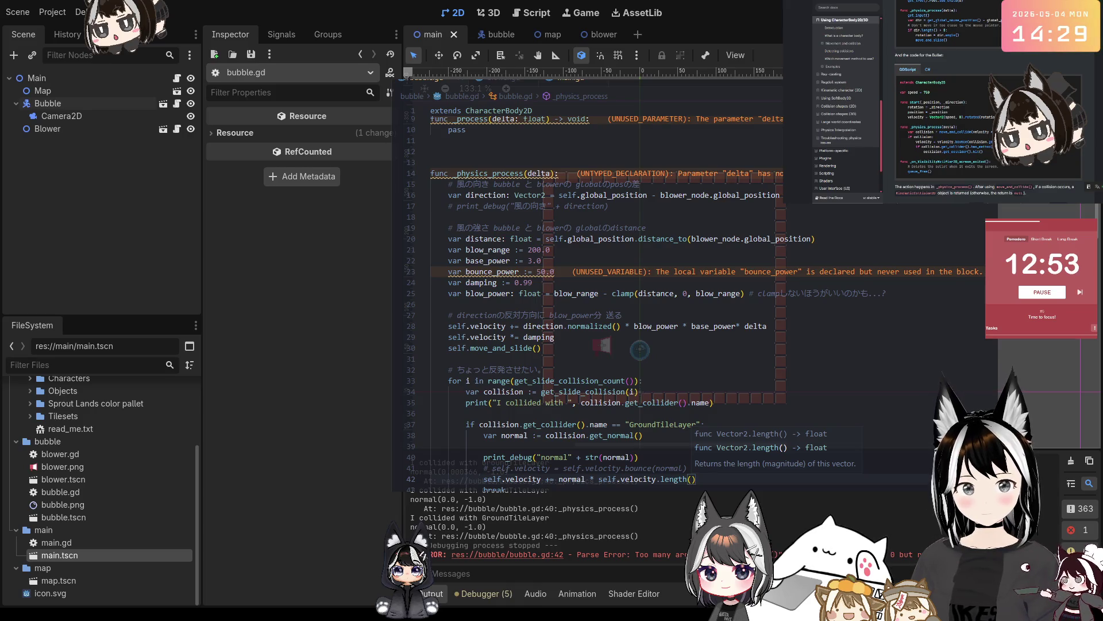
{"action": "left_click", "coordinate": [734, 257]}
{"action": "key", "text": "ctrl+shift+k"}
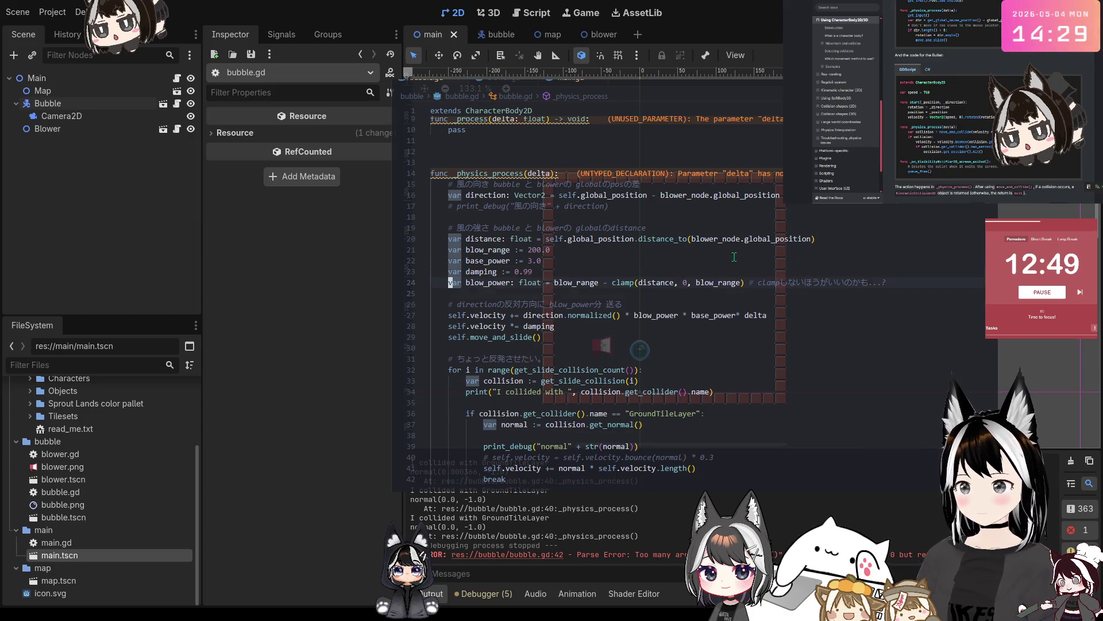
{"action": "key", "text": "Down"}
{"action": "key", "text": "Down"}
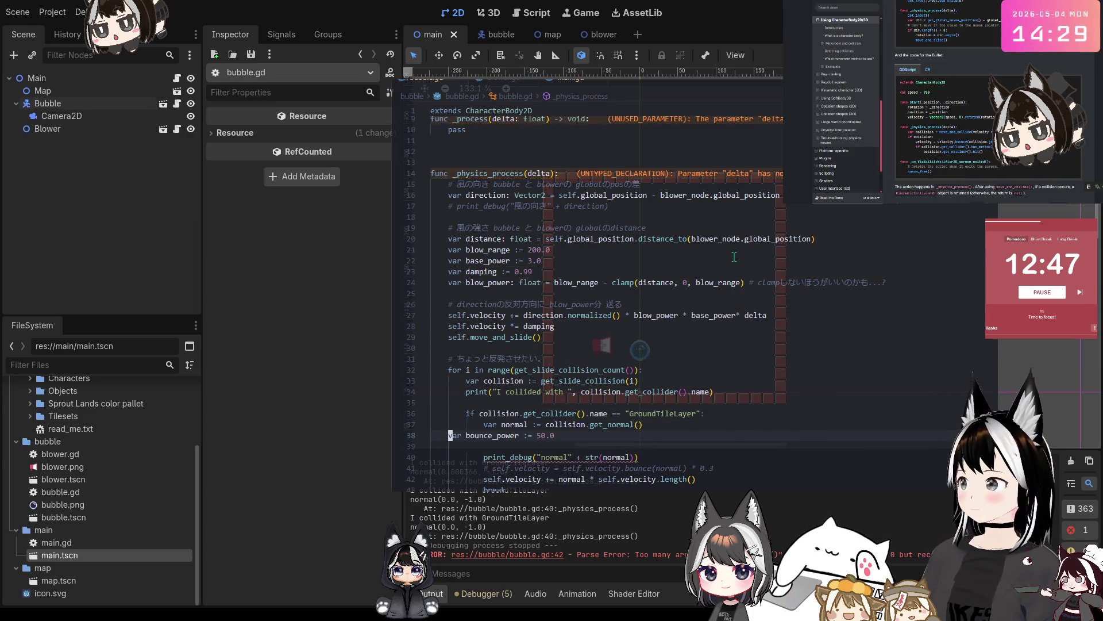
{"action": "key", "text": "ctrl+v"}
{"action": "key", "text": "Tab"}
{"action": "key", "text": "Tab"}
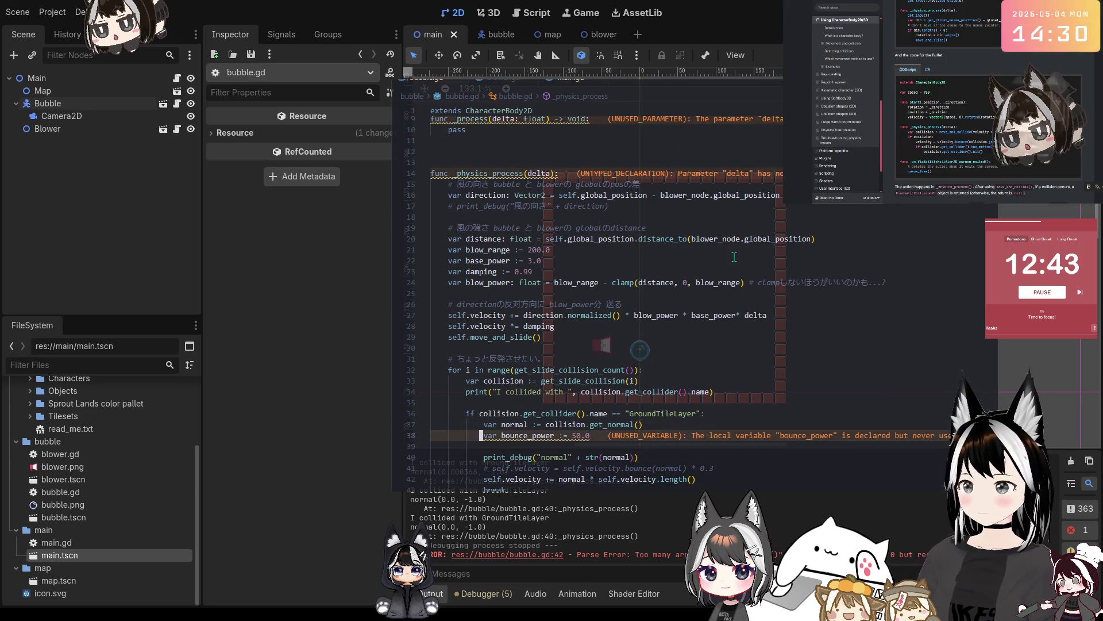
Replace bounce_power's 50.0 value with self.velocity.length()
{"action": "key", "text": "BackSpace"}
{"action": "key", "text": "BackSpace"}
{"action": "key", "text": "BackSpace"}
{"action": "type", "text": "self."}
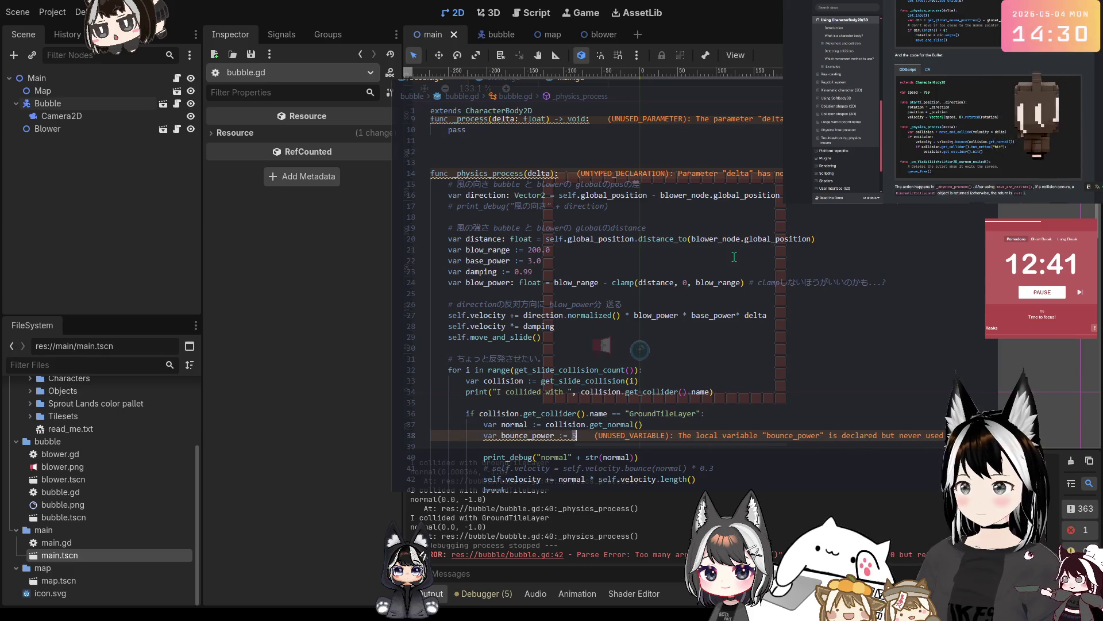
{"action": "type", "text": "ve"}
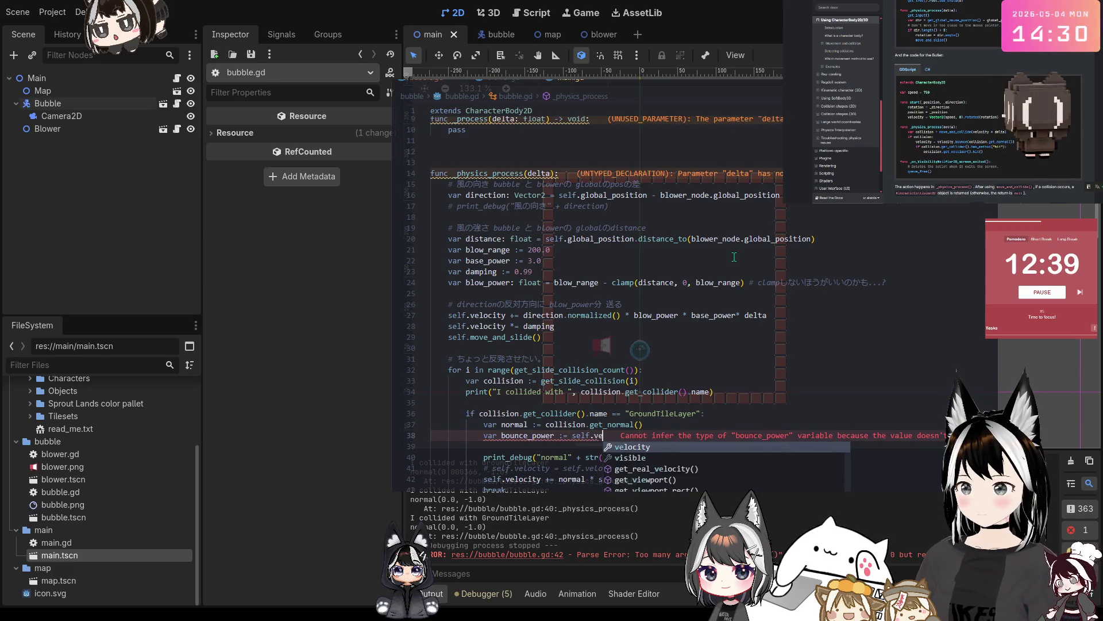
{"action": "key", "text": "Return"}
{"action": "type", "text": ".length("}
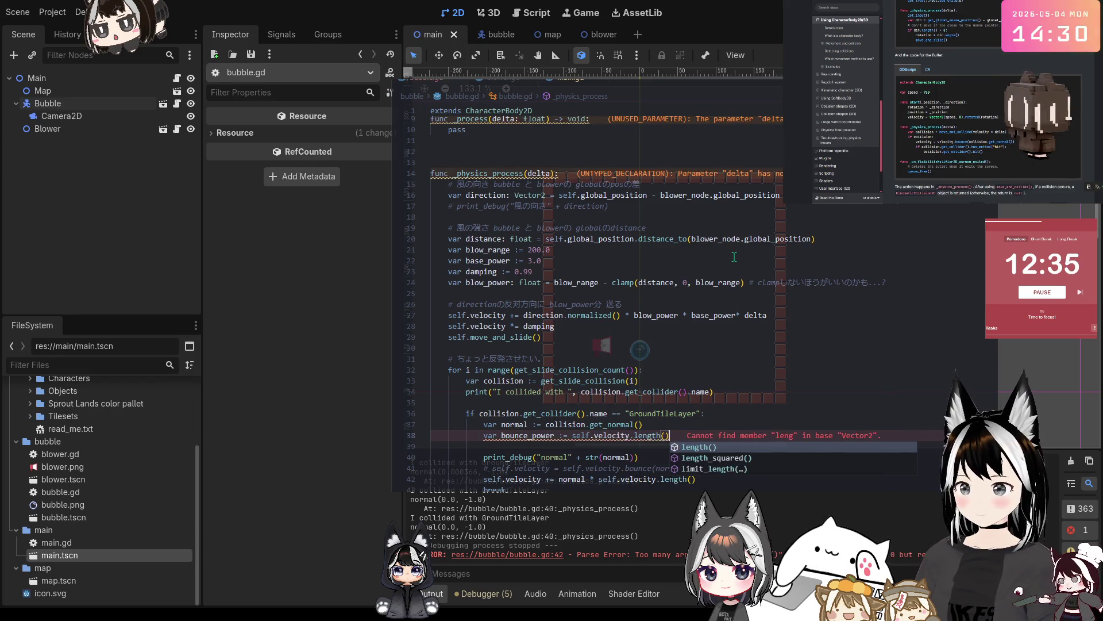
{"action": "key", "text": "Return"}
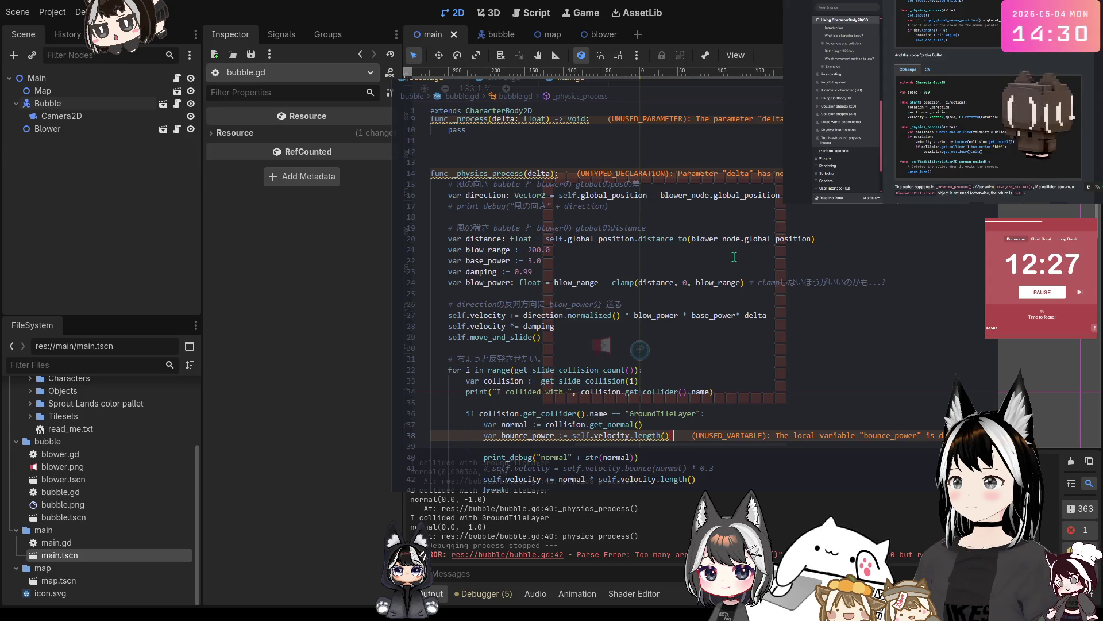
{"action": "type", "text": "b"}
{"action": "key", "text": "BackSpace"}
{"action": "key", "text": "BackSpace"}
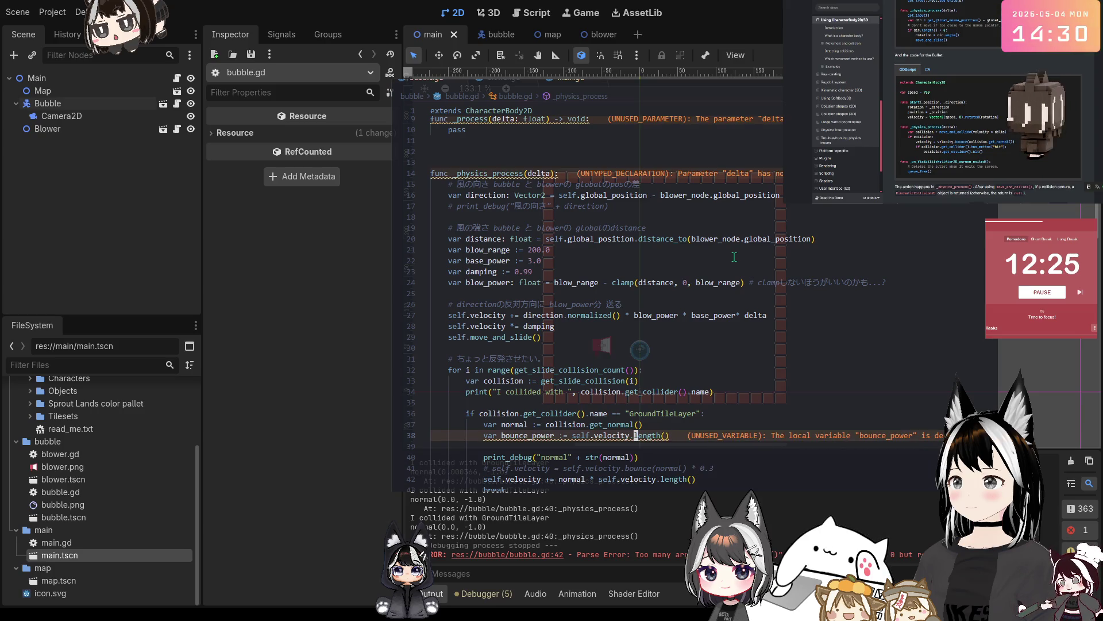
Swap line 42's velocity length expression for bounce_power and run the game
{"action": "key", "text": "Down"}
{"action": "key", "text": "Down"}
{"action": "key", "text": "Down"}
{"action": "key", "text": "Left"}
{"action": "key", "text": "Left"}
{"action": "key", "text": "Left"}
{"action": "key", "text": "ctrl+BackSpace"}
{"action": "key", "text": "ctrl+Delete"}
{"action": "key", "text": "ctrl+Delete"}
{"action": "key", "text": "ctrl+Delete"}
{"action": "key", "text": "Delete"}
{"action": "type", "text": "bou"}
{"action": "key", "text": "Return"}
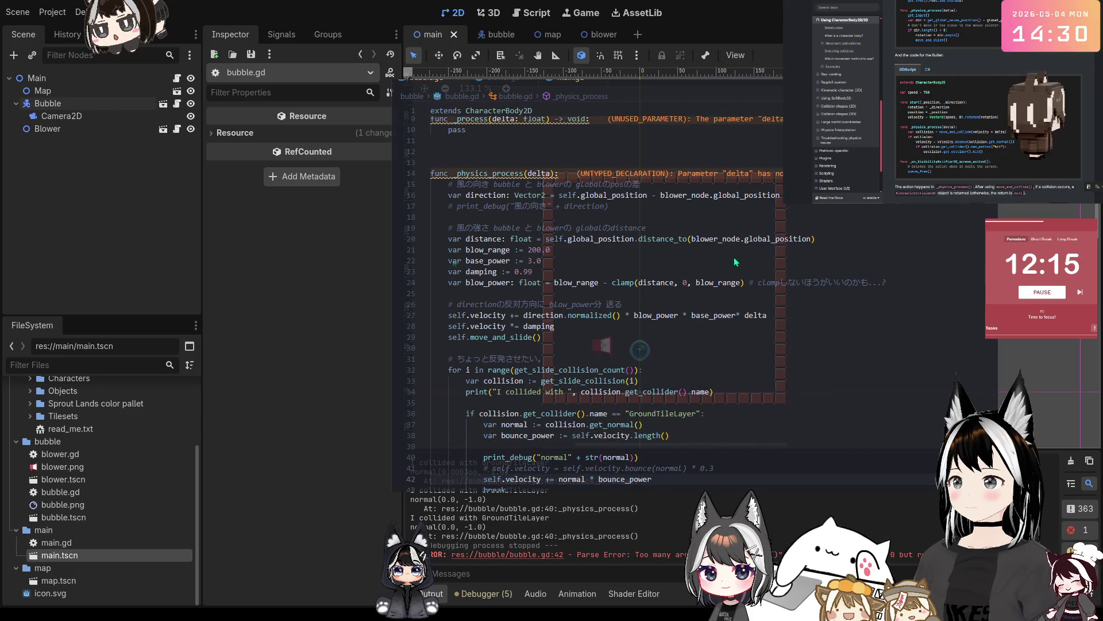
{"action": "key", "text": "F5"}
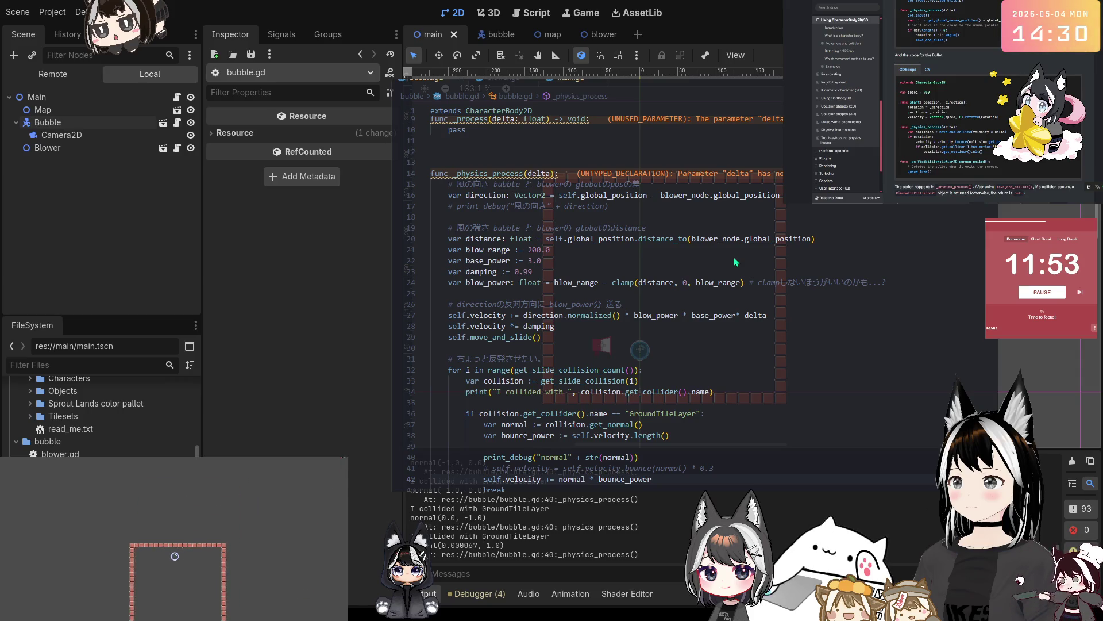
Stop the test run and inspect bounce_power on line 42
{"action": "key", "text": "F8"}
{"action": "double_click", "coordinate": [624, 479]}
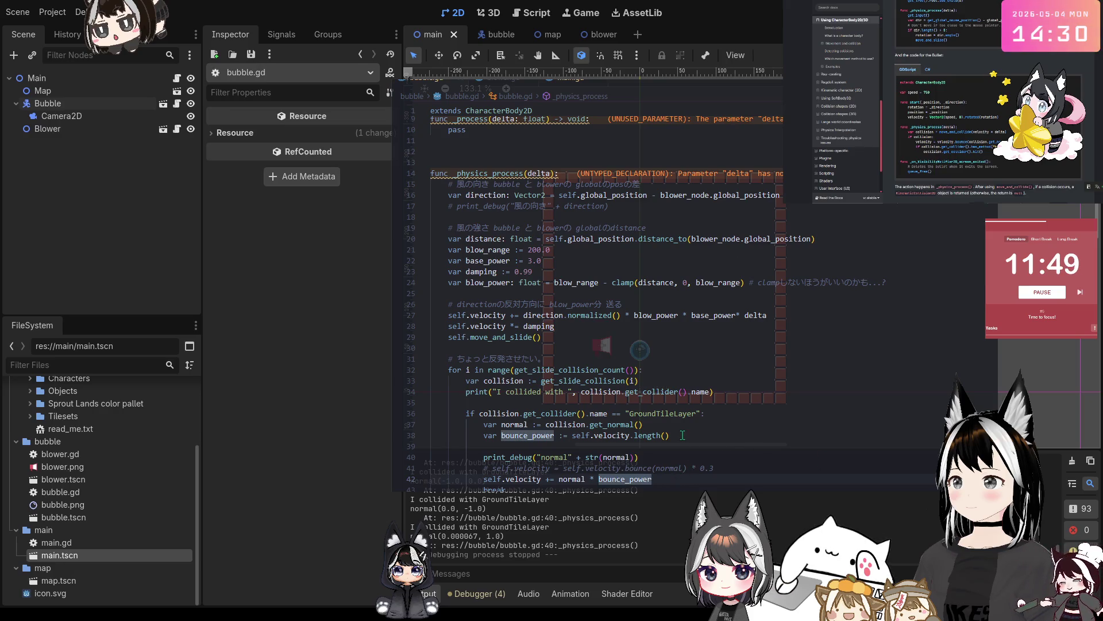
{"action": "left_click", "coordinate": [527, 435]}
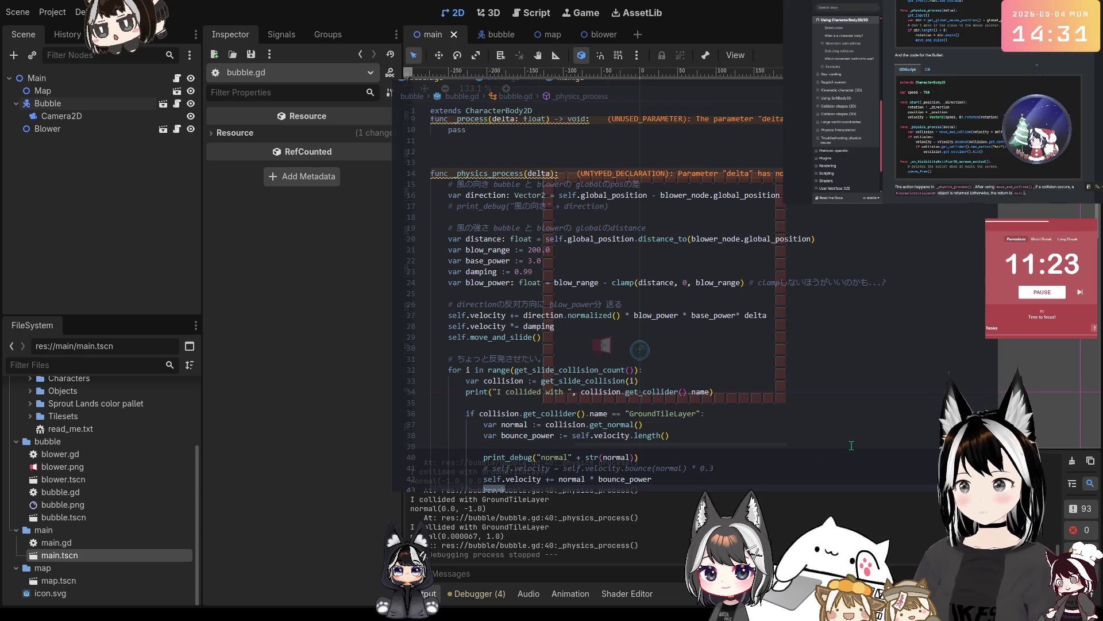
{"action": "key", "text": "Up"}
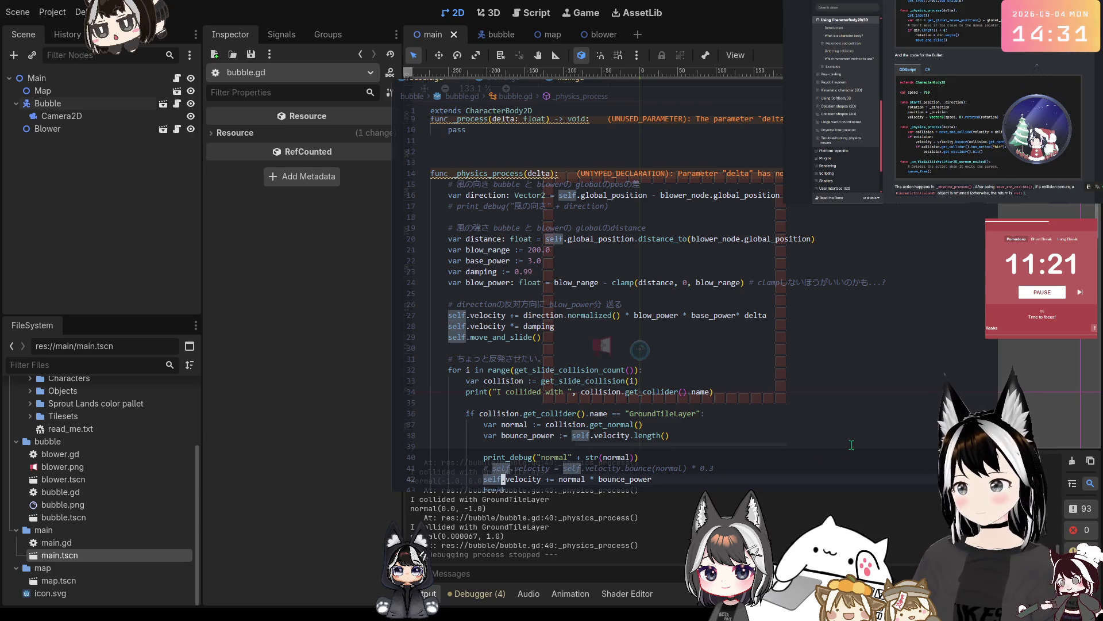
Rewrite line 42 as self.velocity = velocity.bounce(normal) and run the game
{"action": "key", "text": "ctrl+Right"}
{"action": "key", "text": "Delete"}
{"action": "key", "text": "Right"}
{"action": "key", "text": "Right"}
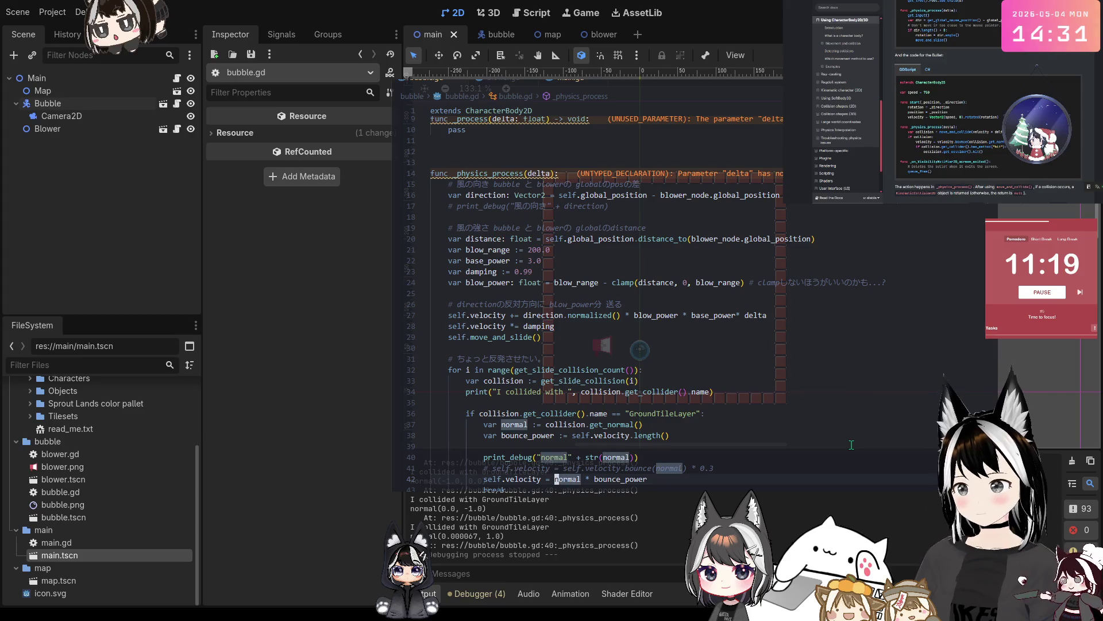
{"action": "type", "text": "velo"}
{"action": "key", "text": "Return"}
{"action": "type", "text": ".("}
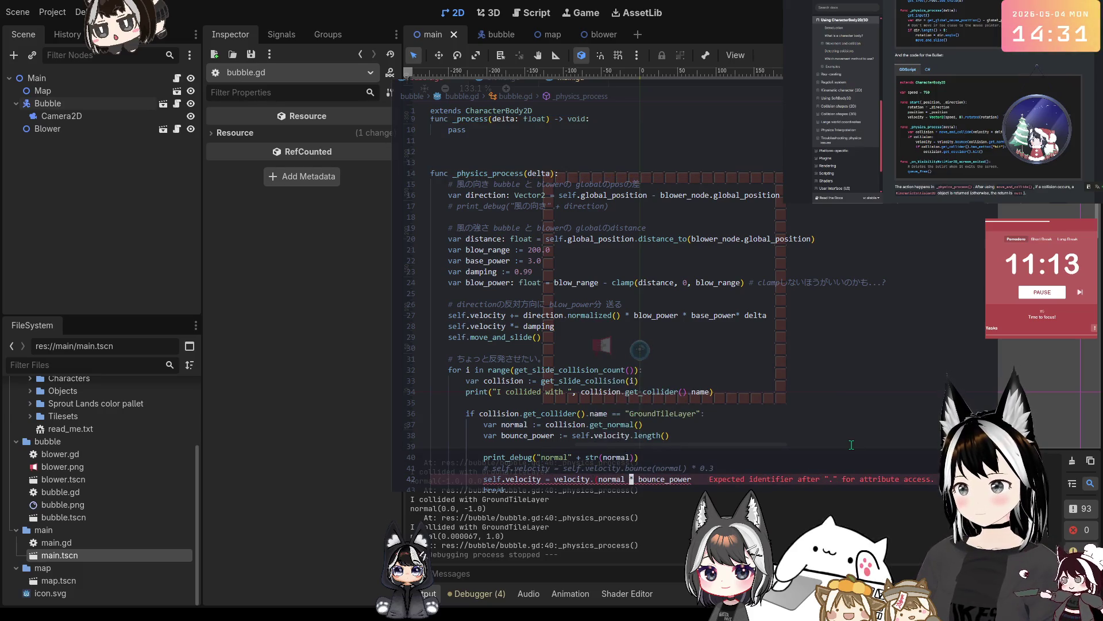
{"action": "key", "text": "ctrl+Left"}
{"action": "key", "text": "Right"}
{"action": "type", "text": ")"}
{"action": "key", "text": "ctrl+Left"}
{"action": "key", "text": "ctrl+Left"}
{"action": "type", "text": "bounce"}
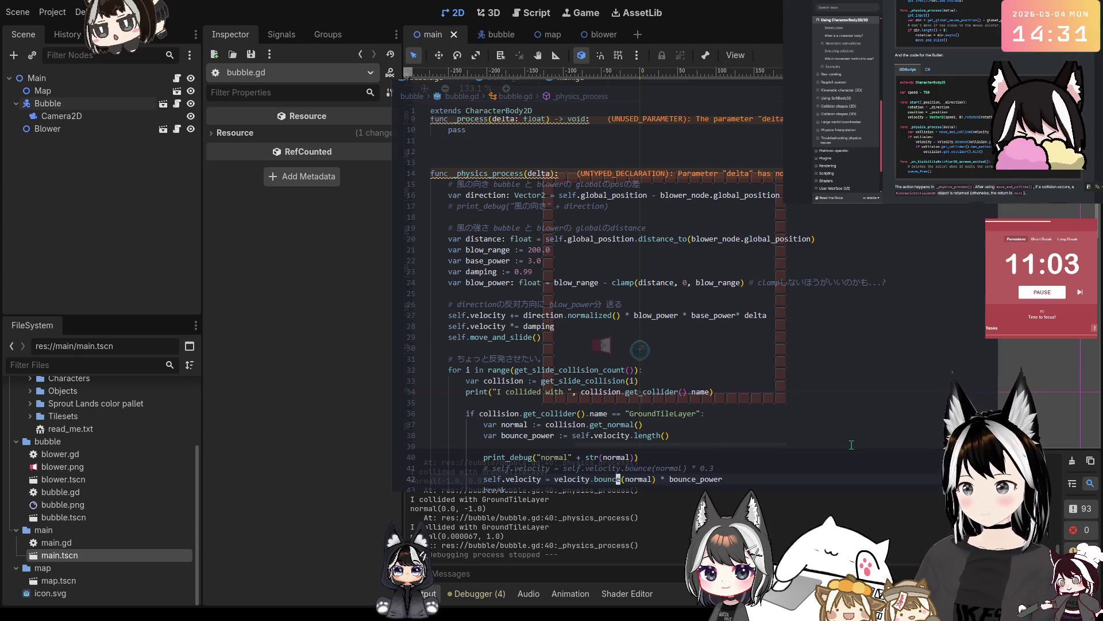
{"action": "key", "text": "F5"}
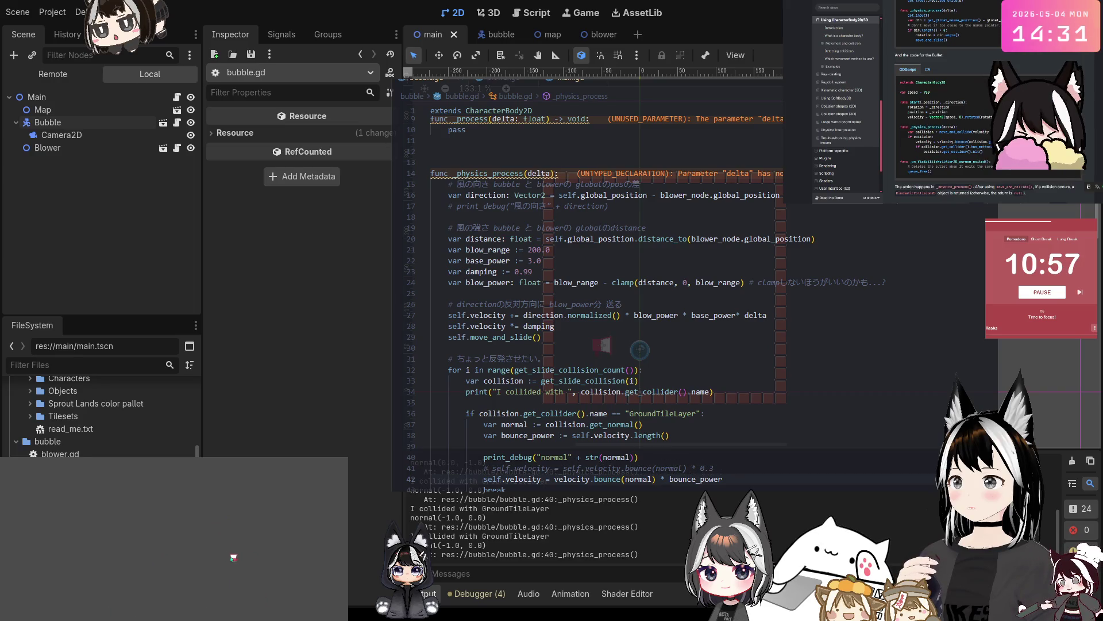
Stop the game, append a 0.01 scaling factor to line 42, and run again
{"action": "key", "text": "F8"}
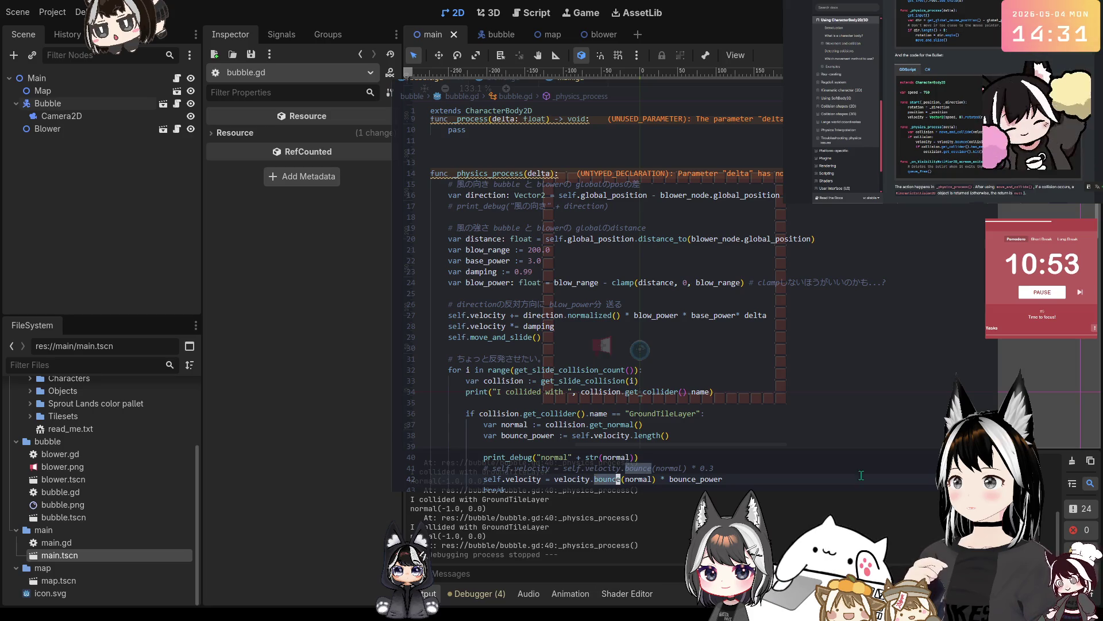
{"action": "left_click_drag", "start_coordinate": [487, 468], "coordinate": [642, 468]}
{"action": "key", "text": "shift+Down"}
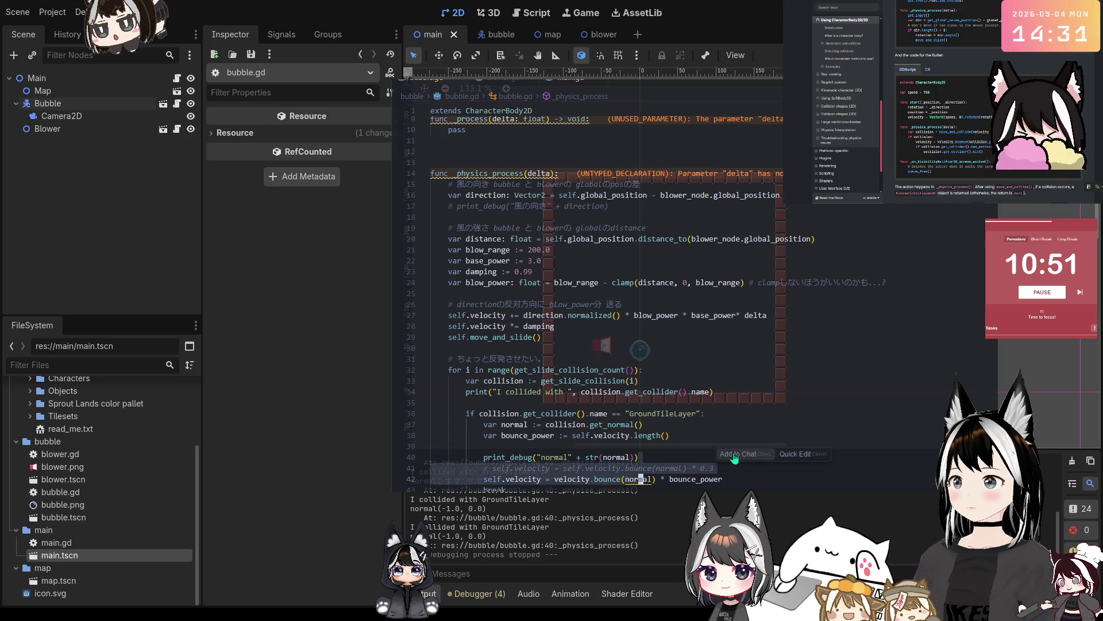
{"action": "key", "text": "Escape"}
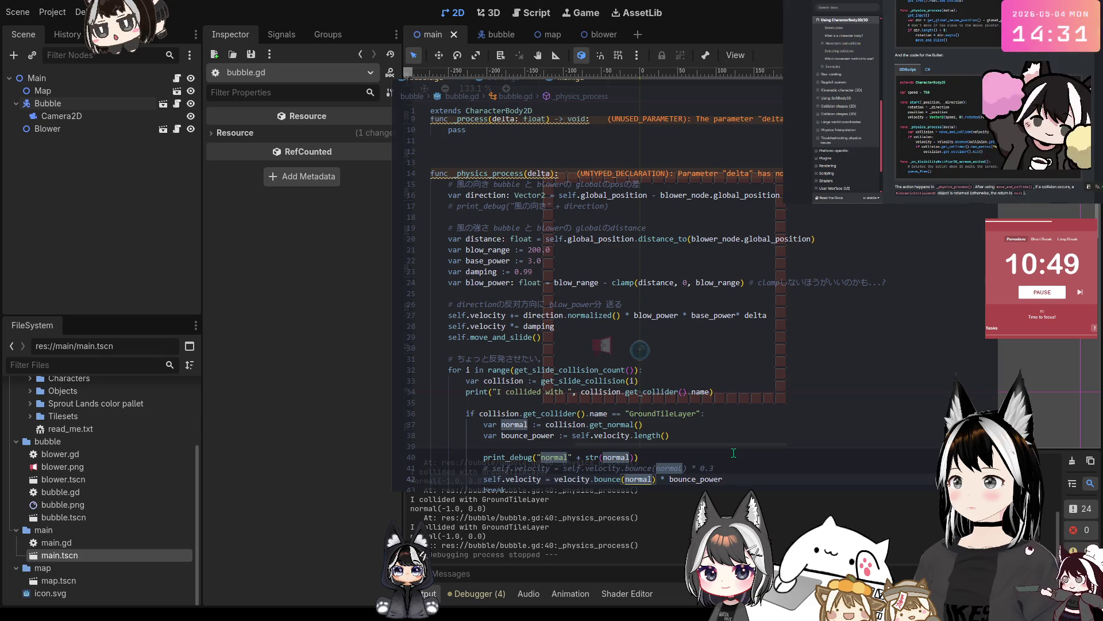
{"action": "key", "text": "Right"}
{"action": "key", "text": "Right"}
{"action": "key", "text": "Right"}
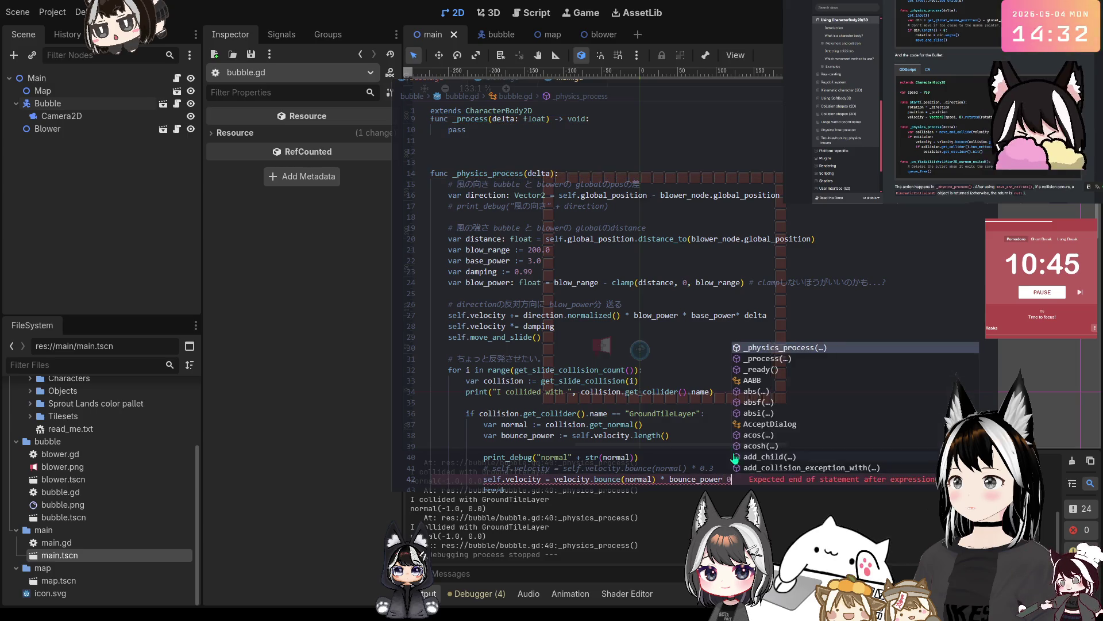
{"action": "key", "text": "Escape"}
{"action": "type", "text": ".01"}
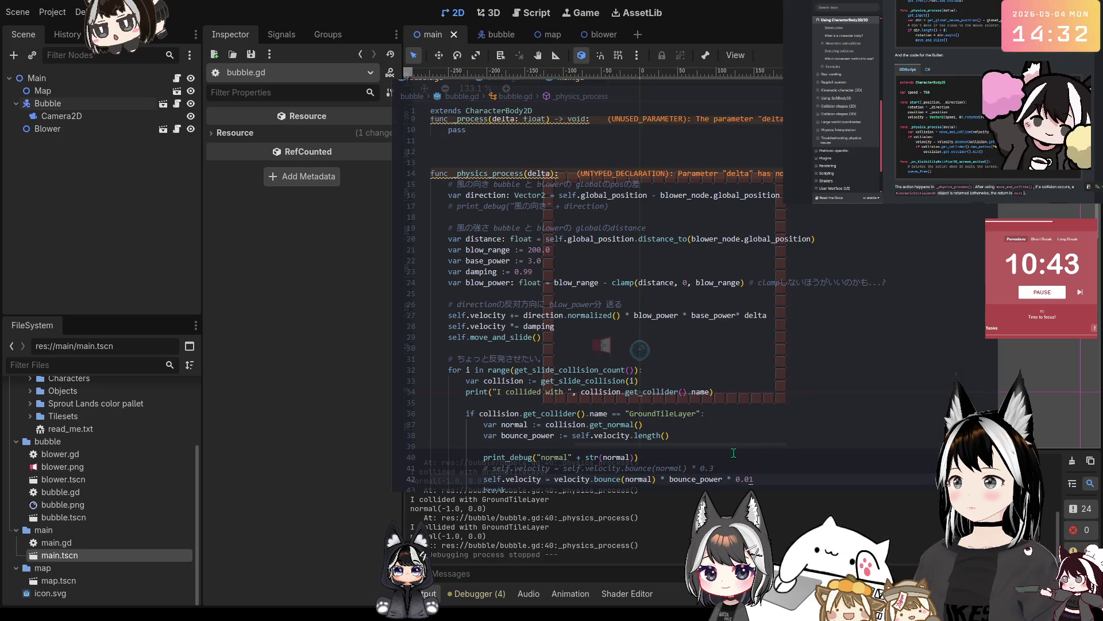
{"action": "key", "text": "F5"}
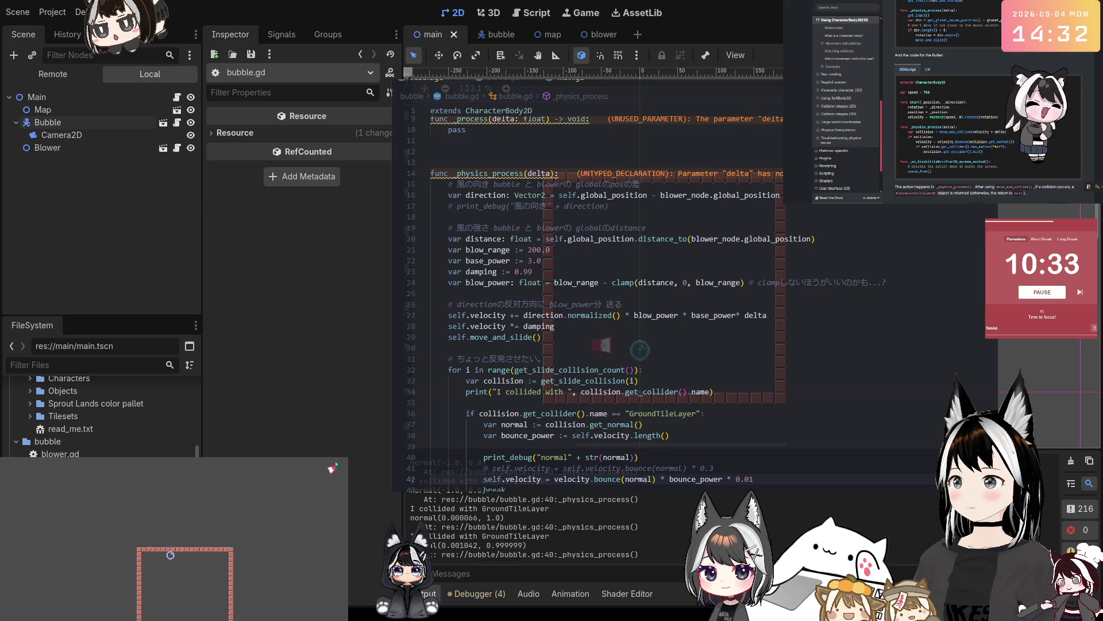
Stop the game, raise base_power from 3 to 5, and rerun it
{"action": "key", "text": "F8"}
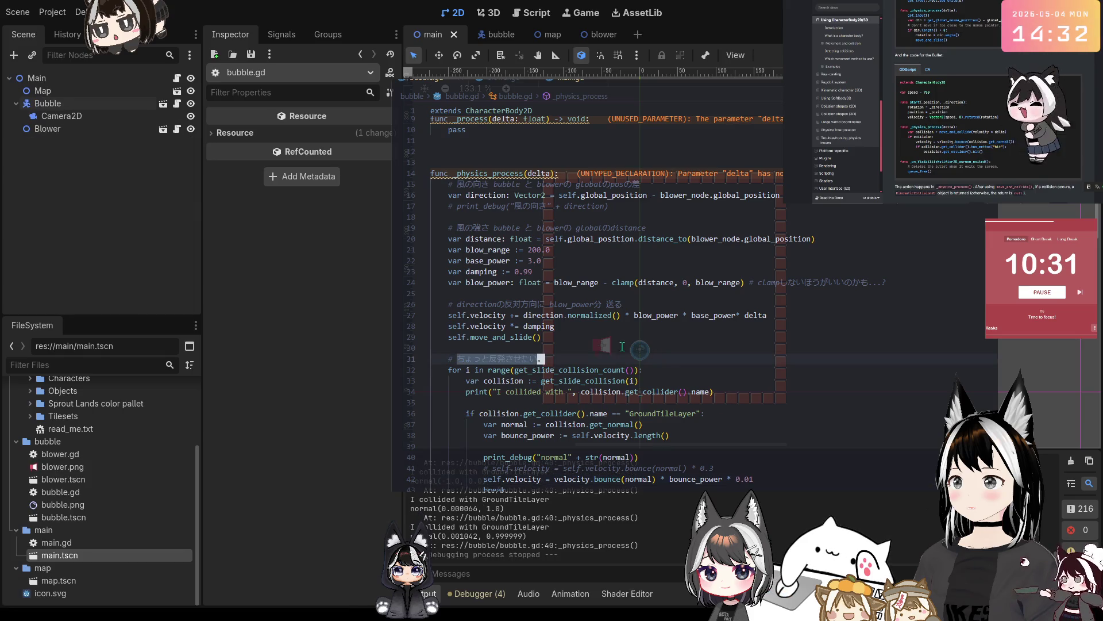
{"action": "left_click", "coordinate": [724, 315]}
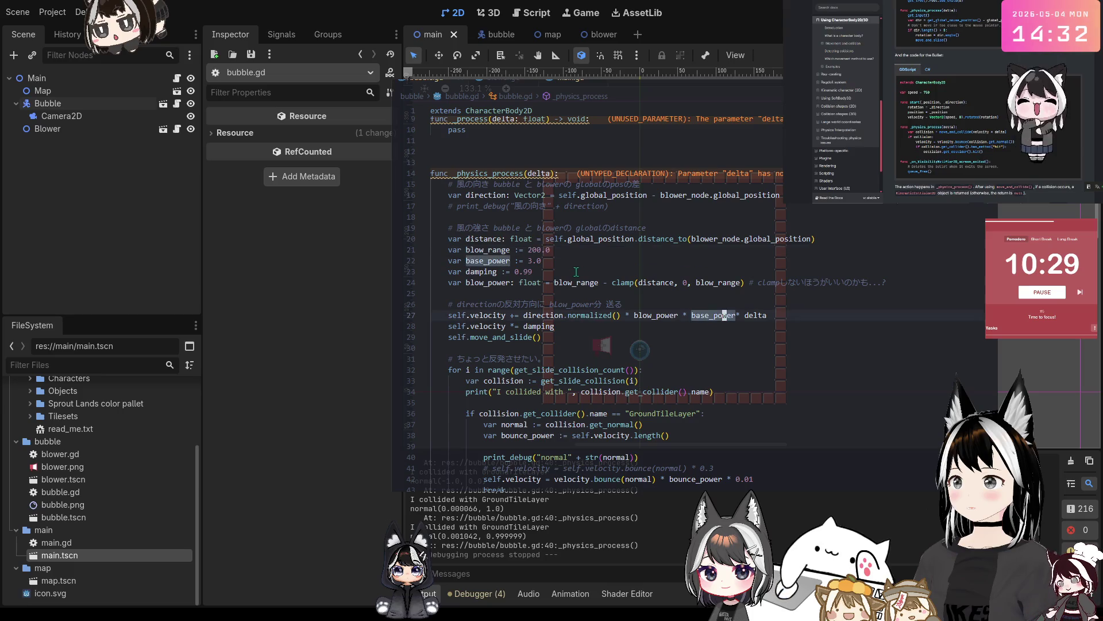
{"action": "double_click", "coordinate": [531, 260]}
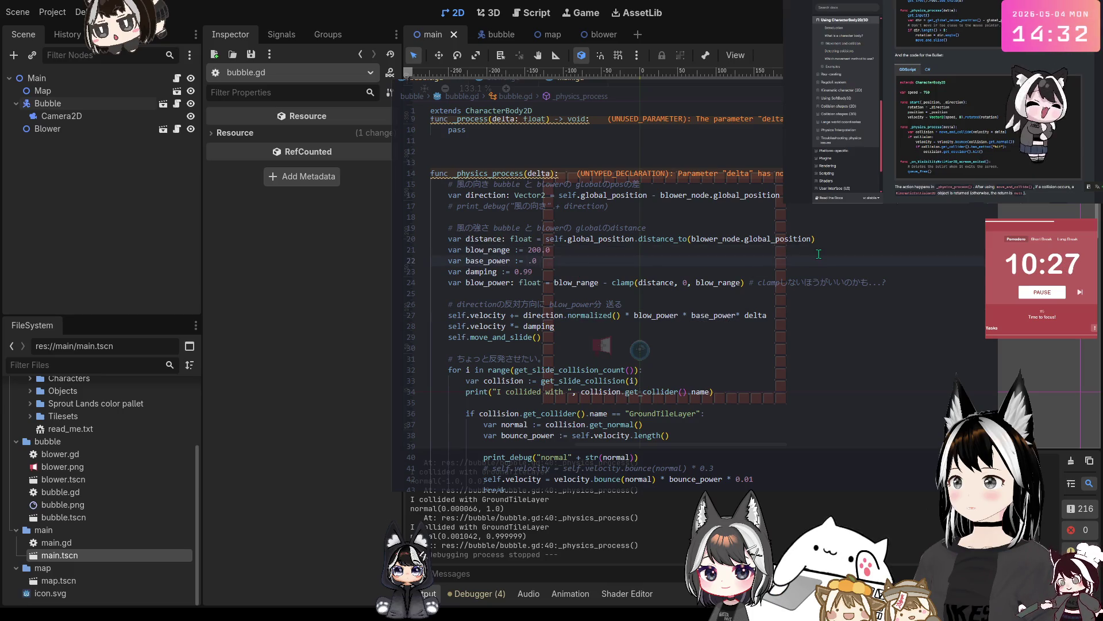
{"action": "type", "text": "5"}
{"action": "key", "text": "Down"}
{"action": "key", "text": "Down"}
{"action": "key", "text": "Down"}
{"action": "key", "text": "End"}
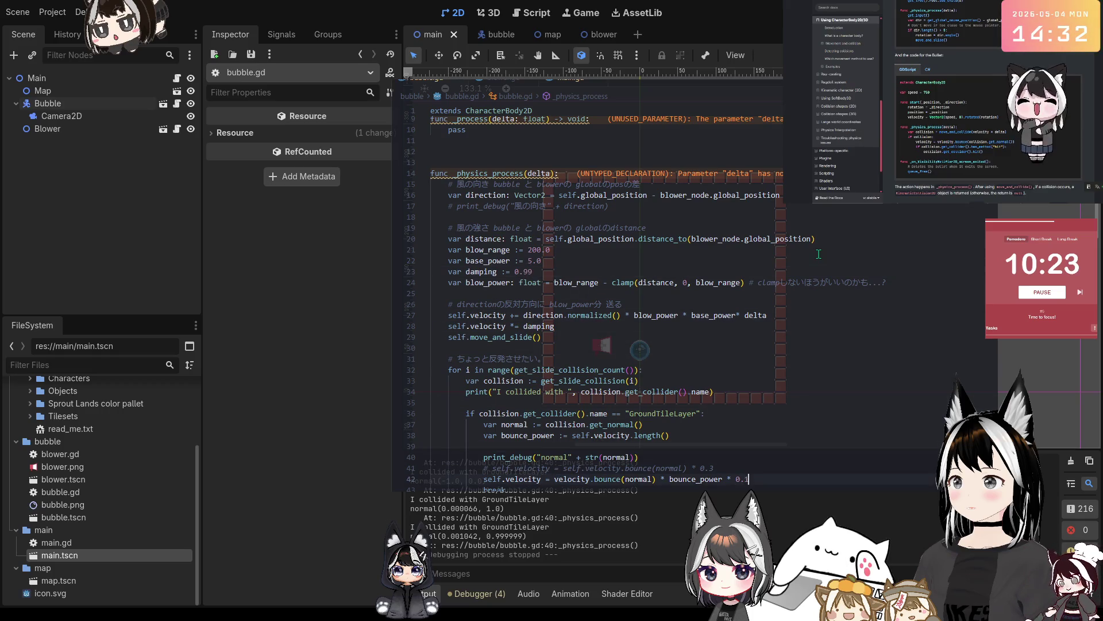
{"action": "key", "text": "F5"}
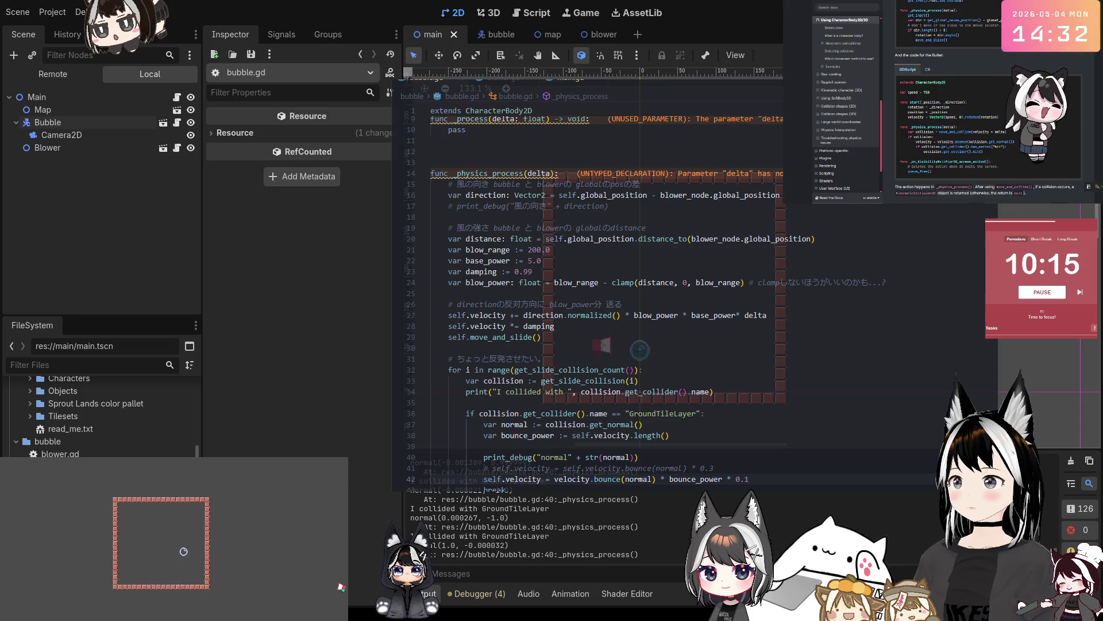
Stop the game and undo back to base_power 3.0 and normal * self.velocity.length()
{"action": "key", "text": "F8"}
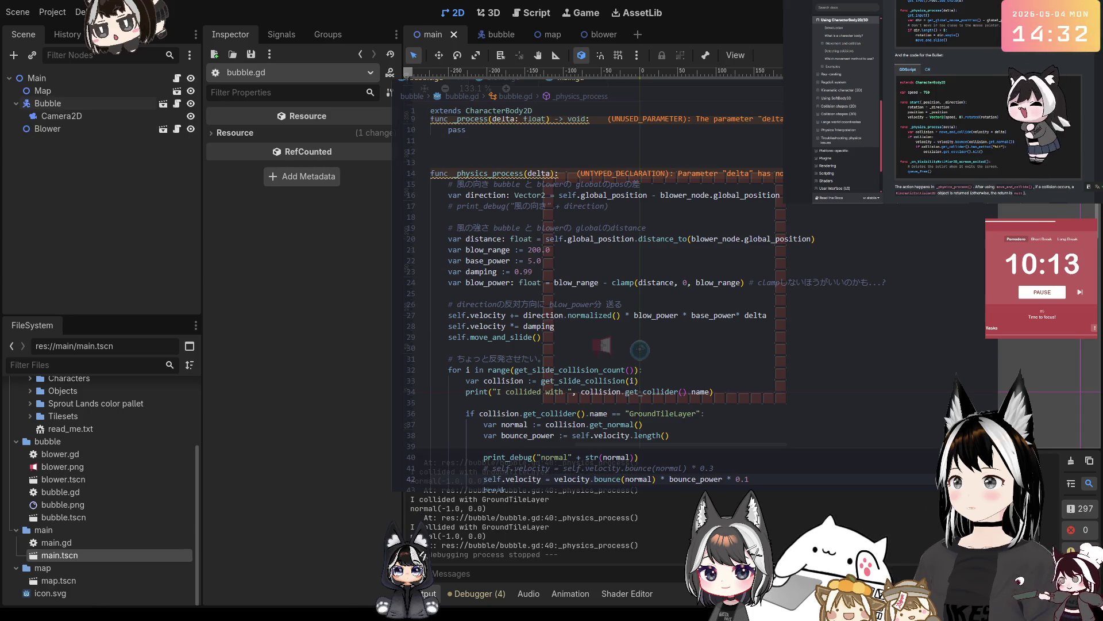
{"action": "left_click", "coordinate": [807, 463]}
{"action": "key", "text": "ctrl+shift+Left"}
{"action": "key", "text": "ctrl+z"}
{"action": "key", "text": "ctrl+z"}
{"action": "key", "text": "ctrl+z"}
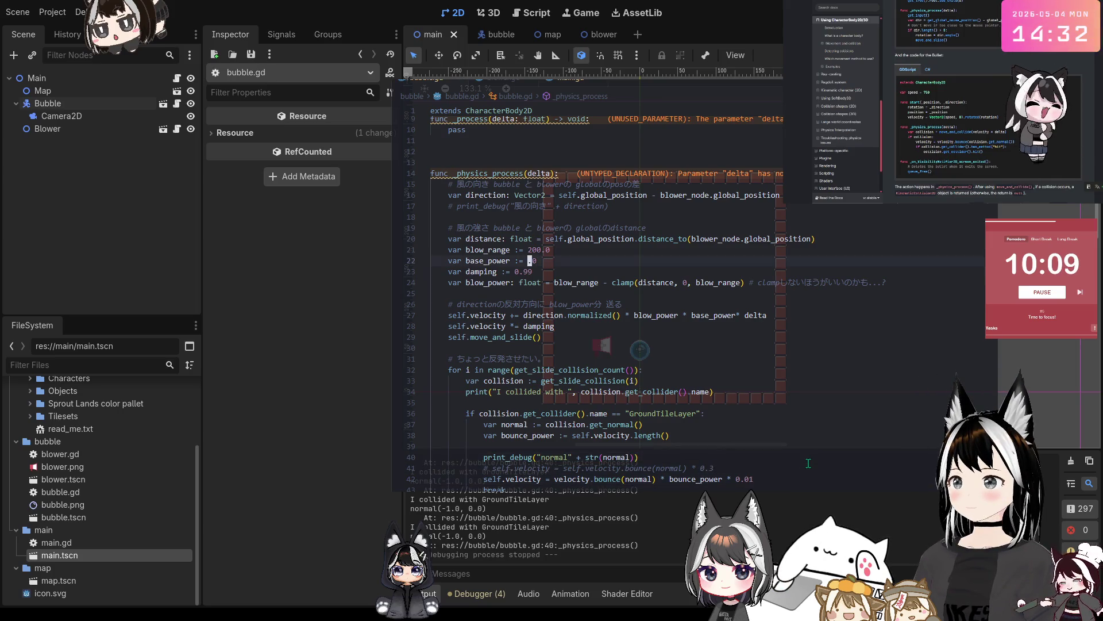
{"action": "key", "text": "ctrl+z"}
{"action": "key", "text": "ctrl+z"}
{"action": "key", "text": "ctrl+z"}
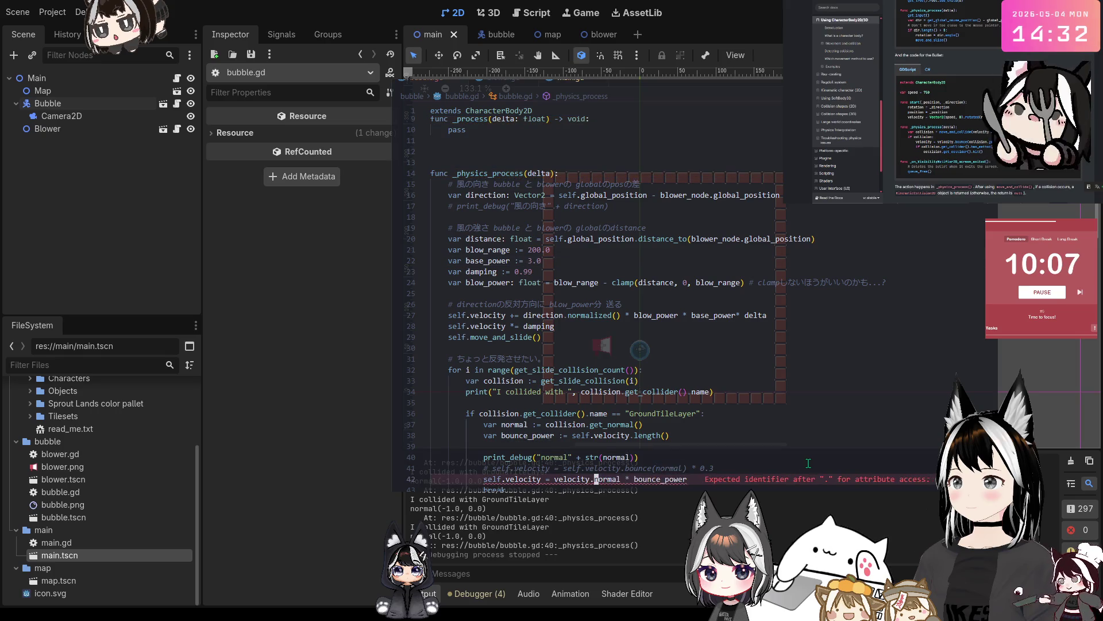
{"action": "key", "text": "ctrl+z"}
{"action": "key", "text": "ctrl+z"}
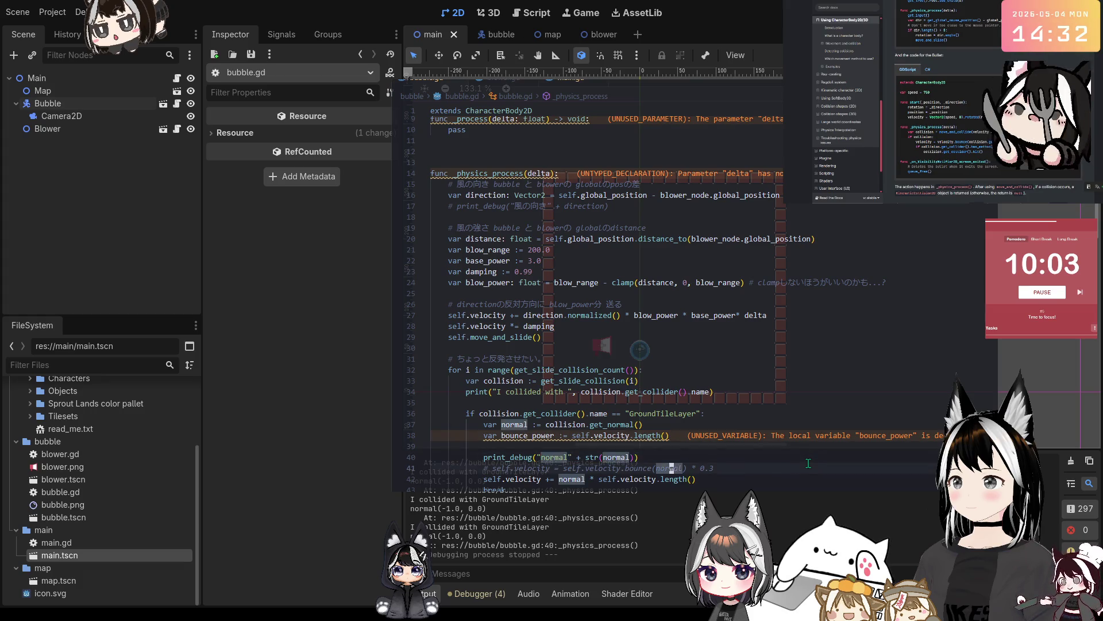
{"action": "key", "text": "Down"}
{"action": "key", "text": "Down"}
{"action": "key", "text": "Down"}
{"action": "key", "text": "End"}
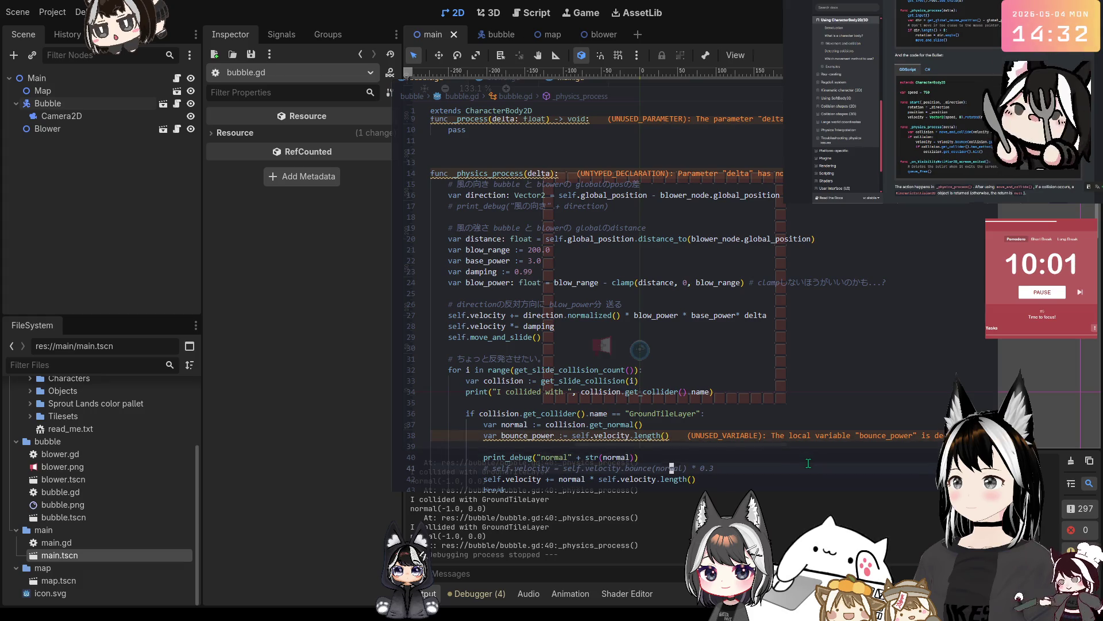
{"action": "key", "text": "alt+Left"}
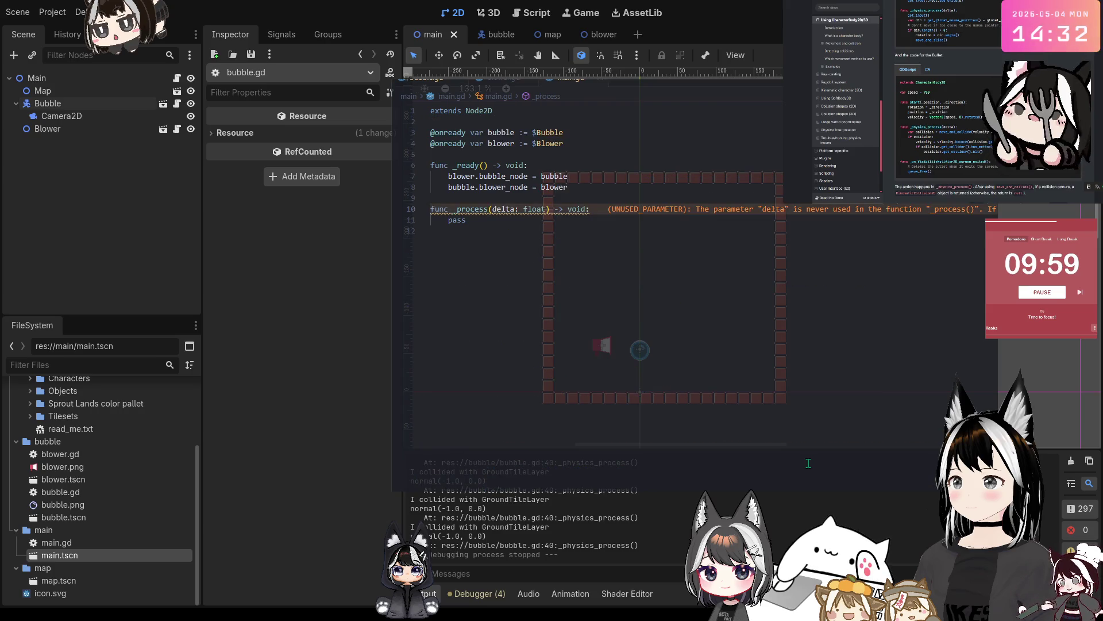
Add blower.init() in main.gd's _ready, then move through blower.gd to bubble.gd
{"action": "type", "text": "blower.init()"}
{"action": "key", "text": "Return"}
{"action": "key", "text": "BackSpace"}
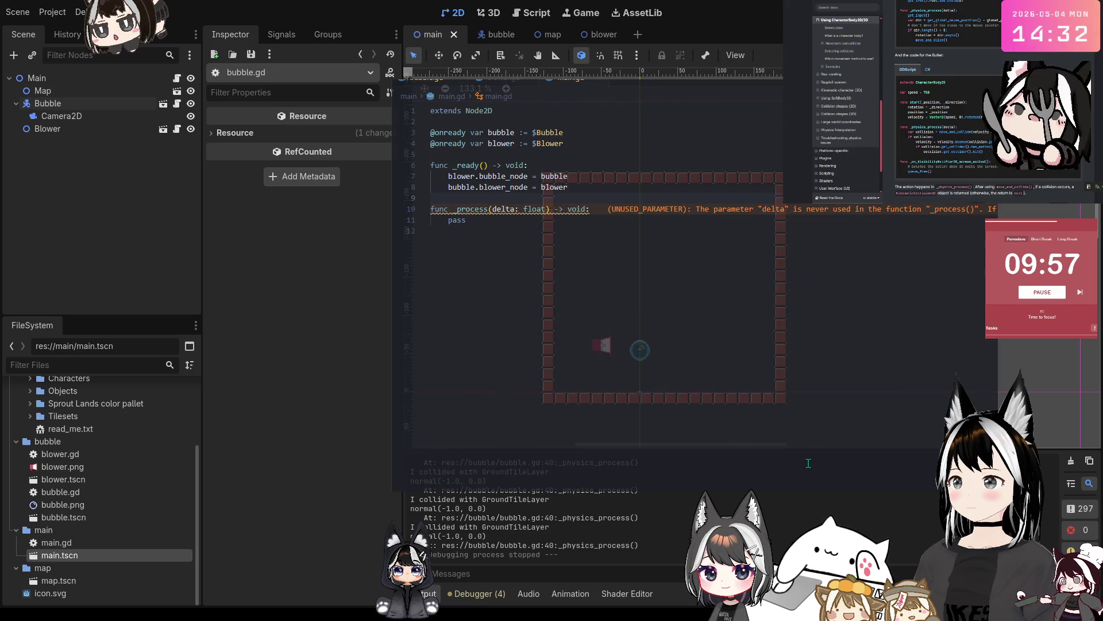
{"action": "key", "text": "alt+Left"}
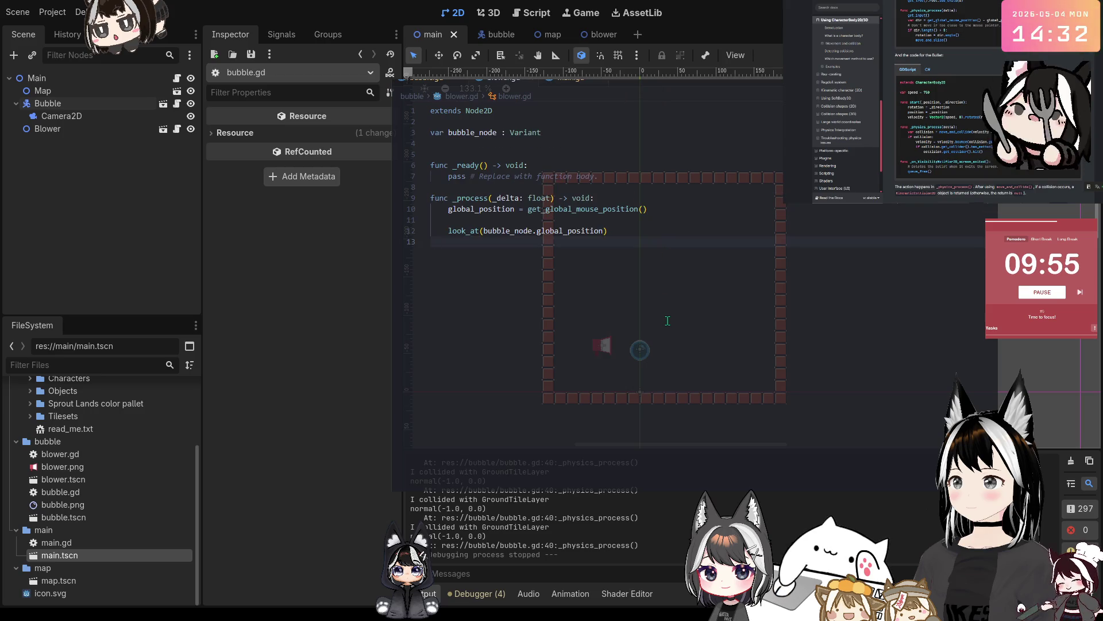
{"action": "key", "text": "BackSpace"}
{"action": "key", "text": "alt+Left"}
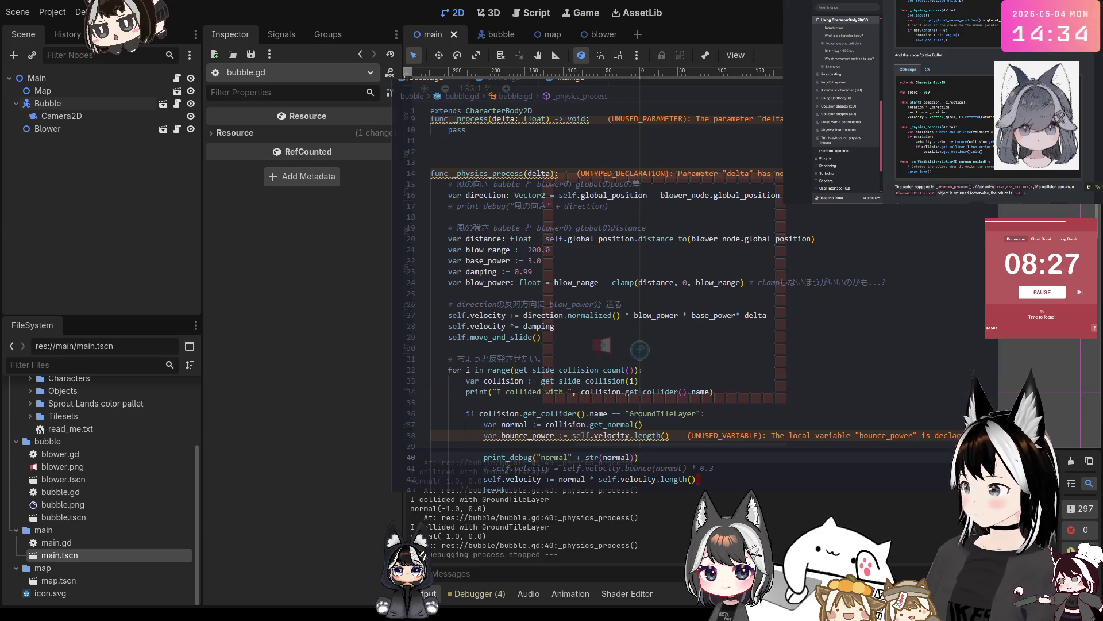
{"action": "double_click", "coordinate": [707, 468]}
Replace velocity.length() on line 42 with bounce_power, then test-run and stop the game
{"action": "left_click", "coordinate": [676, 434]}
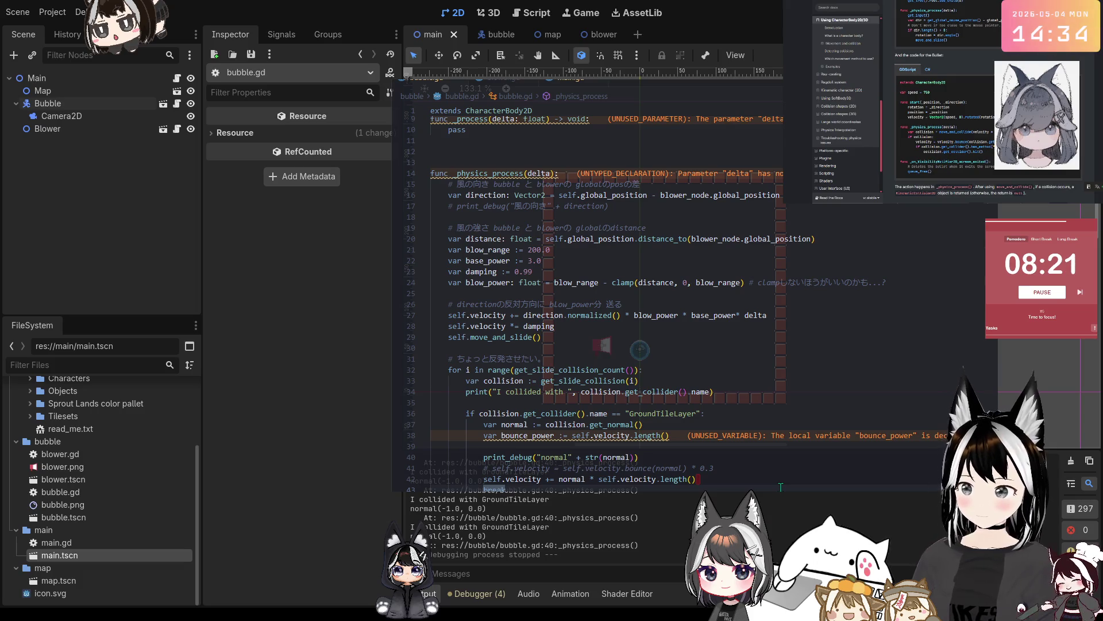
{"action": "key", "text": "Up"}
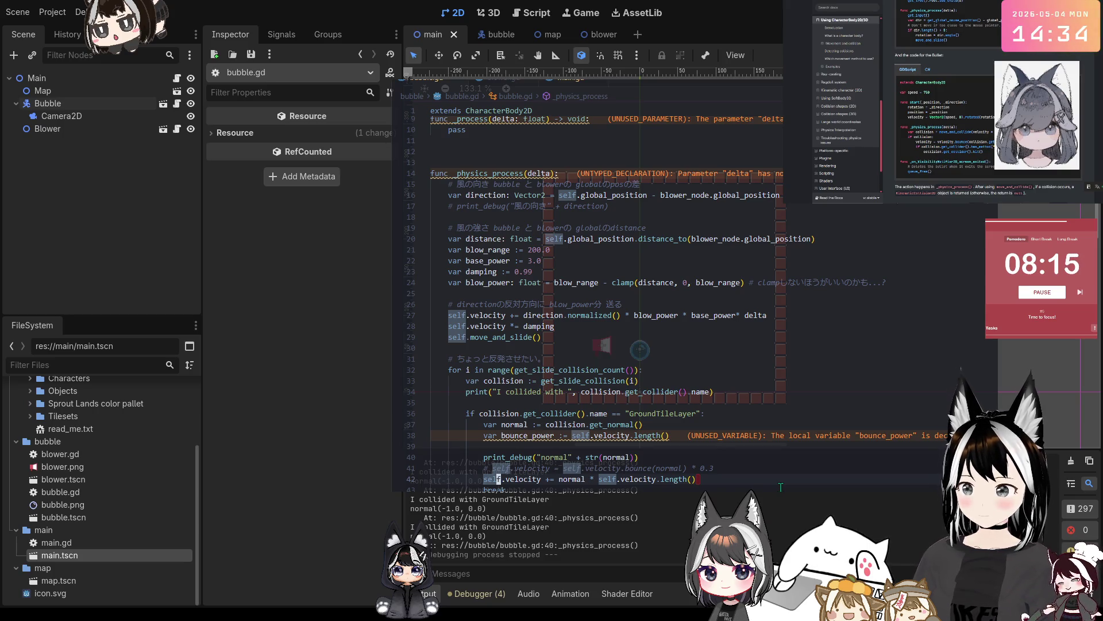
{"action": "key", "text": "End"}
{"action": "key", "text": "BackSpace"}
{"action": "key", "text": "BackSpace"}
{"action": "key", "text": "BackSpace"}
{"action": "key", "text": "BackSpace"}
{"action": "key", "text": "BackSpace"}
{"action": "key", "text": "BackSpace"}
{"action": "type", "text": "bo"}
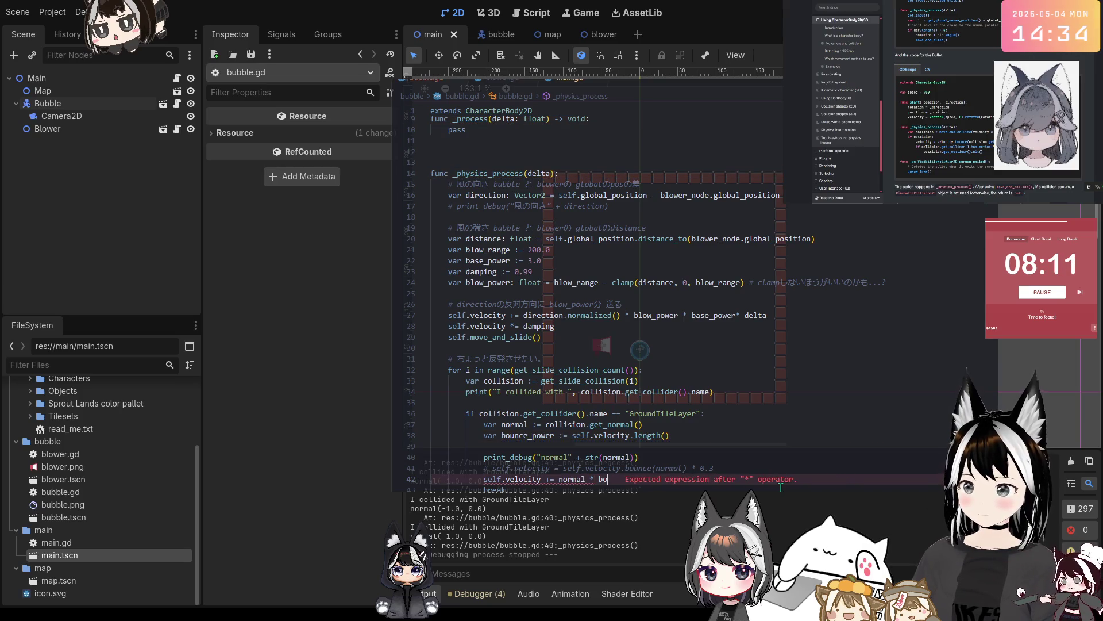
{"action": "type", "text": "unce_power"}
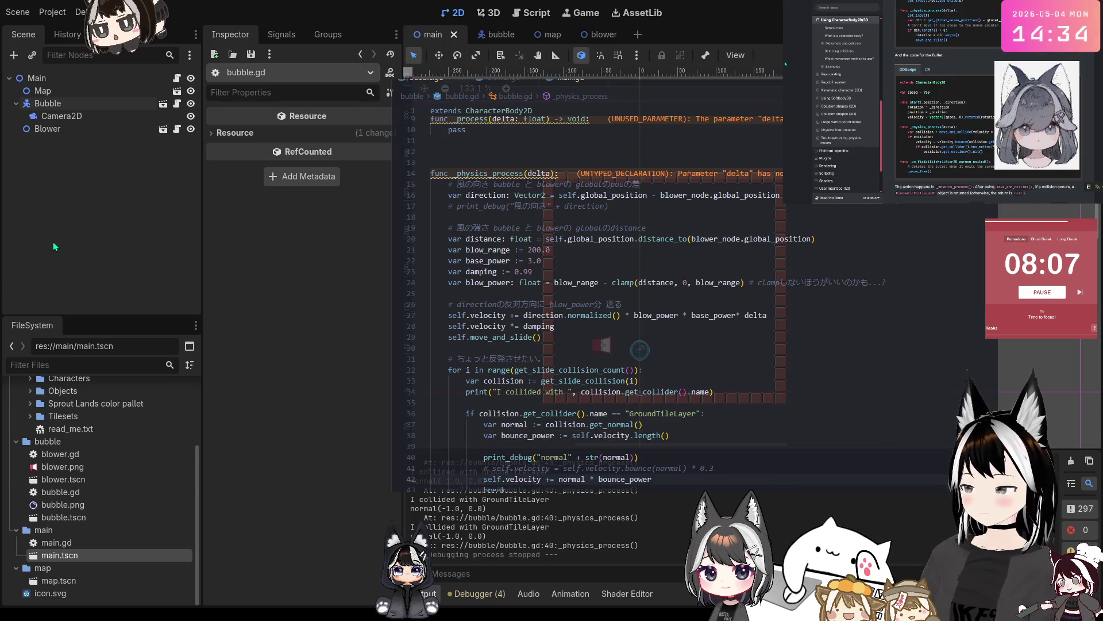
{"action": "key", "text": "F5"}
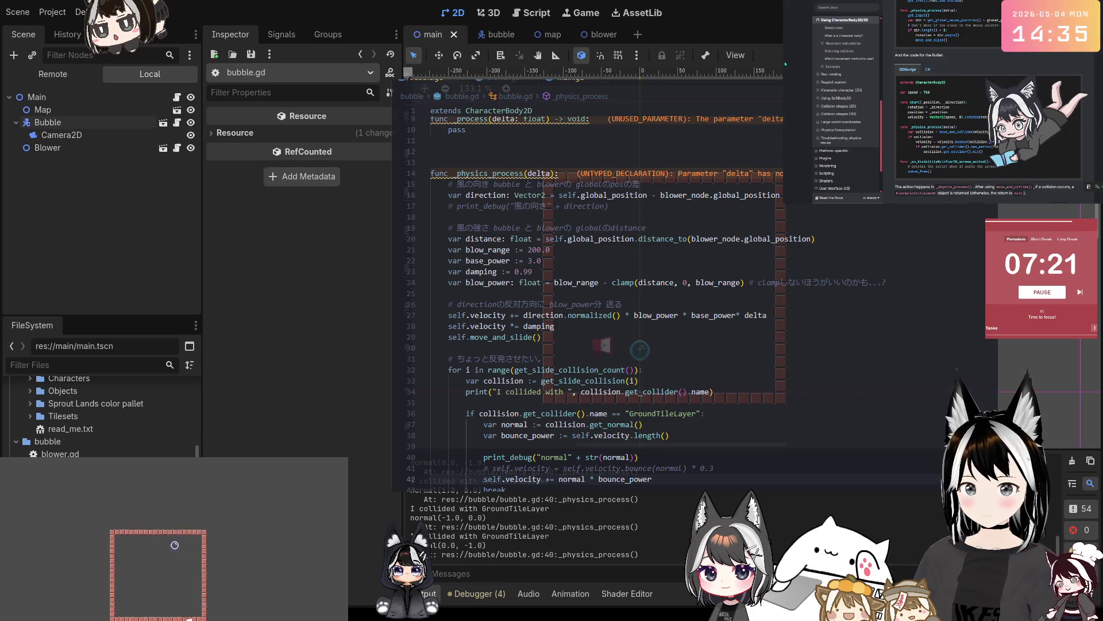
{"action": "key", "text": "F8"}
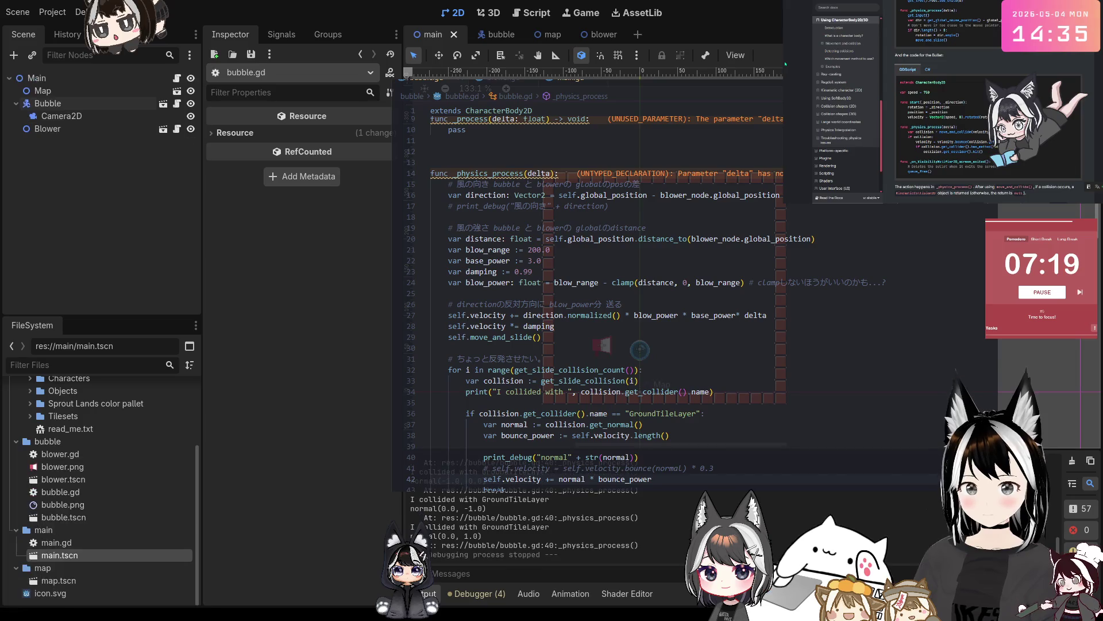
{"action": "double_click", "coordinate": [650, 479]}
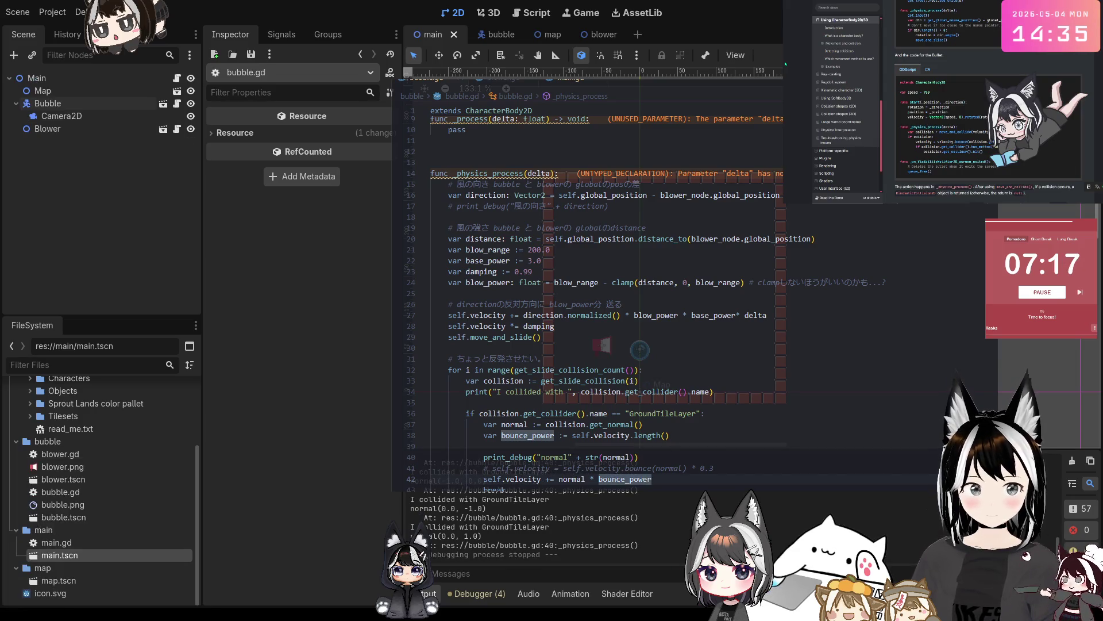
{"action": "key", "text": "Escape"}
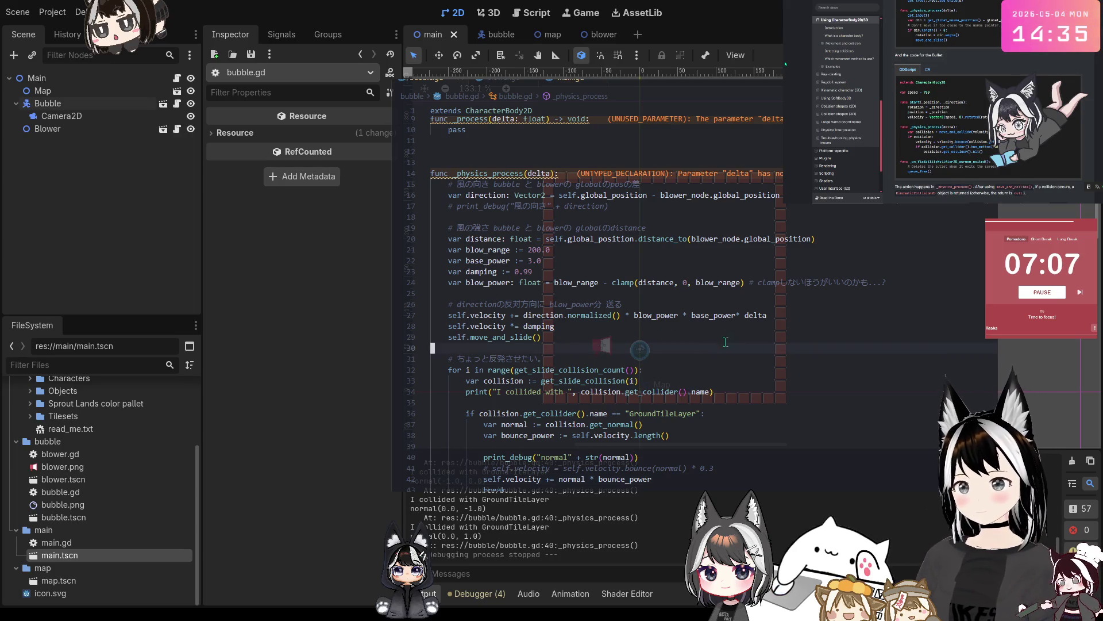
Add a float type hint to delta and a void return type to _physics_process
{"action": "key", "text": "ctrl+d"}
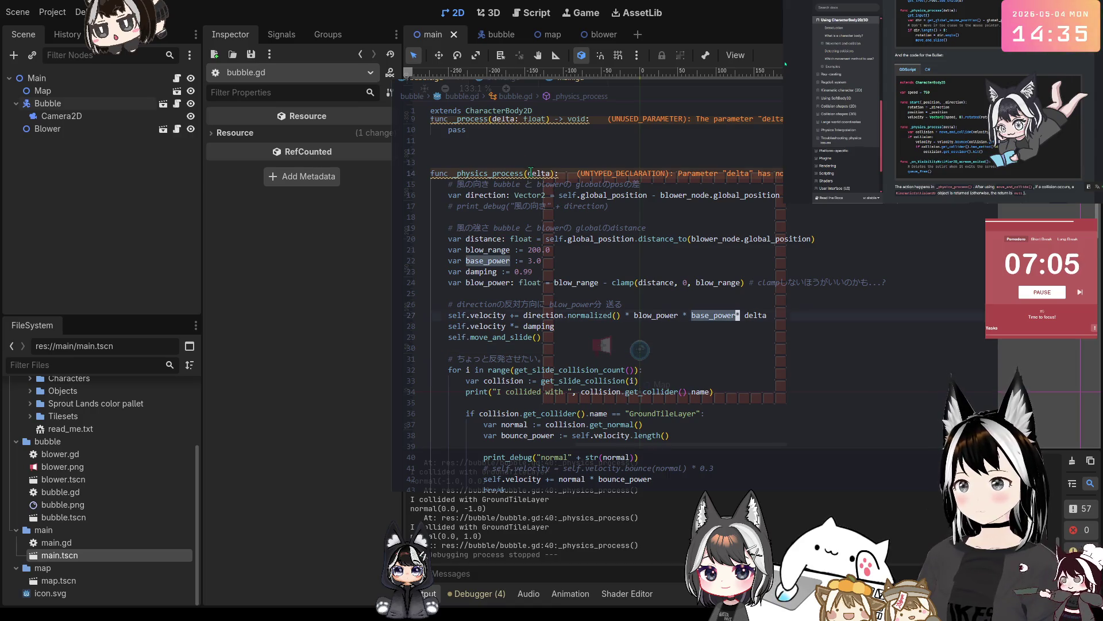
{"action": "double_click", "coordinate": [755, 315]}
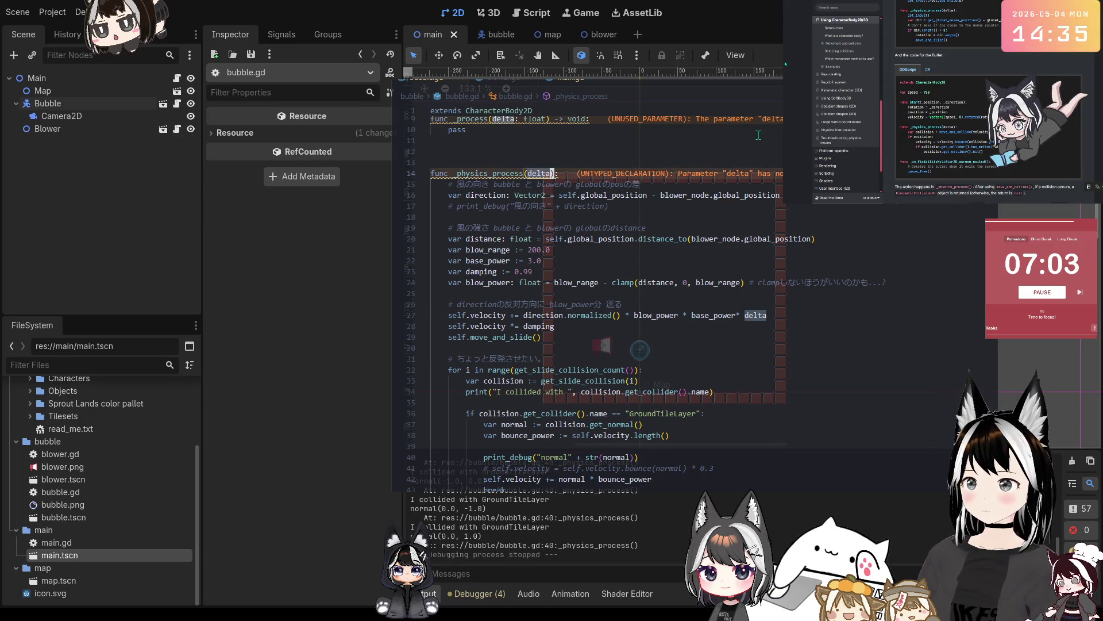
{"action": "type", "text": ": float"}
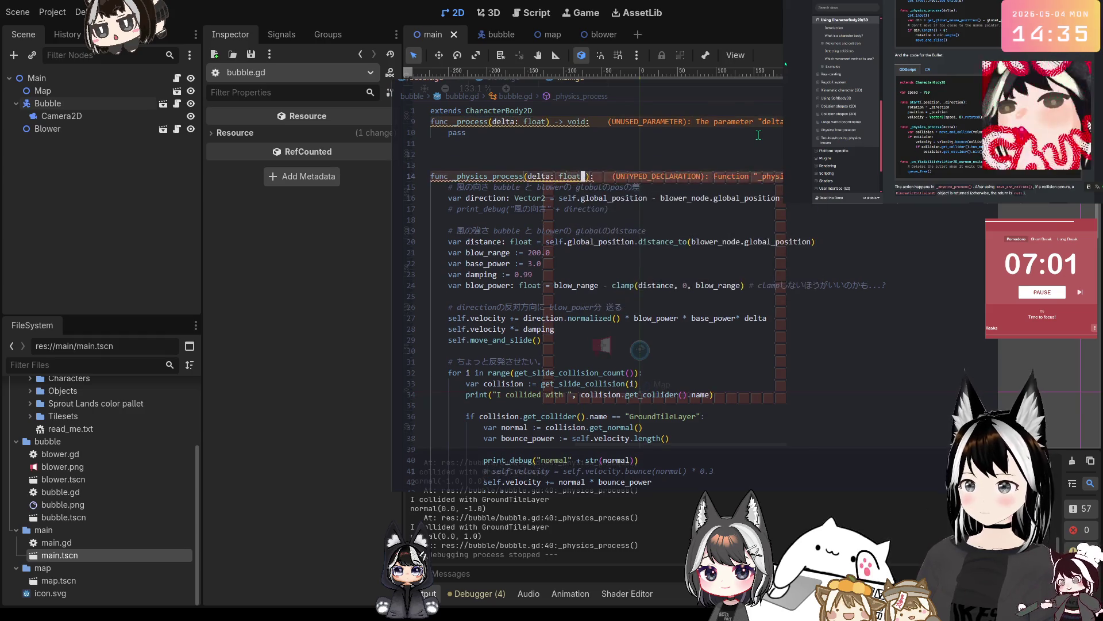
{"action": "key", "text": "Down"}
{"action": "key", "text": "Down"}
{"action": "key", "text": "Down"}
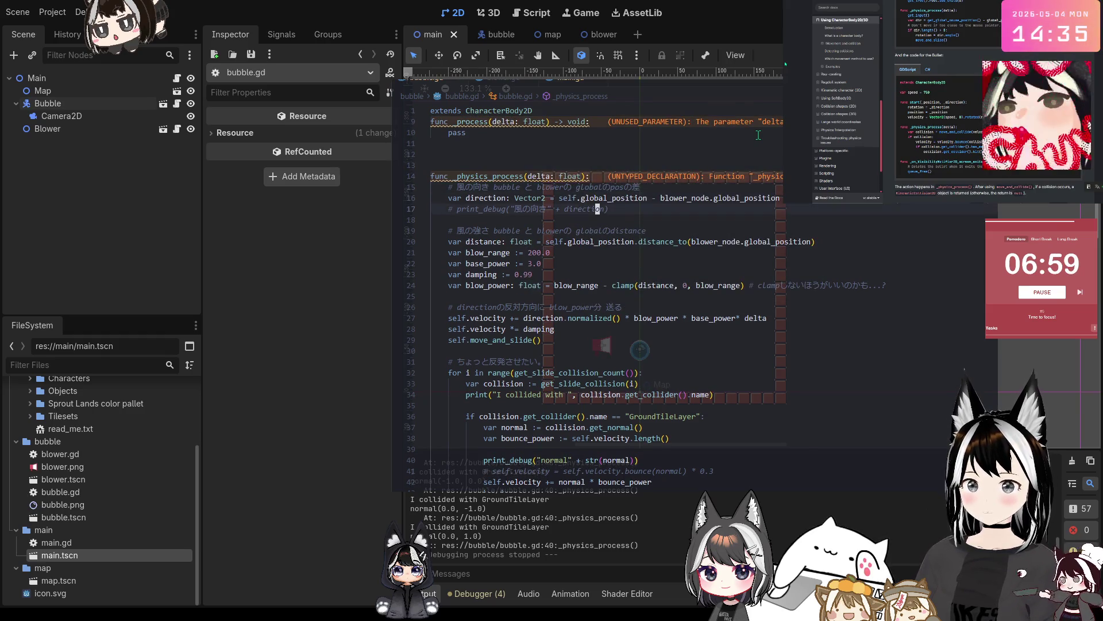
{"action": "key", "text": "Up"}
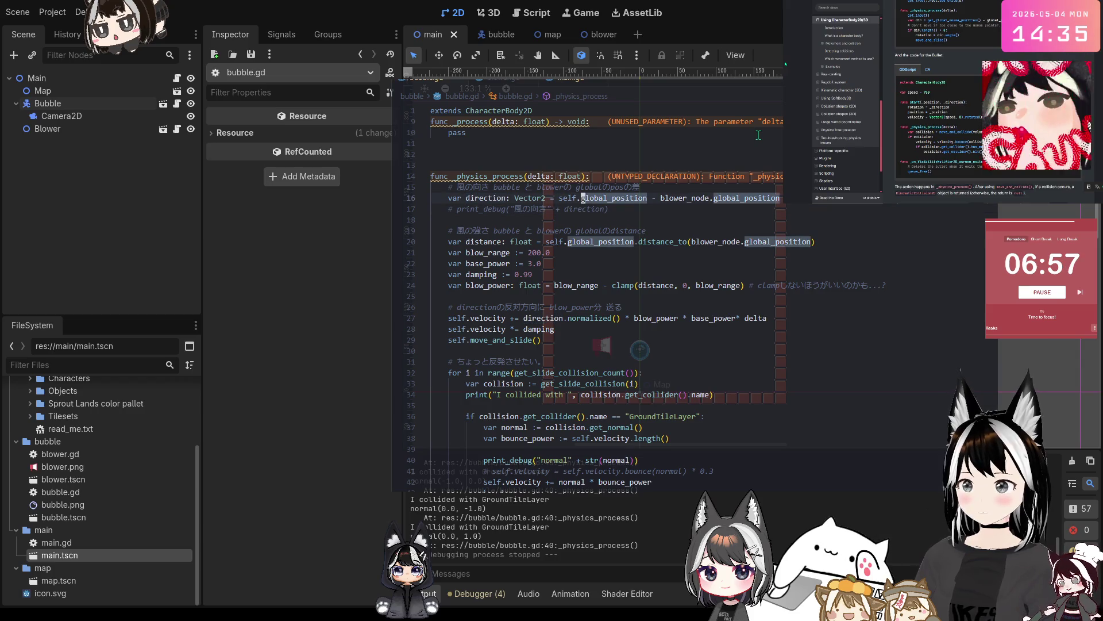
{"action": "key", "text": "Up"}
{"action": "key", "text": "Up"}
{"action": "type", "text": "-> void"}
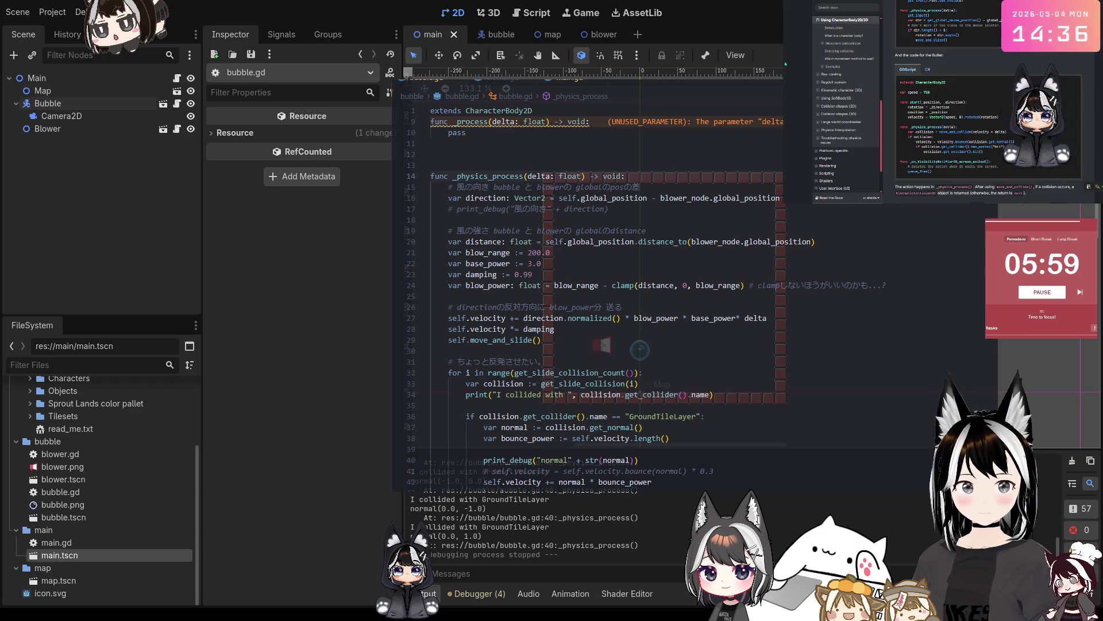
Change bounce_power on line 38 to self.velocity.dot(normal)
{"action": "left_click", "coordinate": [680, 436]}
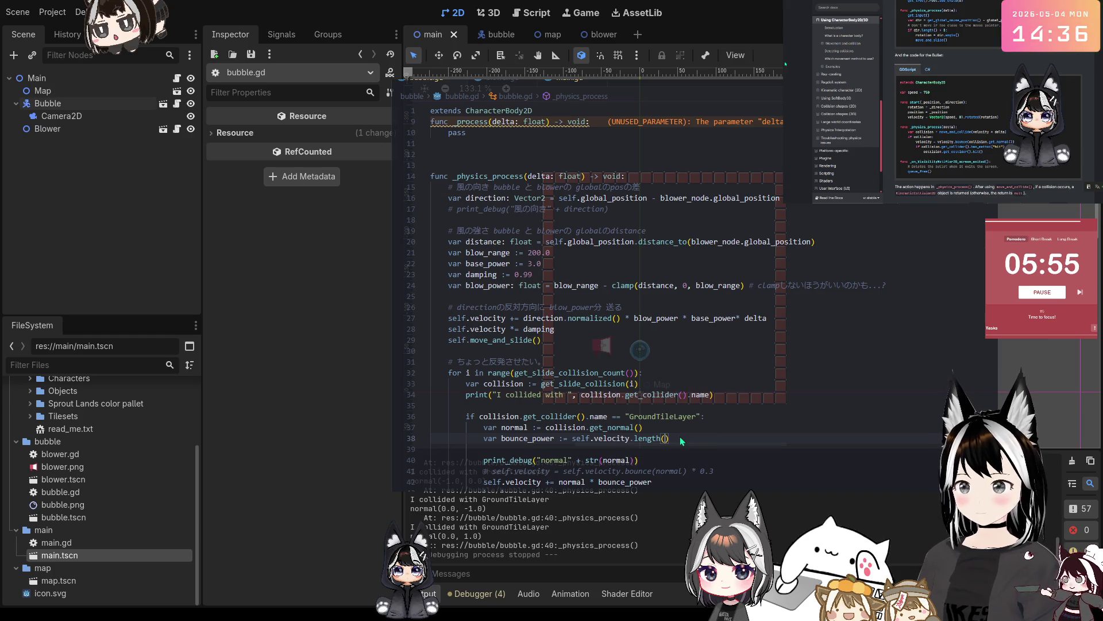
{"action": "key", "text": "Left"}
{"action": "key", "text": "Left"}
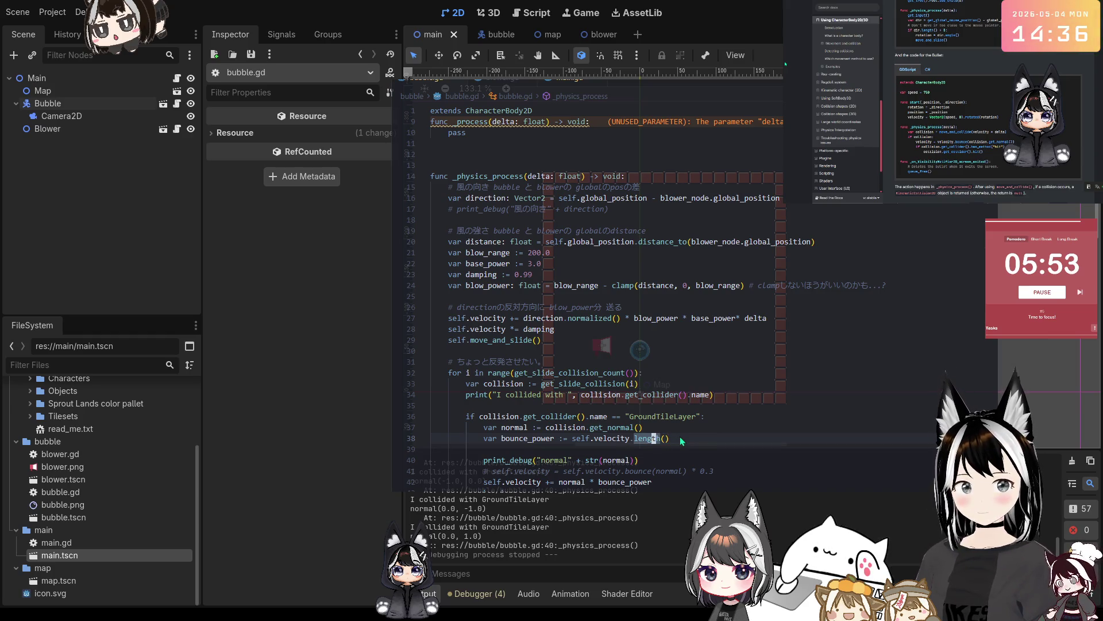
{"action": "type", "text": "no"}
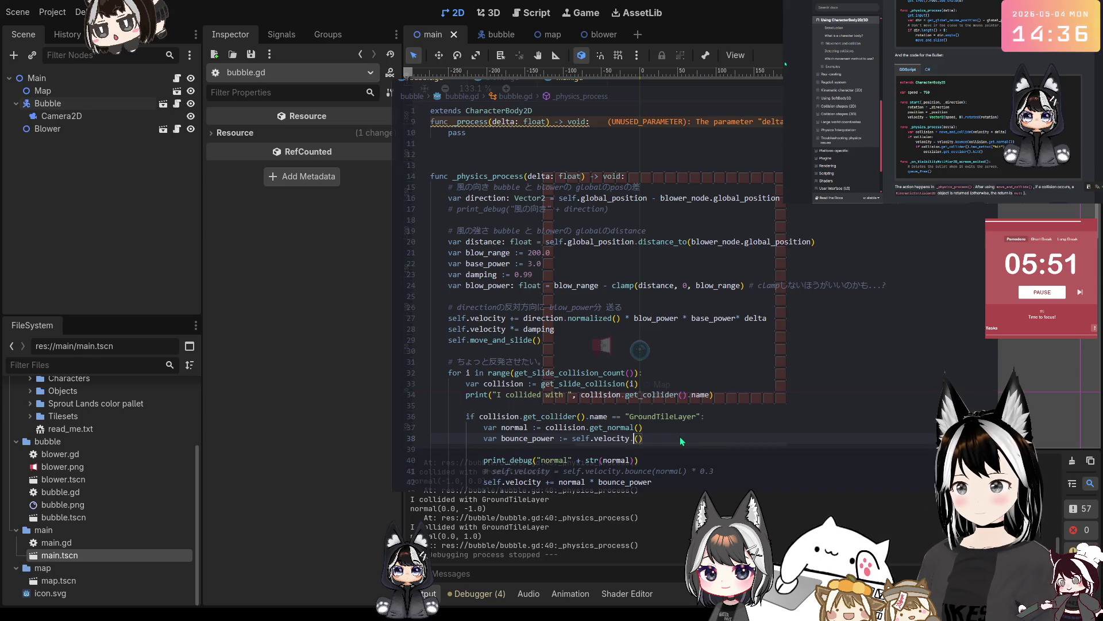
{"action": "key", "text": "BackSpace"}
{"action": "key", "text": "BackSpace"}
{"action": "type", "text": "dot"}
{"action": "key", "text": "Right"}
{"action": "type", "text": "no"}
{"action": "key", "text": "Return"}
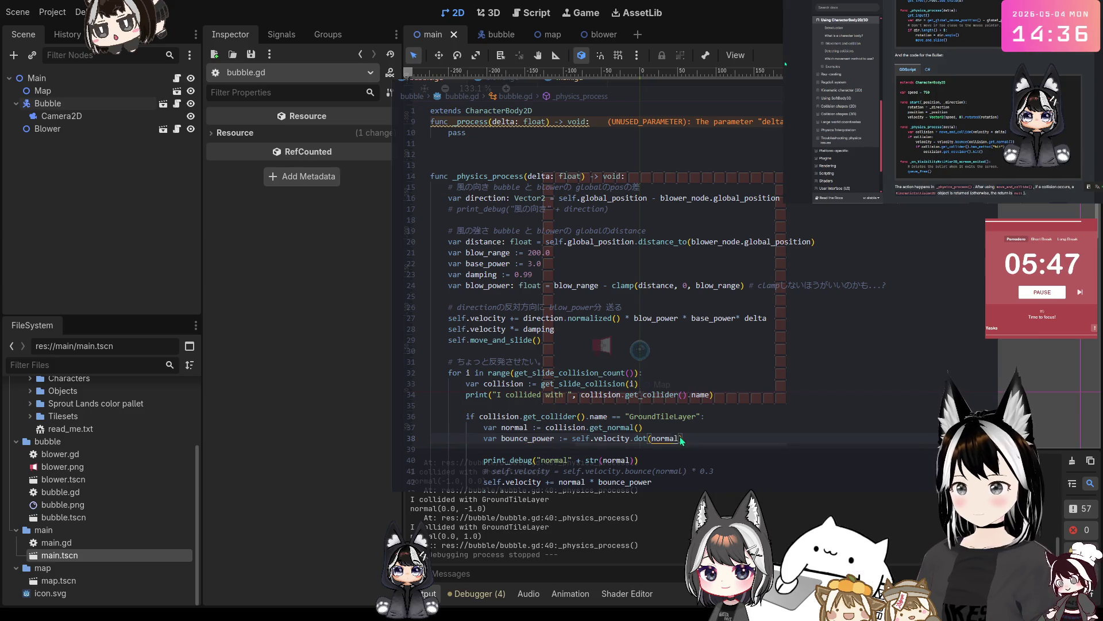
{"action": "type", "text": ")"}
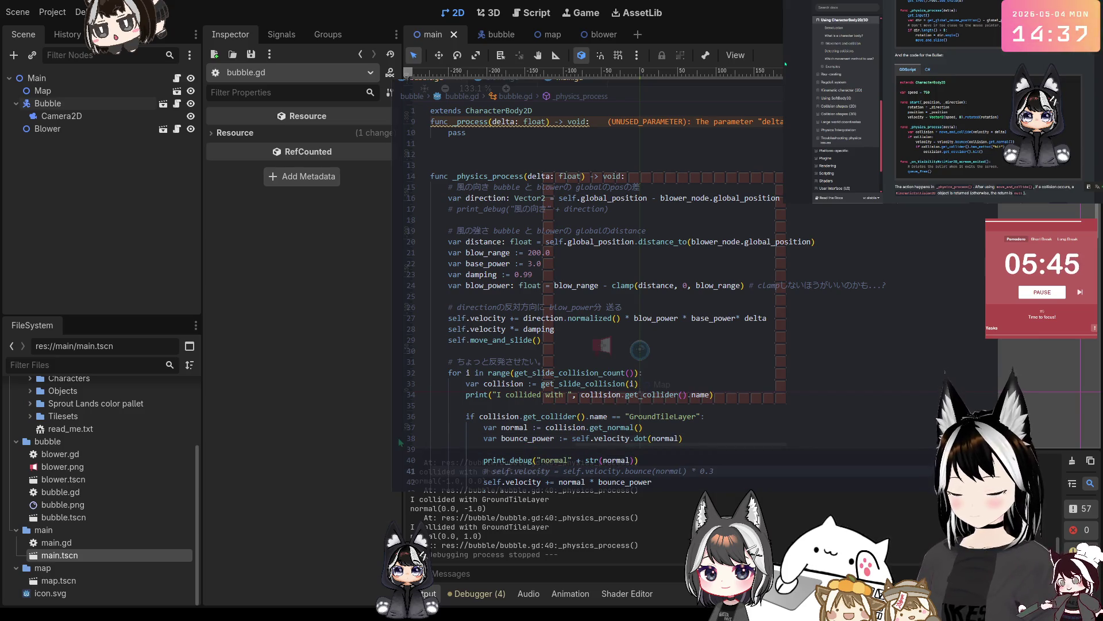
Test-run the game, stop it, and check where normal is used
{"action": "key", "text": "F5"}
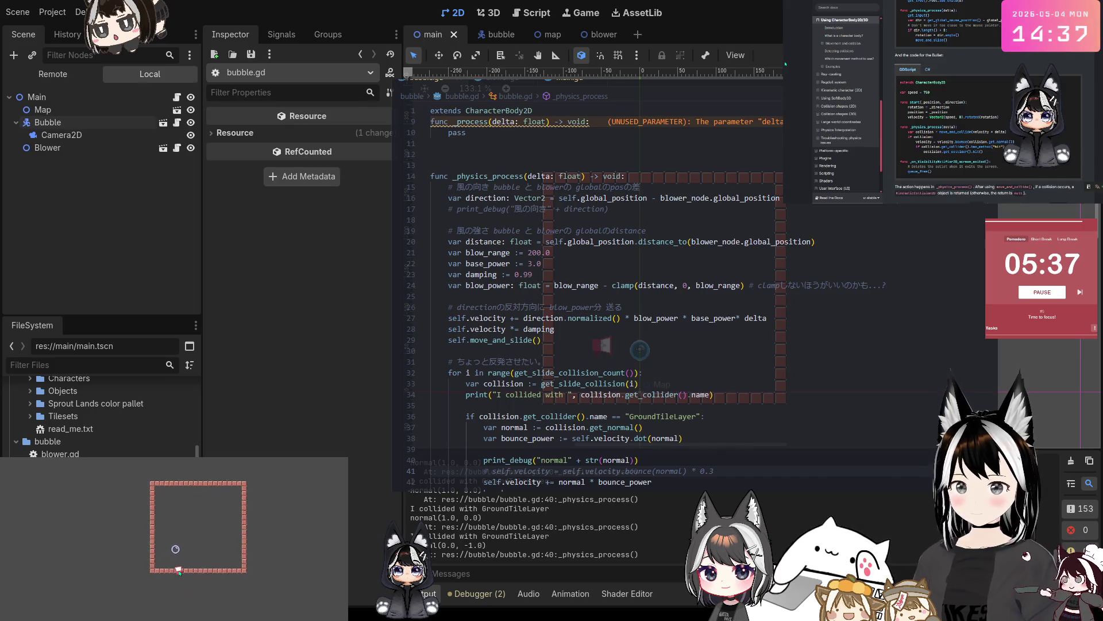
{"action": "key", "text": "F8"}
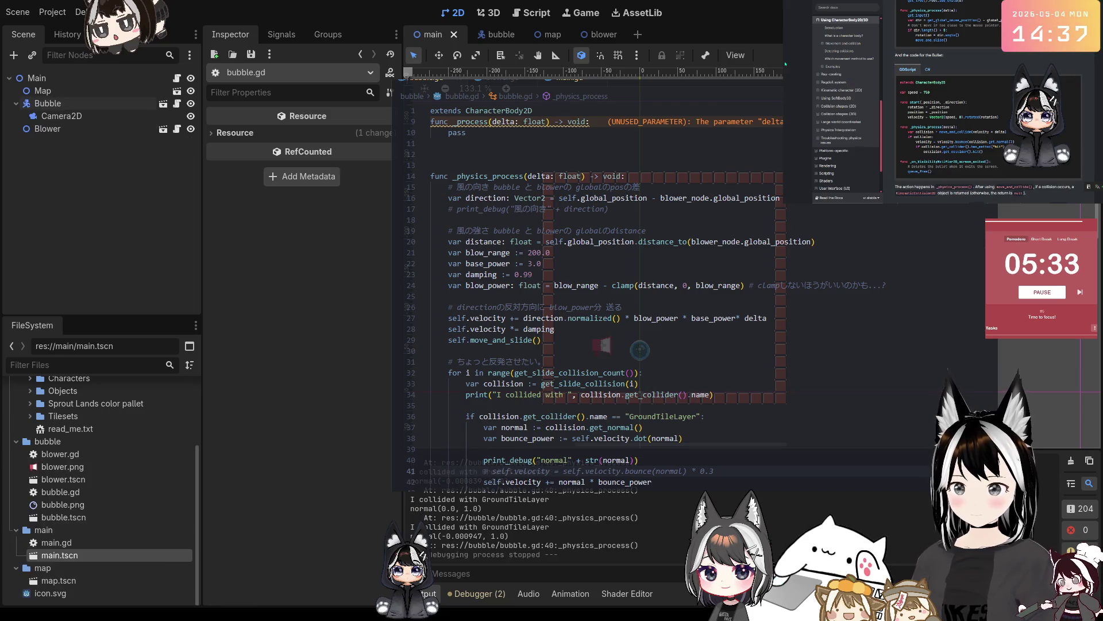
{"action": "left_click", "coordinate": [676, 471]}
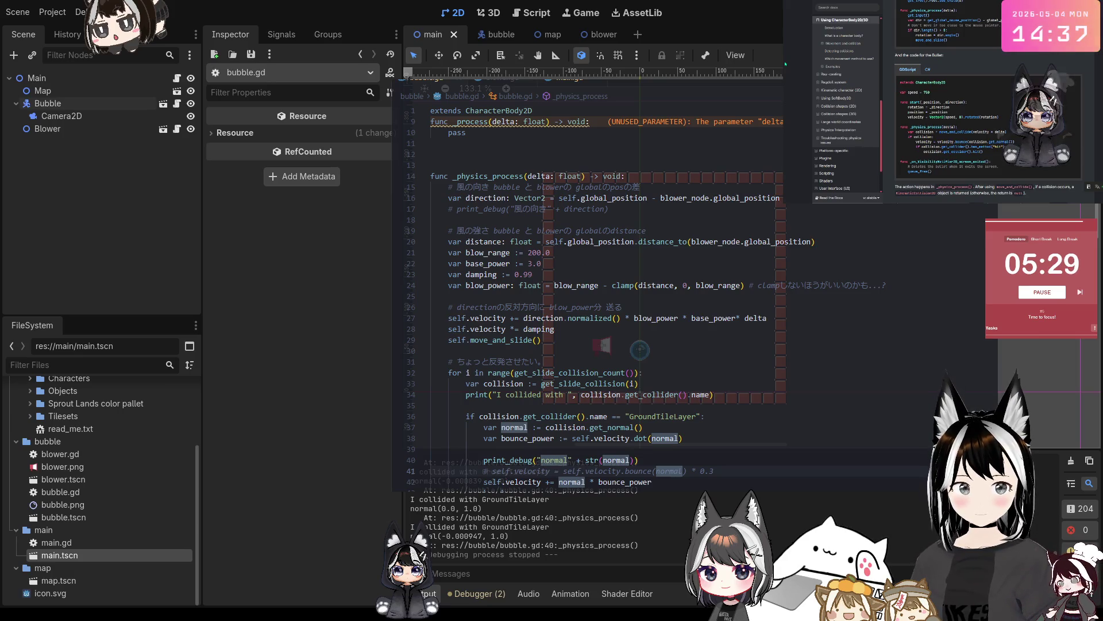
{"action": "key", "text": "Escape"}
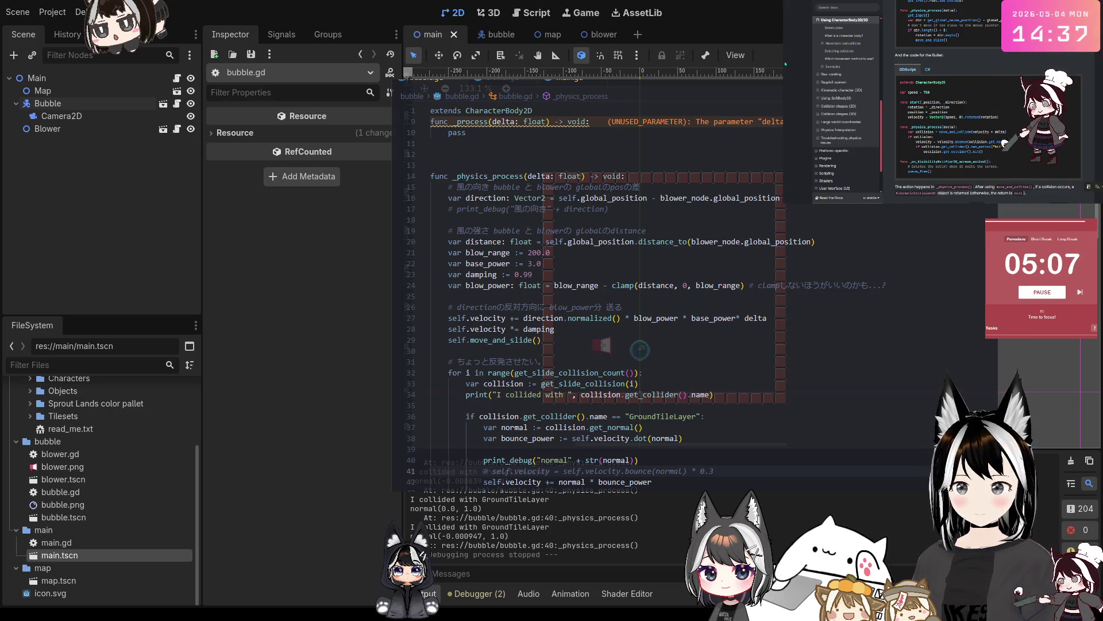
Negate bounce_power so line 38 reads -self.velocity.dot(normal)
{"action": "left_click", "coordinate": [567, 439]}
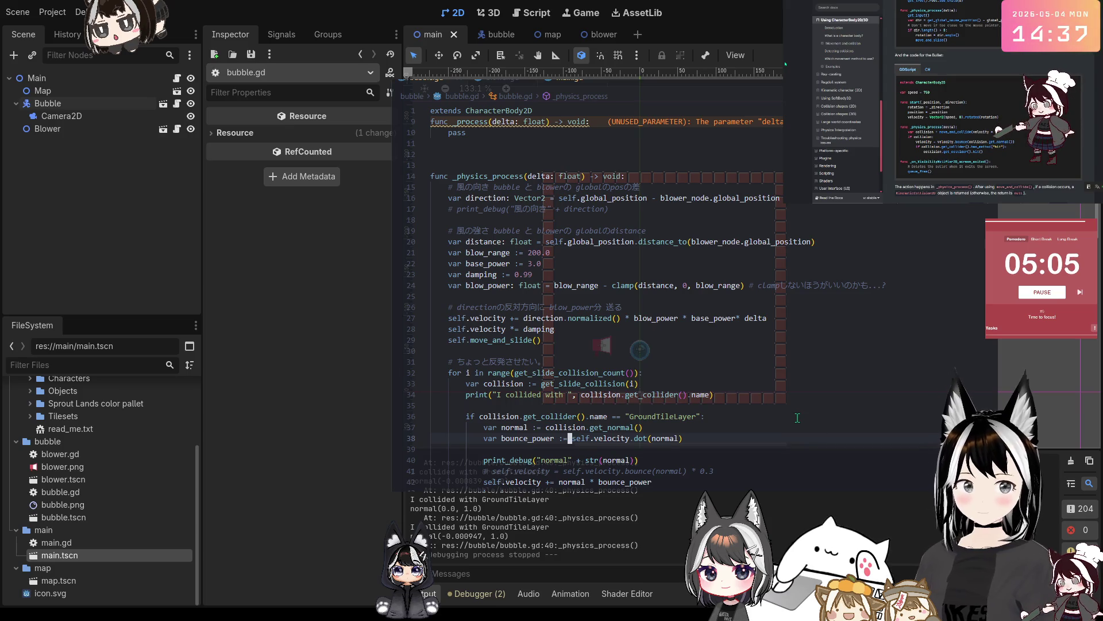
{"action": "type", "text": "-"}
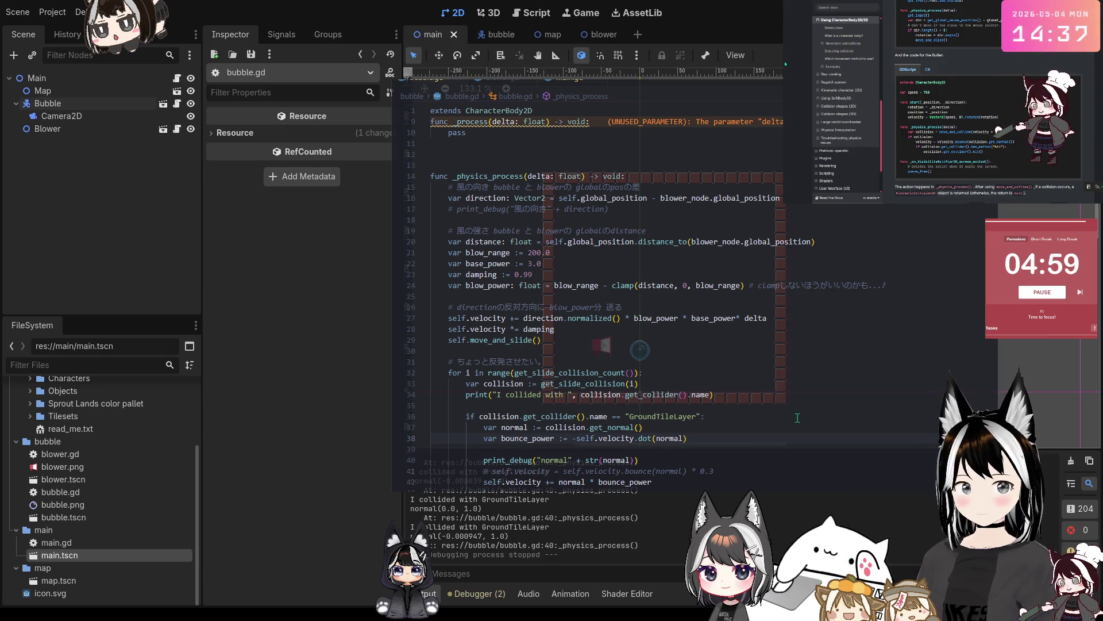
{"action": "key", "text": "Down"}
{"action": "key", "text": "Down"}
{"action": "key", "text": "Down"}
{"action": "key", "text": "Down"}
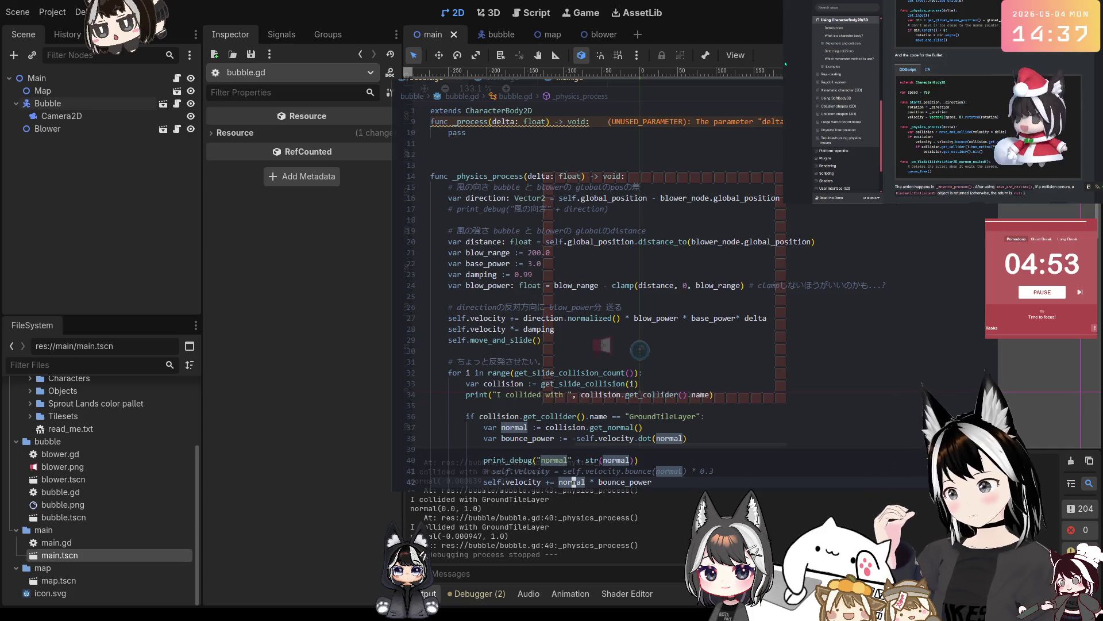
Set base_power on line 22 to 5.0, then run and stop the game
{"action": "left_click", "coordinate": [533, 264]}
{"action": "key", "text": "BackSpace"}
{"action": "type", "text": "5"}
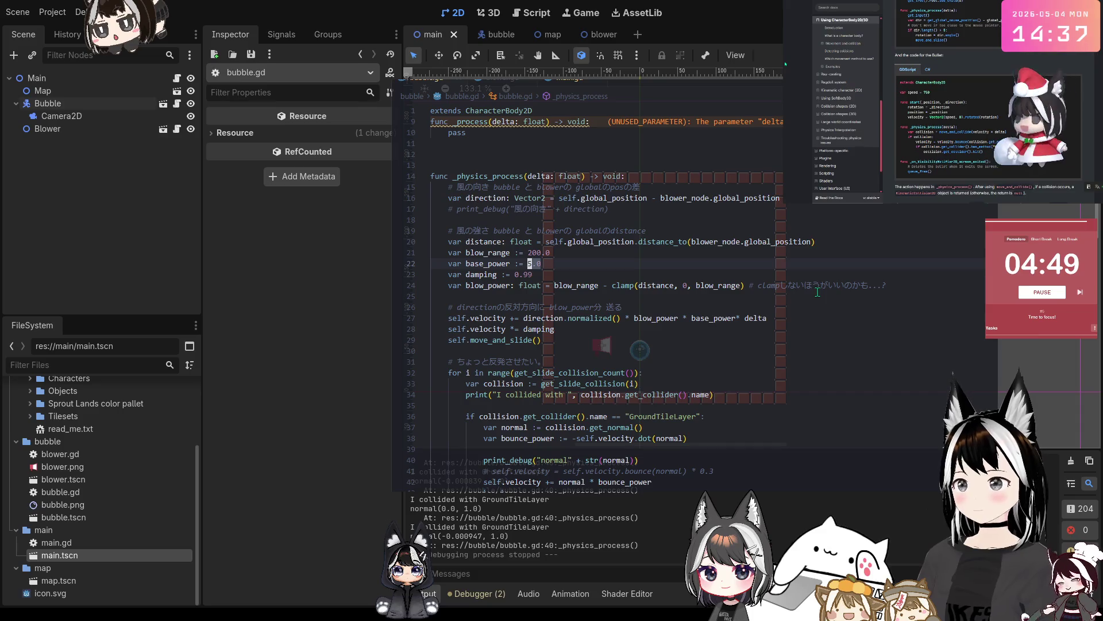
{"action": "key", "text": "F5"}
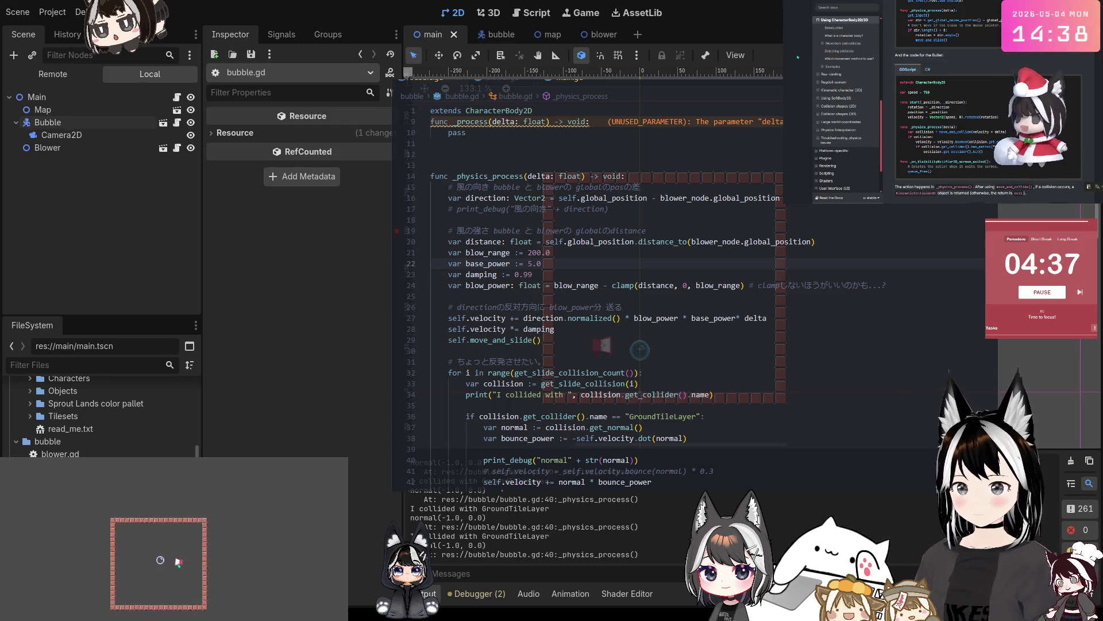
{"action": "key", "text": "F8"}
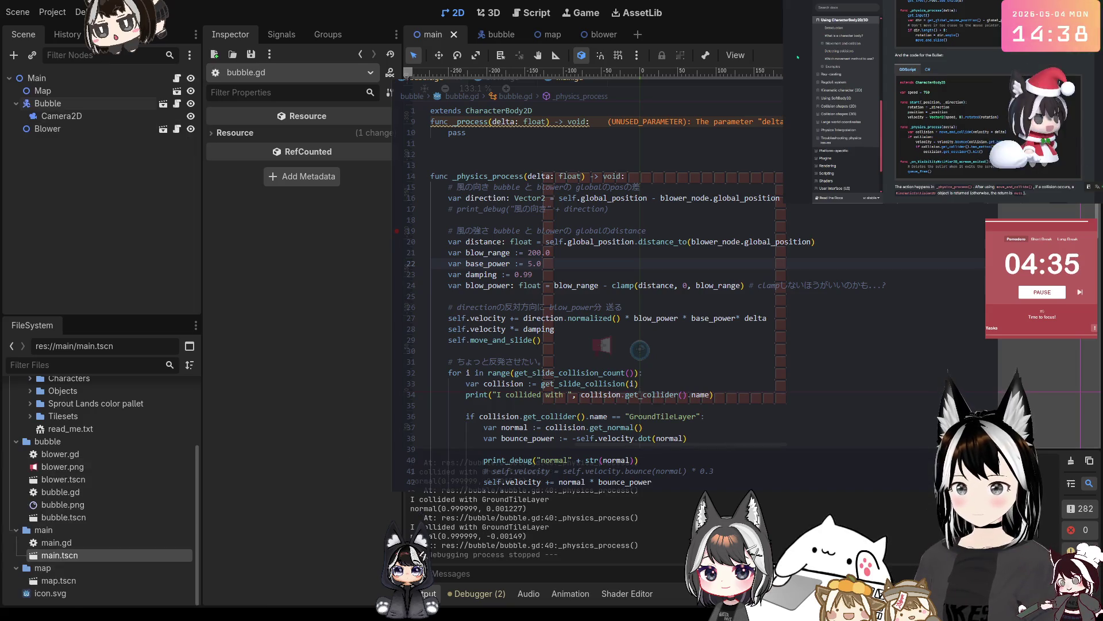
{"action": "double_click", "coordinate": [530, 264]}
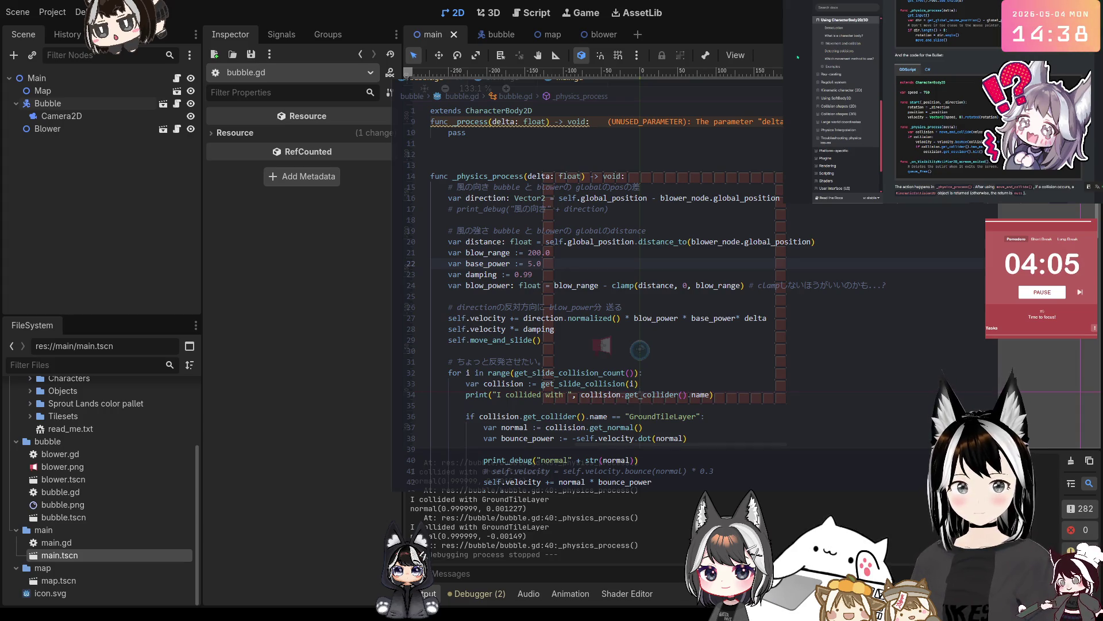
Turn line 27's wind force into a local declaration: var pre_velocity := …
{"action": "double_click", "coordinate": [488, 329]}
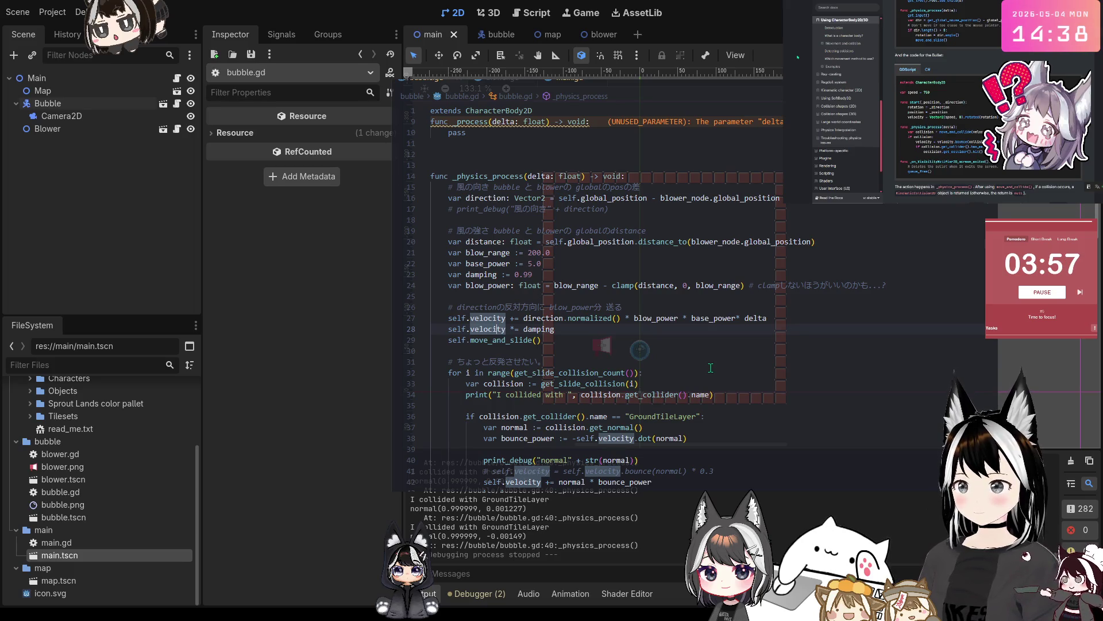
{"action": "left_click", "coordinate": [467, 318]}
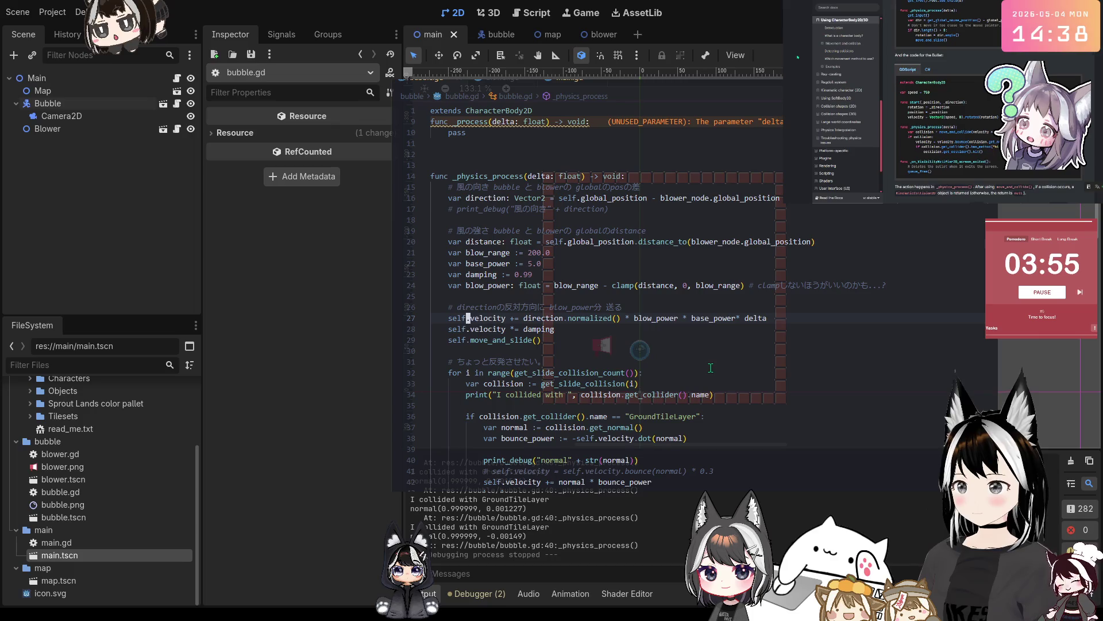
{"action": "key", "text": "BackSpace"}
{"action": "key", "text": "BackSpace"}
{"action": "key", "text": "BackSpace"}
{"action": "type", "text": "var p"}
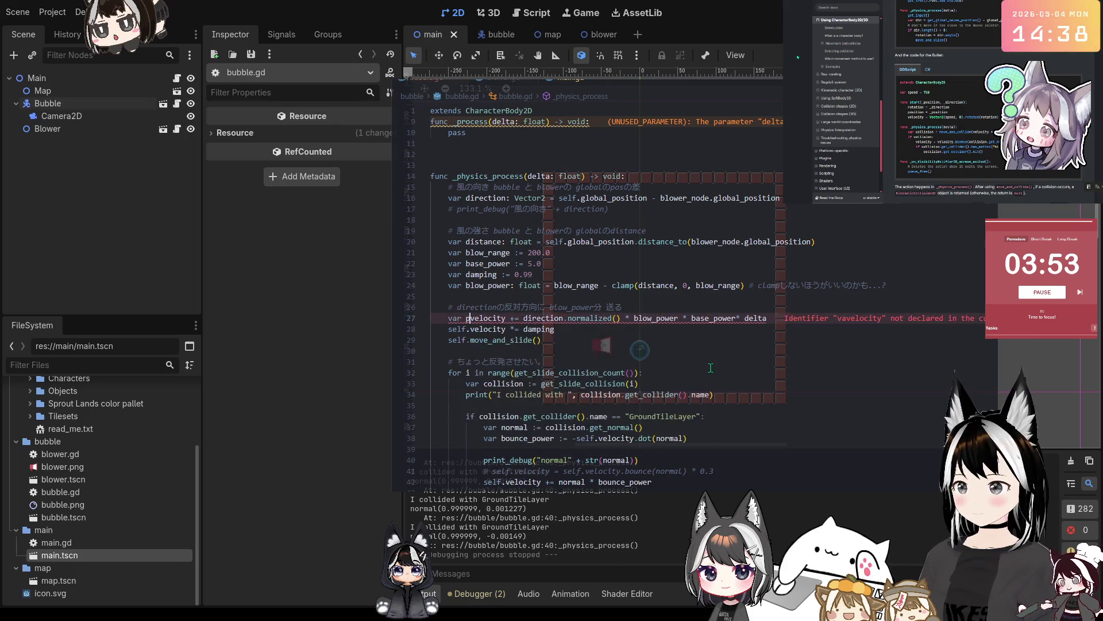
{"action": "type", "text": "re_"}
{"action": "key", "text": "Down"}
{"action": "key", "text": "Down"}
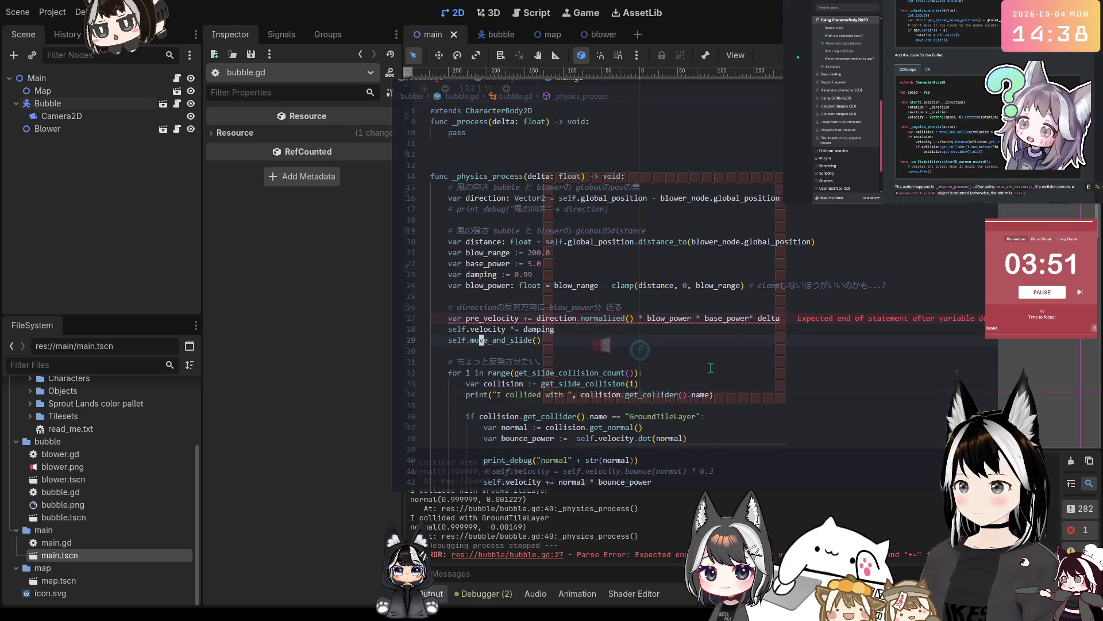
{"action": "key", "text": "Up"}
{"action": "key", "text": "Up"}
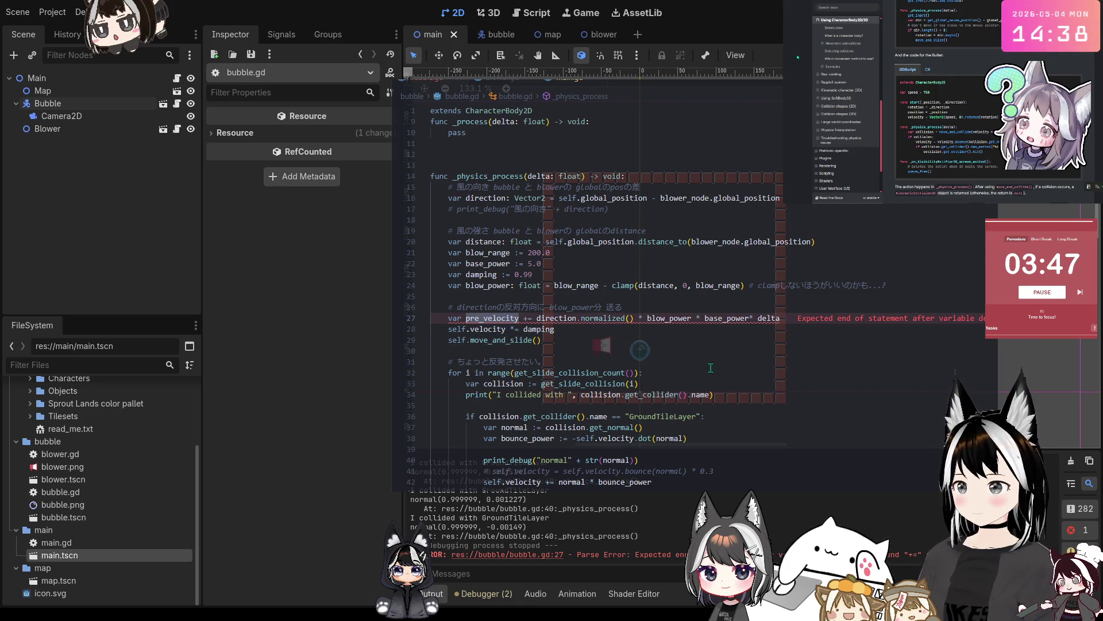
{"action": "key", "text": "ctrl+Right"}
{"action": "key", "text": "ctrl+Right"}
{"action": "key", "text": "ctrl+Left"}
{"action": "key", "text": "ctrl+Left"}
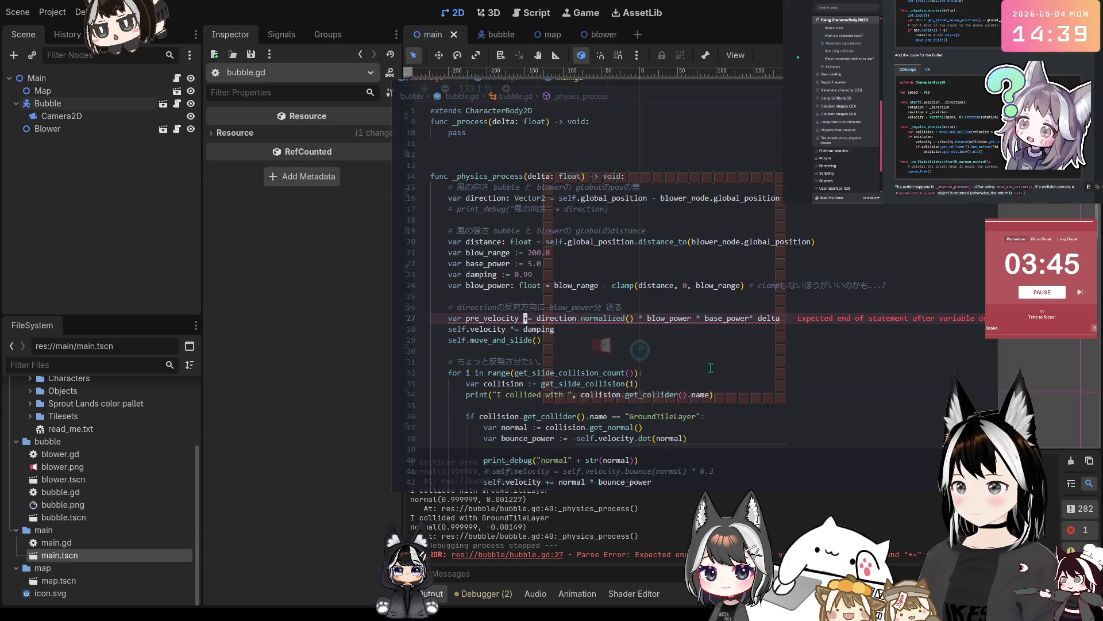
{"action": "key", "text": "Delete"}
{"action": "type", "text": ":"}
Add a new line self.velocity += pre_velocity below the declaration
{"action": "key", "text": "End"}
{"action": "key", "text": "Return"}
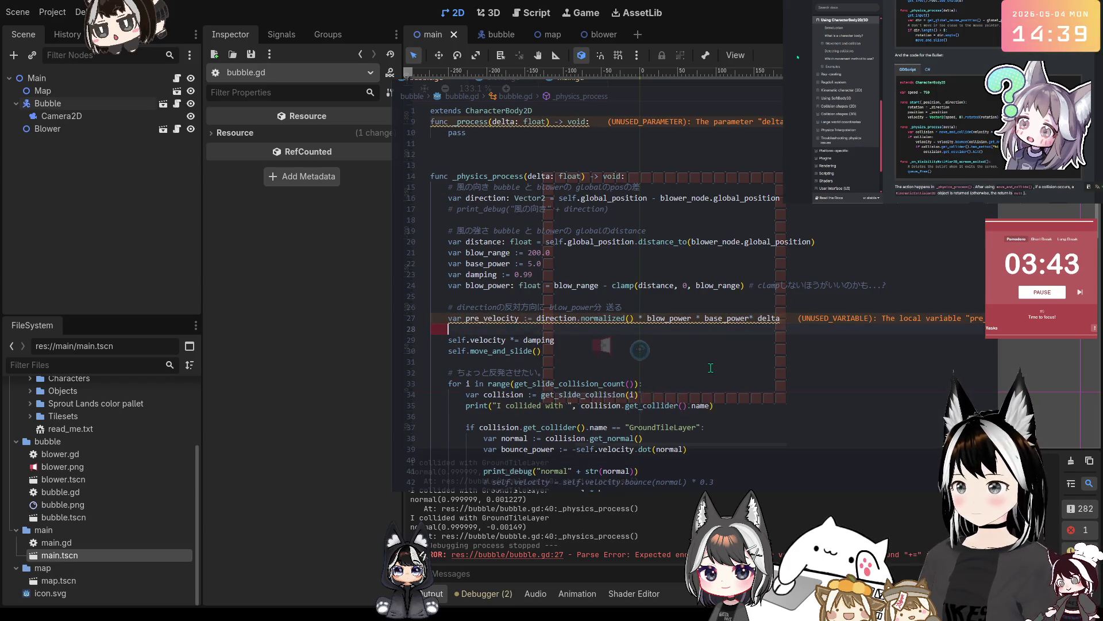
{"action": "type", "text": "self.velo"}
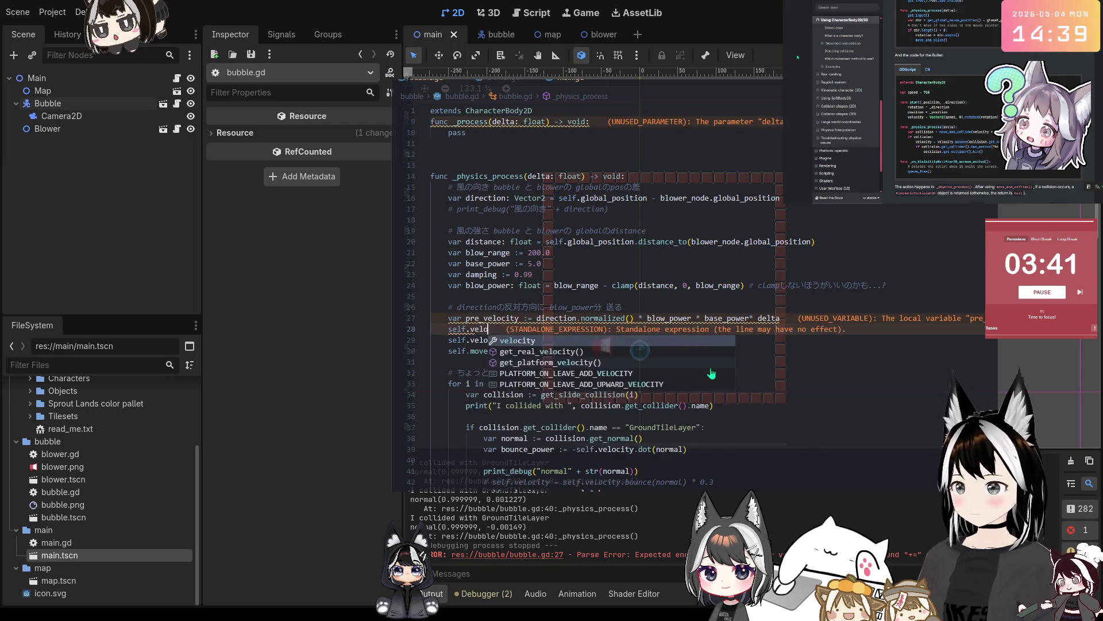
{"action": "key", "text": "Return"}
{"action": "type", "text": "+= pre_v"}
{"action": "key", "text": "Return"}
Change bounce_power to -pre_velocity.dot(normal) and run the game
{"action": "key", "text": "Down"}
{"action": "key", "text": "Down"}
{"action": "key", "text": "Down"}
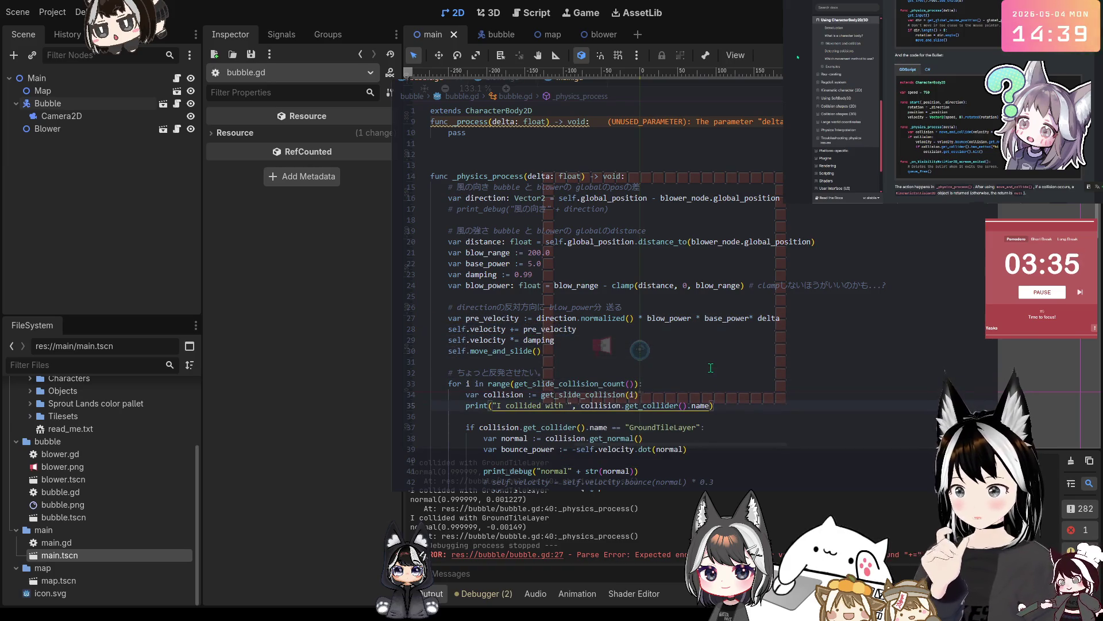
{"action": "key", "text": "Down"}
{"action": "key", "text": "Down"}
{"action": "key", "text": "Down"}
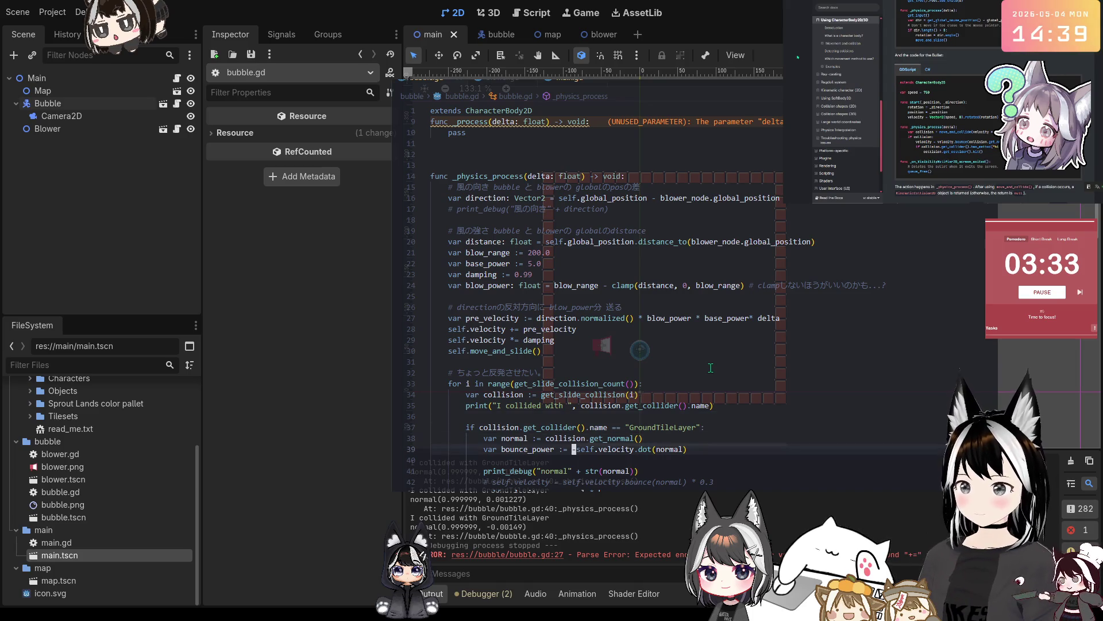
{"action": "key", "text": "Delete"}
{"action": "key", "text": "Delete"}
{"action": "key", "text": "Delete"}
{"action": "type", "text": "-"}
{"action": "key", "text": "Delete"}
{"action": "key", "text": "Delete"}
{"action": "key", "text": "Delete"}
{"action": "key", "text": "Return"}
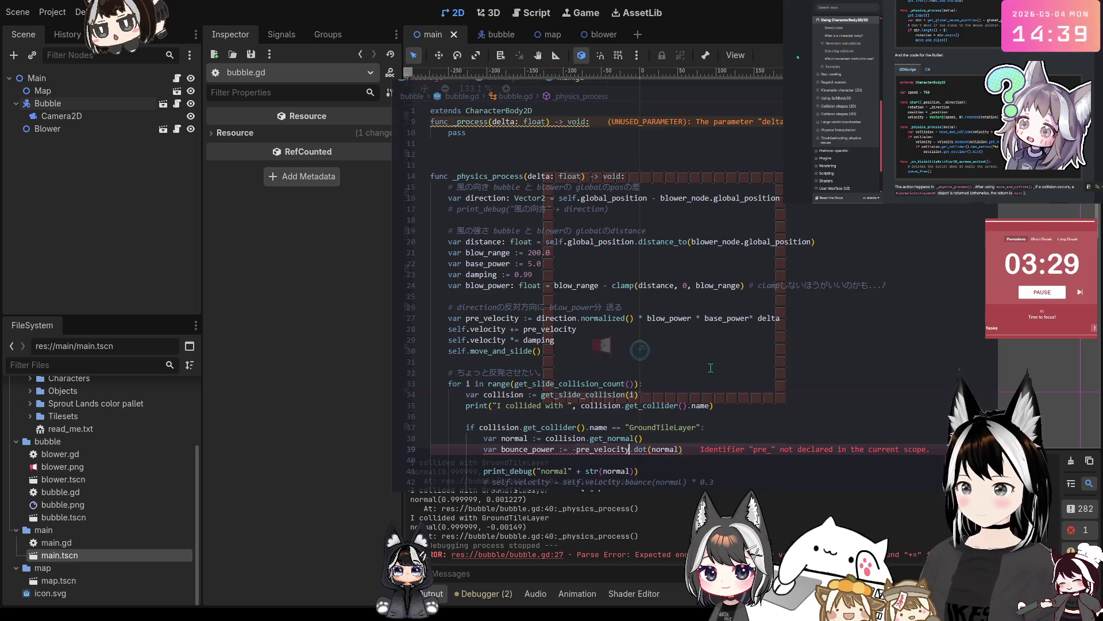
{"action": "key", "text": "Down"}
{"action": "key", "text": "Down"}
{"action": "key", "text": "Down"}
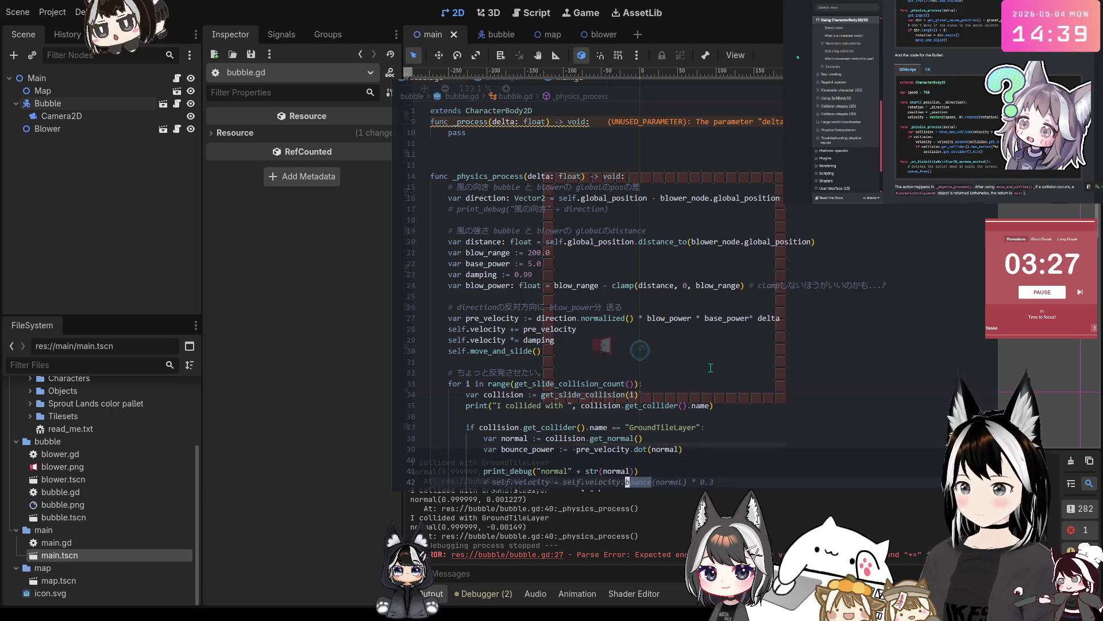
{"action": "key", "text": "Left"}
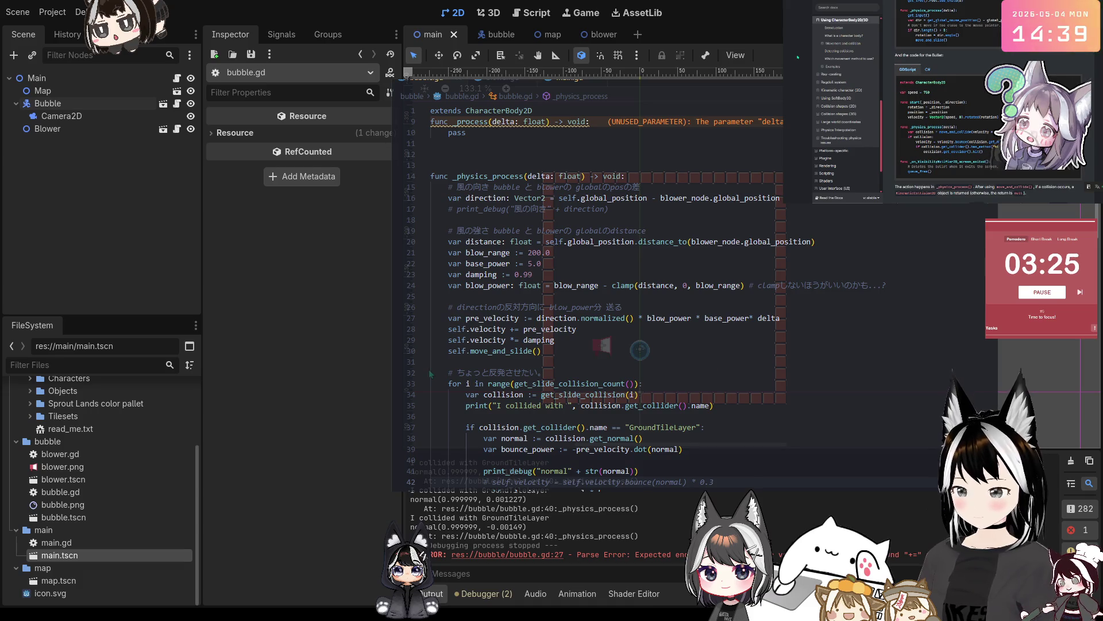
{"action": "key", "text": "F5"}
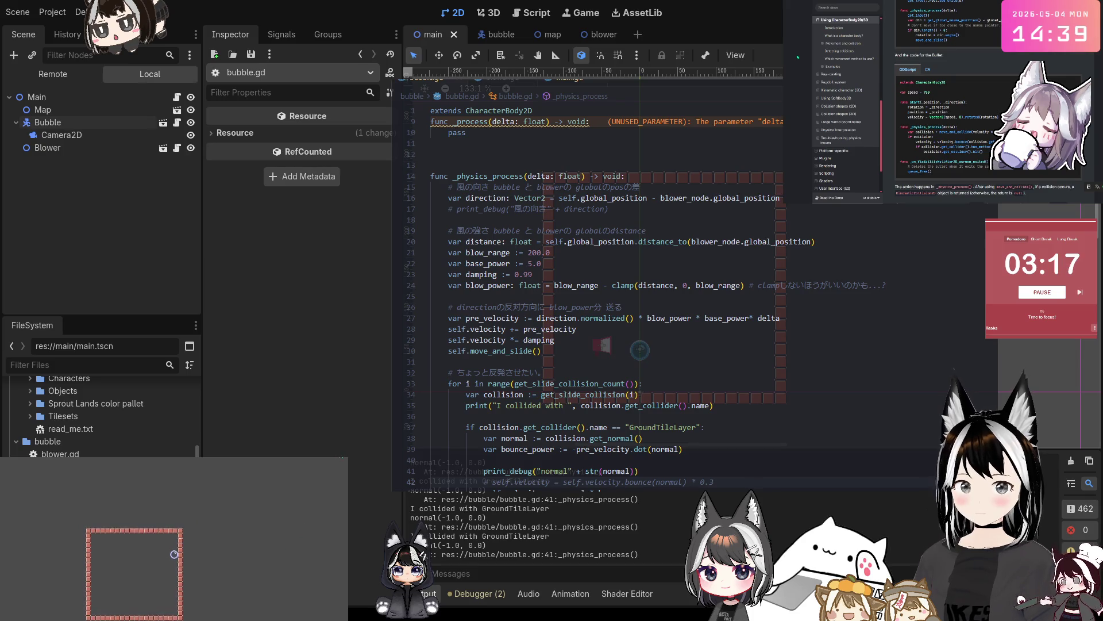
Stop the running game and undo the earlier pre_velocity edits in bubble.gd
{"action": "key", "text": "F8"}
{"action": "double_click", "coordinate": [627, 481]}
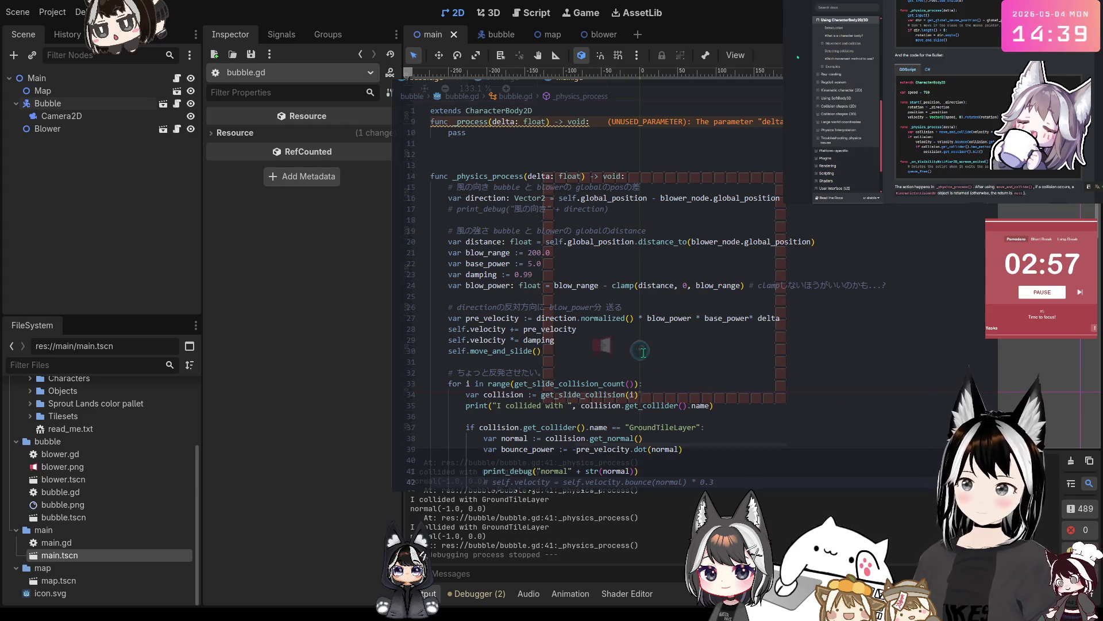
{"action": "left_click", "coordinate": [643, 352]}
{"action": "key", "text": "ctrl+z"}
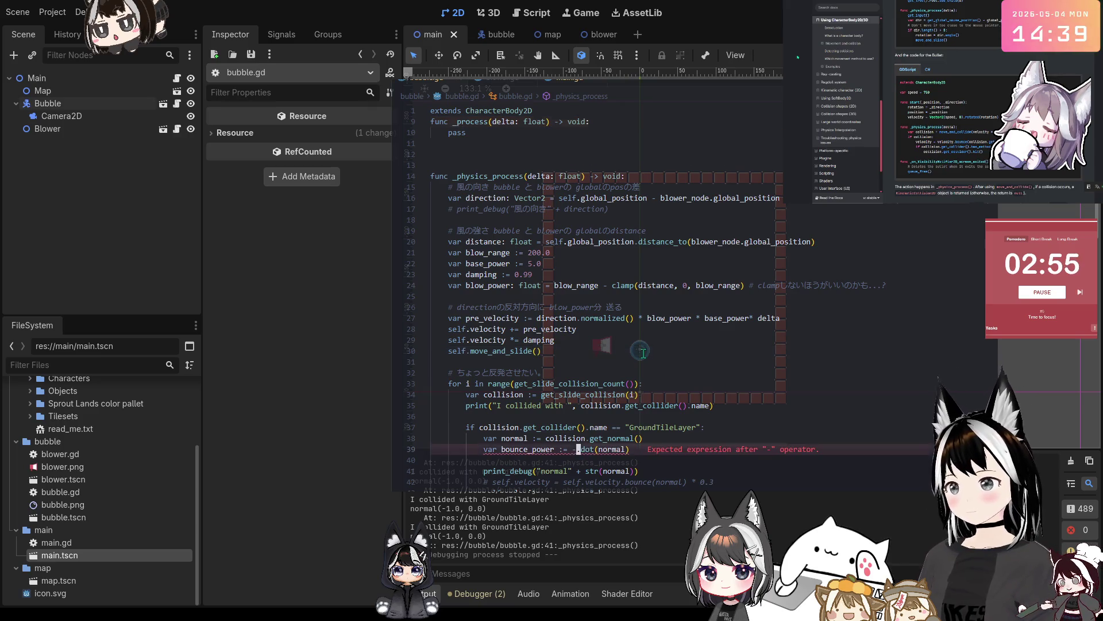
{"action": "type", "text": "velocity"}
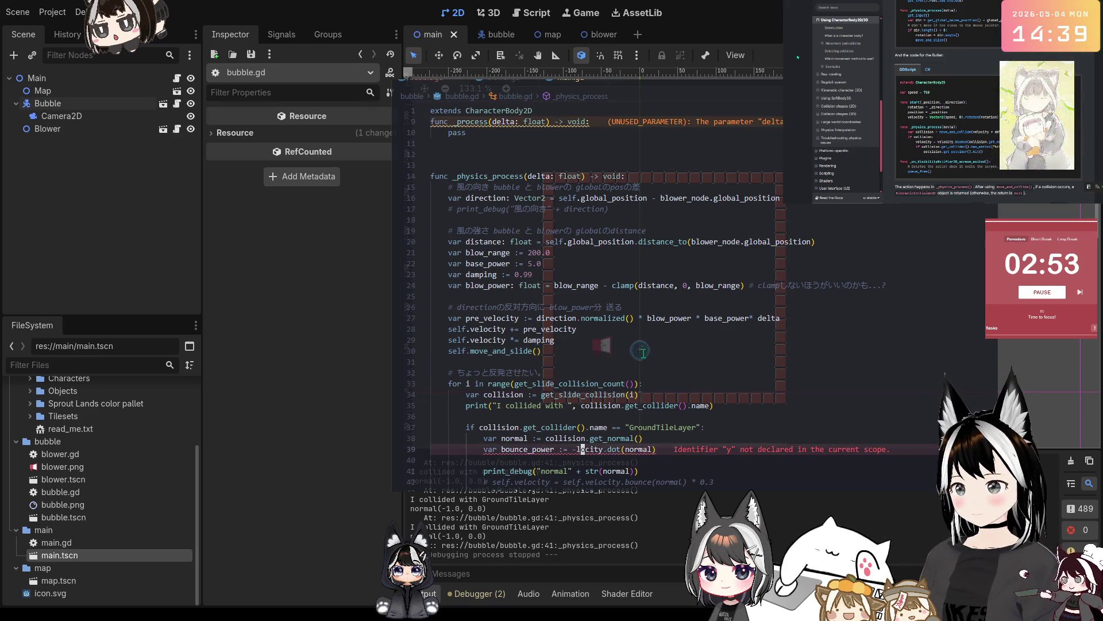
{"action": "type", "text": "self.ve"}
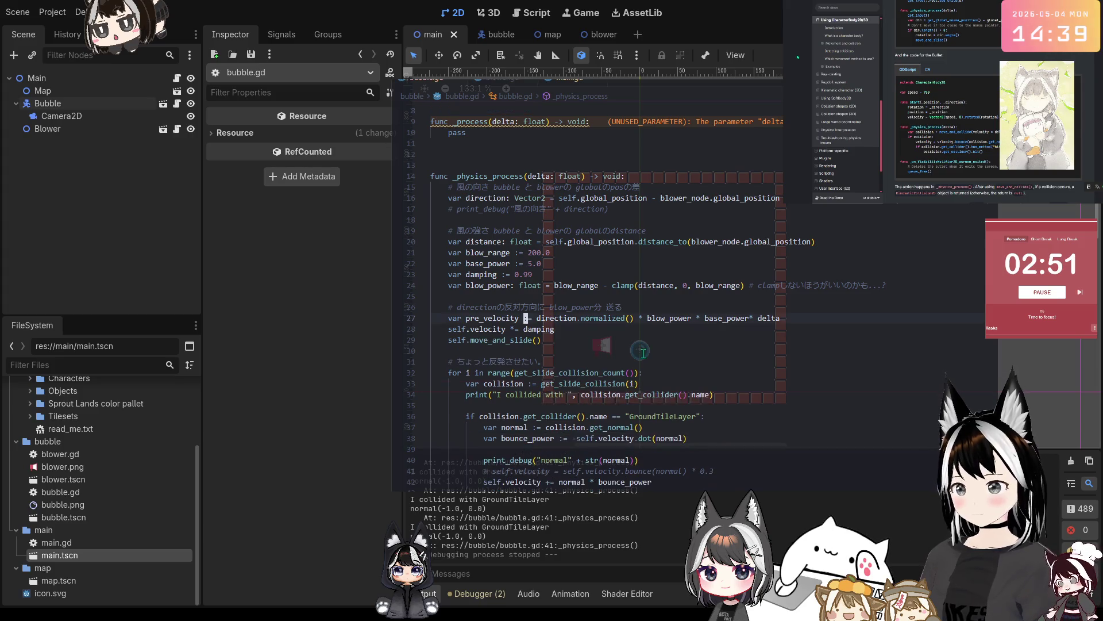
{"action": "type", "text": "self.velocity +="}
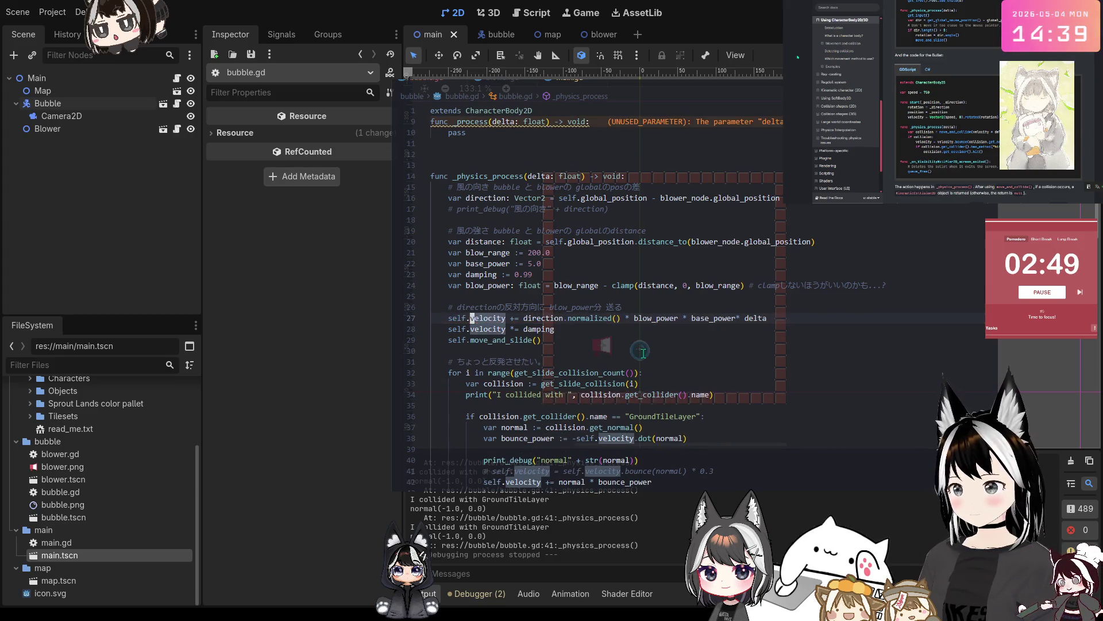
Add 'var pre_velocity = velocity' on a new line after the damping line
{"action": "key", "text": "End"}
{"action": "key", "text": "Return"}
{"action": "type", "text": "var pre"}
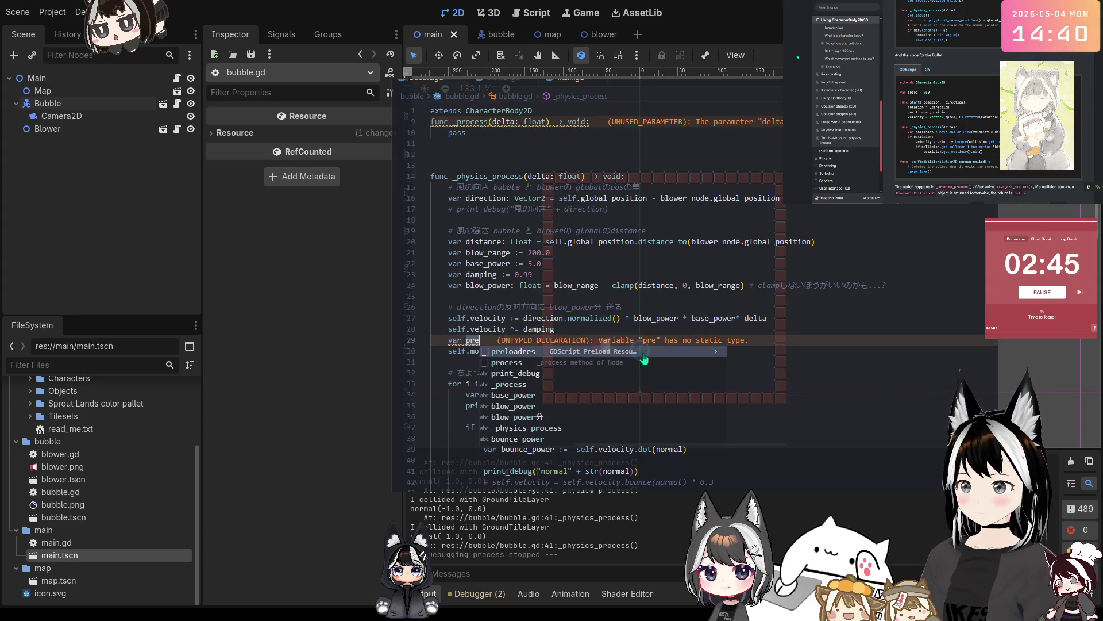
{"action": "type", "text": "_velocity "}
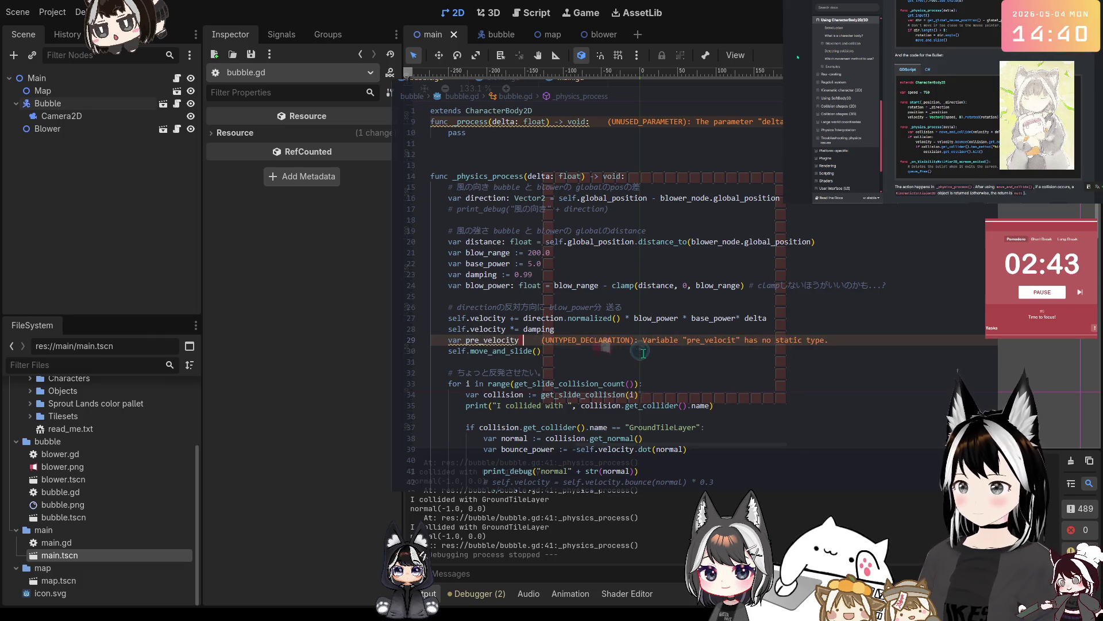
{"action": "type", "text": "-="}
{"action": "key", "text": "BackSpace"}
{"action": "key", "text": "BackSpace"}
{"action": "type", "text": "= velo"}
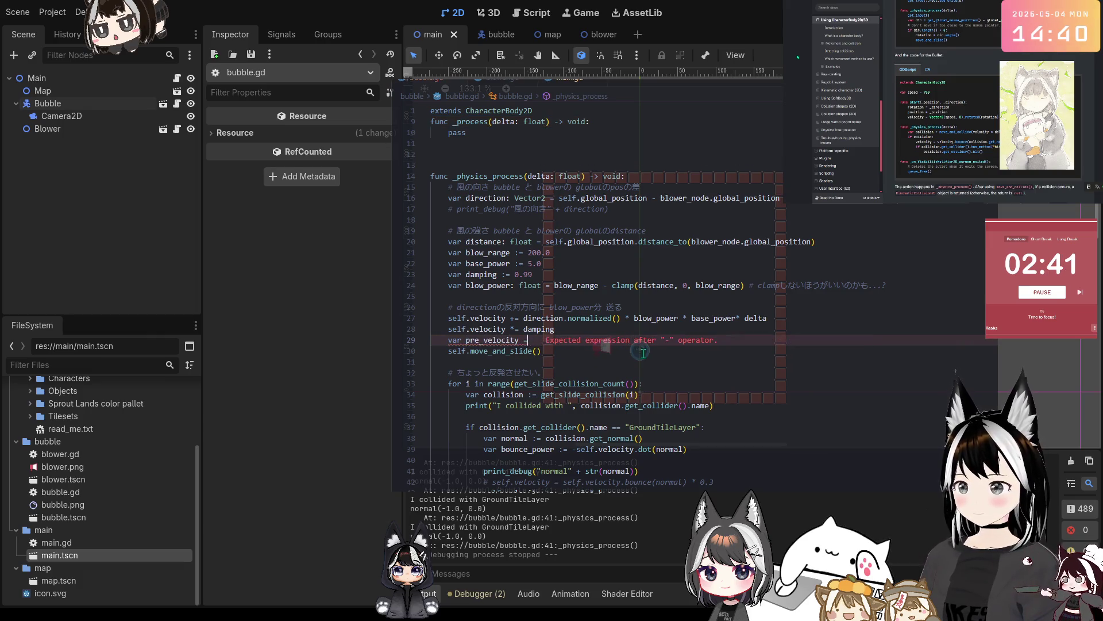
{"action": "key", "text": "Return"}
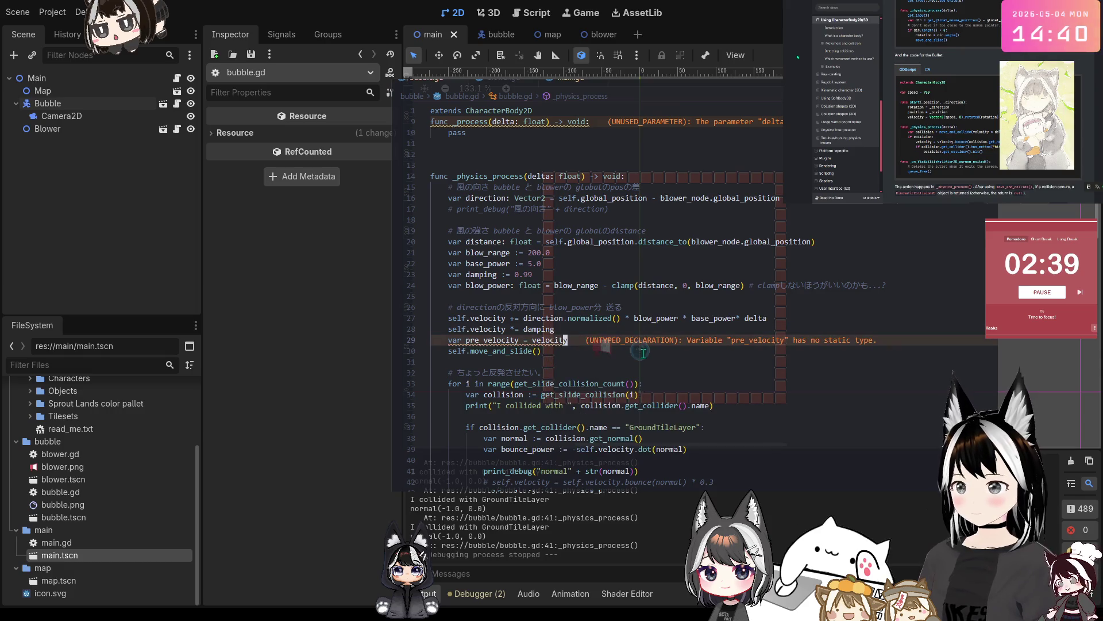
Replace self.velocity with pre_velocity in the bounce calculation
{"action": "key", "text": "Down"}
{"action": "key", "text": "Down"}
{"action": "key", "text": "Down"}
{"action": "key", "text": "Up"}
{"action": "key", "text": "Up"}
{"action": "type", "text": "-"}
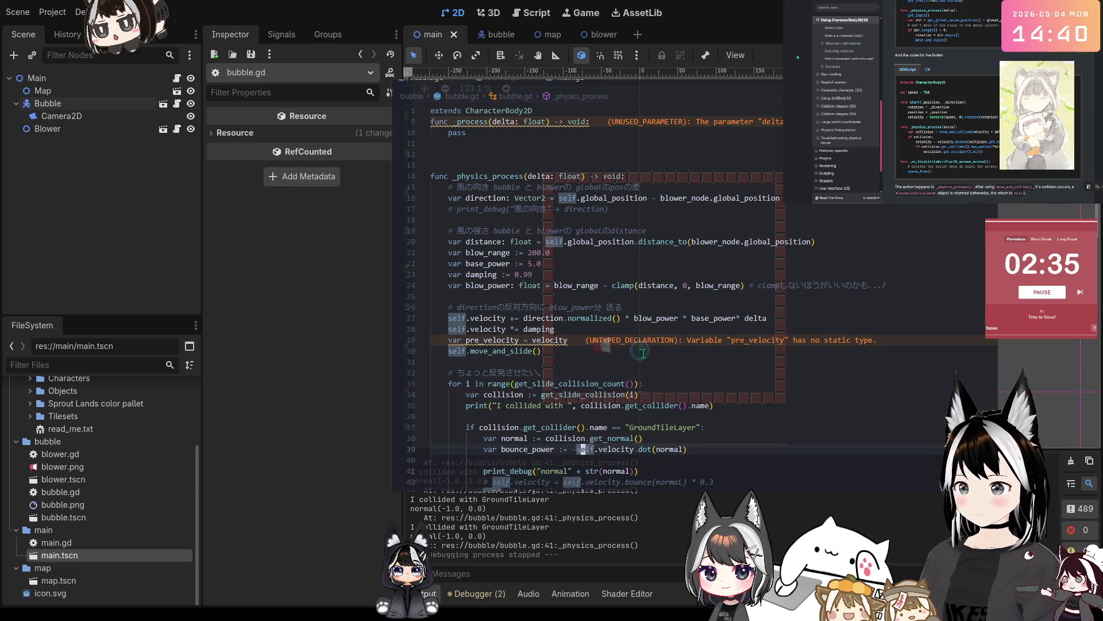
{"action": "key", "text": "BackSpace"}
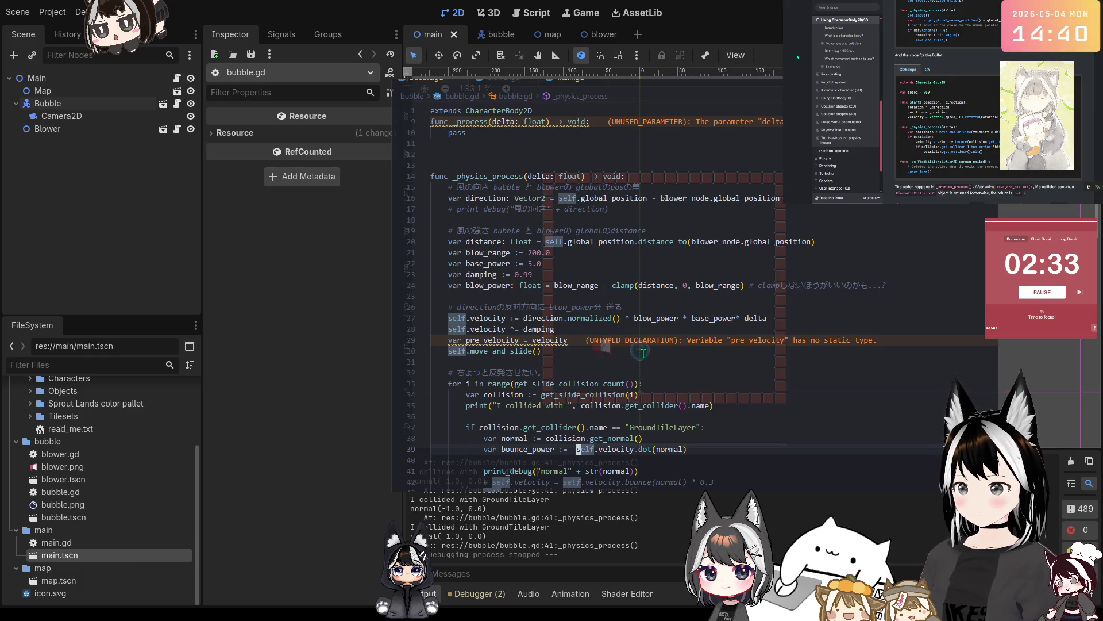
{"action": "key", "text": "Delete"}
{"action": "key", "text": "Delete"}
{"action": "key", "text": "Delete"}
{"action": "type", "text": "pre"}
{"action": "key", "text": "Return"}
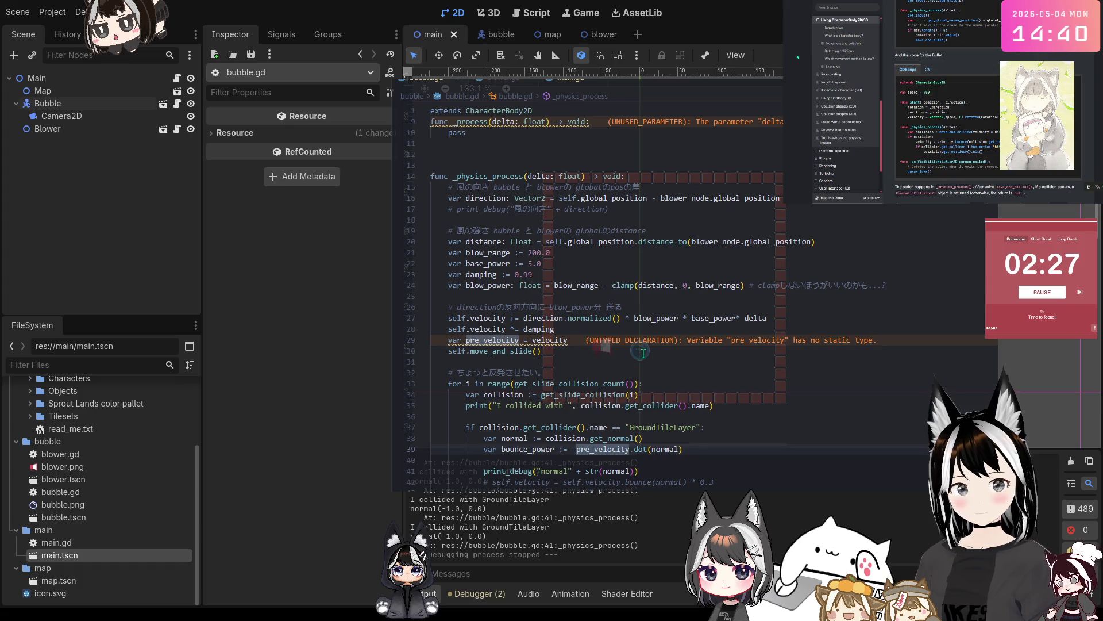
{"action": "type", "text": "-"}
{"action": "key", "text": "Up"}
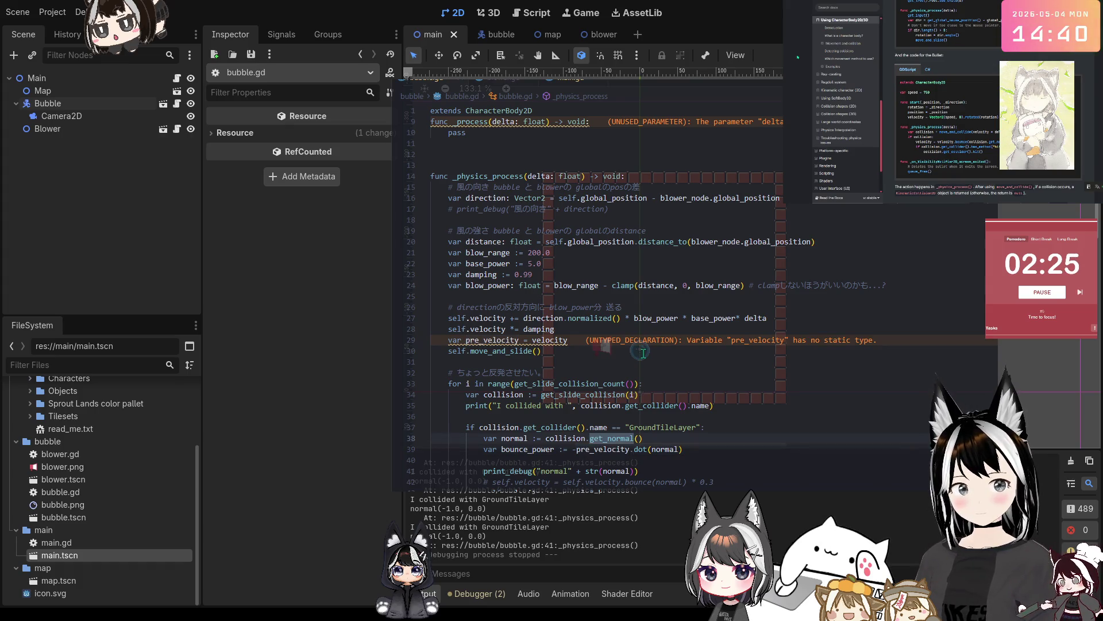
{"action": "key", "text": "Down"}
{"action": "key", "text": "Down"}
{"action": "key", "text": "Down"}
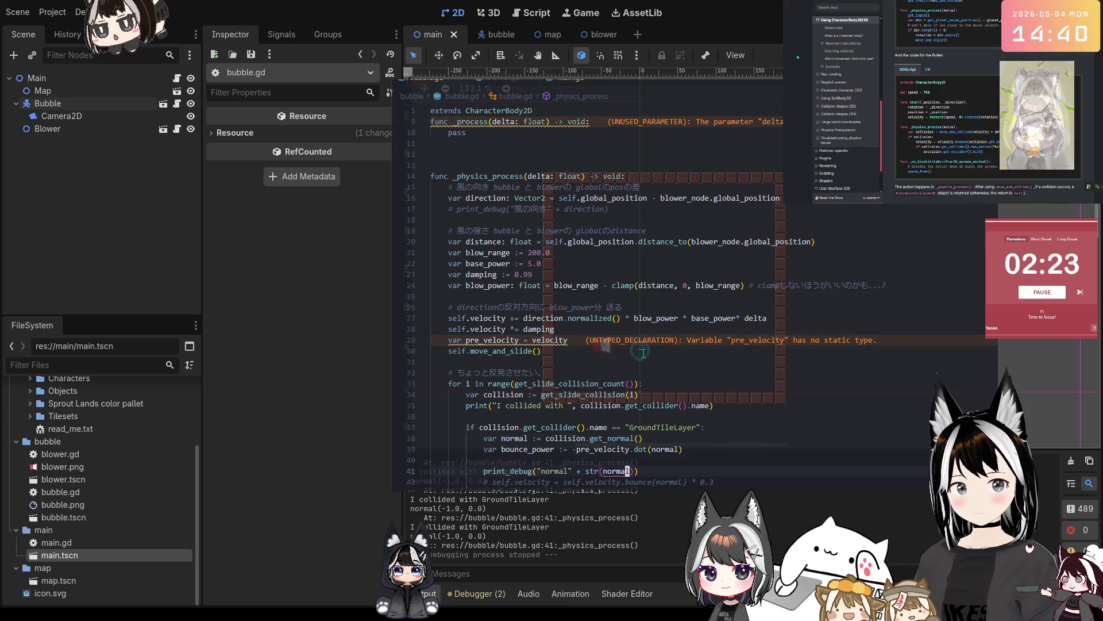
{"action": "key", "text": "Up"}
{"action": "key", "text": "Up"}
{"action": "key", "text": "Up"}
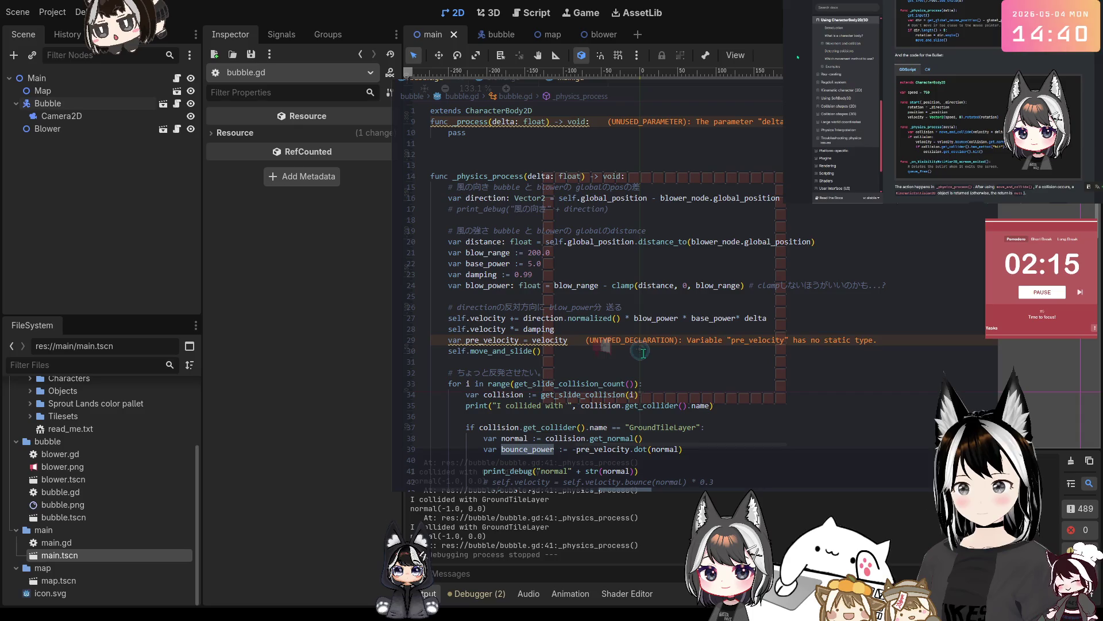
Rewrite line 39 as 'var hit_speed := -pre_velocity.dot(normal)', use hit_speed below, and run the game
{"action": "left_click", "coordinate": [626, 470]}
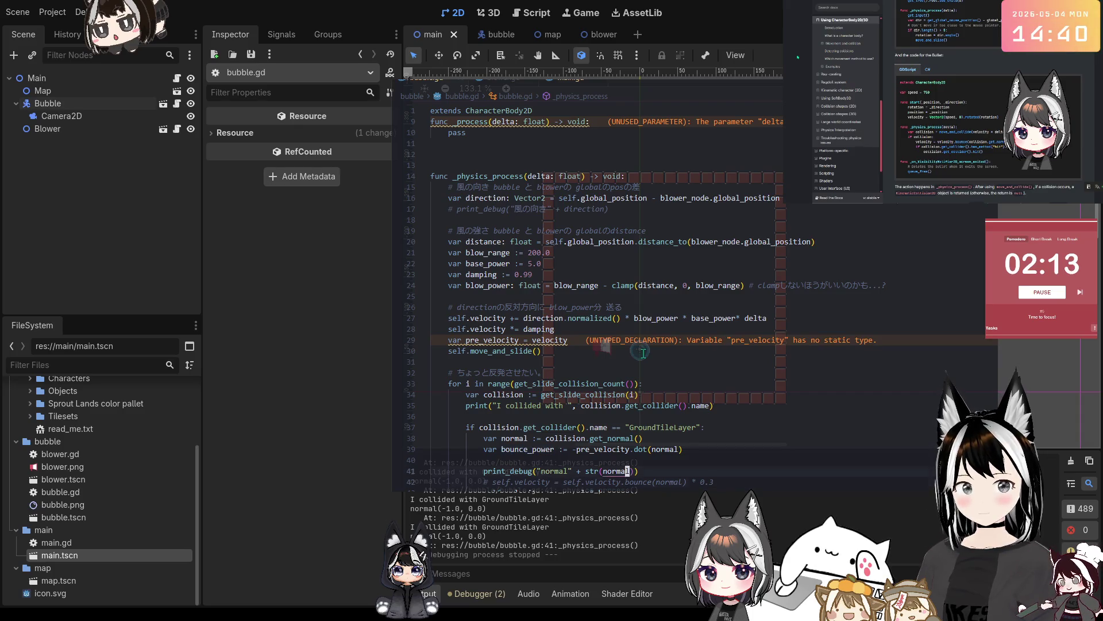
{"action": "key", "text": "Down"}
{"action": "type", "text": "-"}
{"action": "key", "text": "Left"}
{"action": "key", "text": "Left"}
{"action": "key", "text": "Left"}
{"action": "type", "text": "hit_spea"}
{"action": "key", "text": "BackSpace"}
{"action": "type", "text": "e"}
{"action": "key", "text": "BackSpace"}
{"action": "key", "text": "BackSpace"}
{"action": "type", "text": "eed"}
{"action": "key", "text": "Down"}
{"action": "key", "text": "Down"}
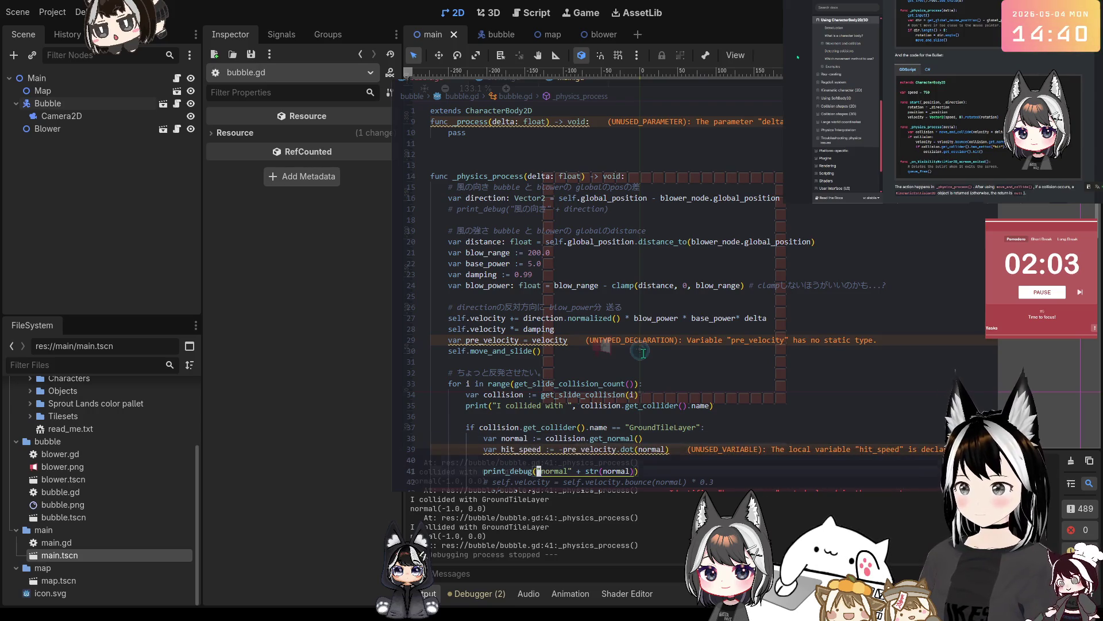
{"action": "type", "text": "hi"}
{"action": "key", "text": "Return"}
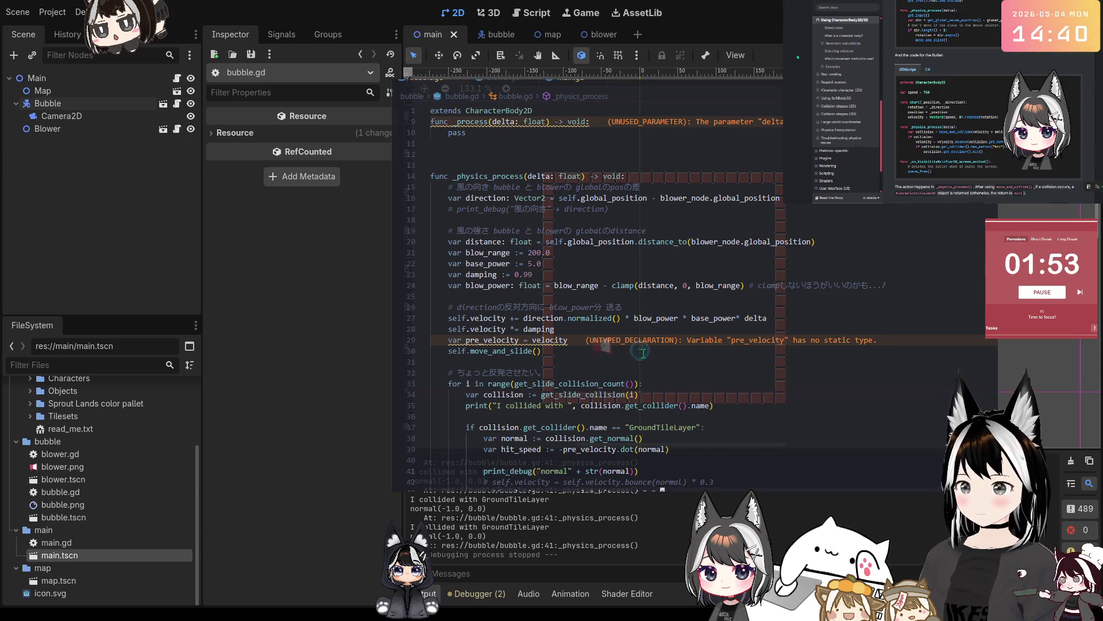
{"action": "key", "text": "F5"}
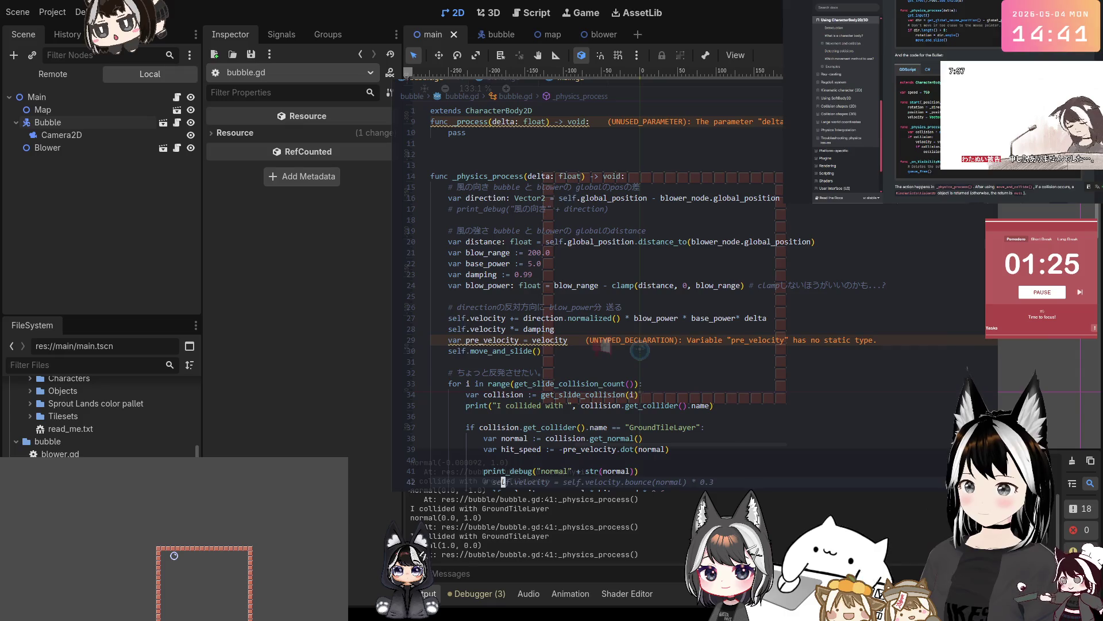
Dismiss the inline code suggestion after watching the collision and normal prints
{"action": "left_click", "coordinate": [484, 427]}
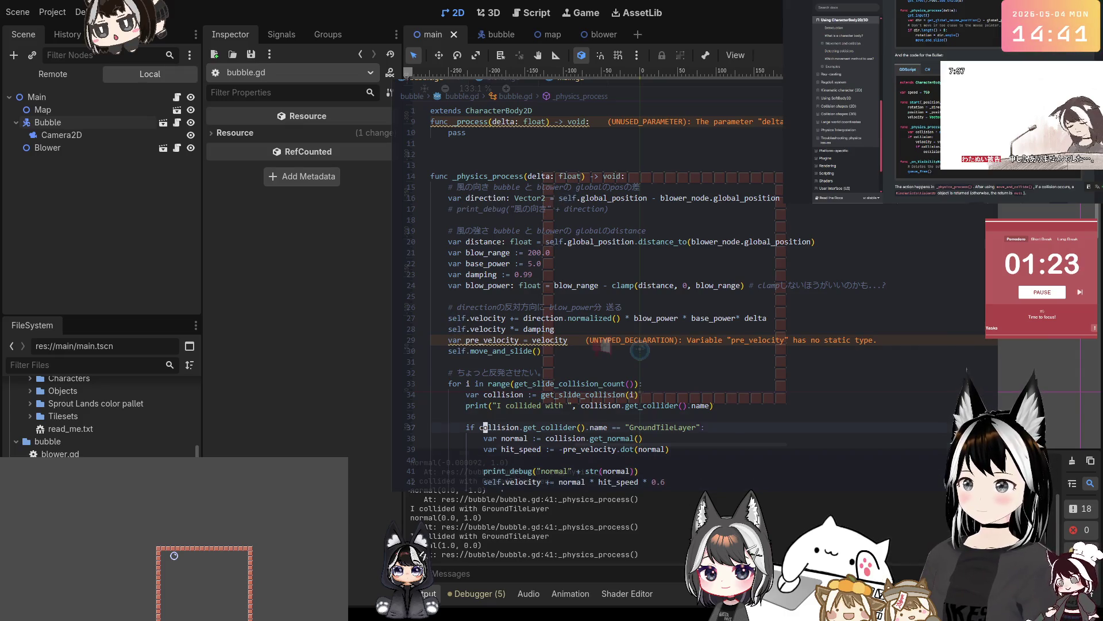
Declare pre_velocity with := and rename bubble.gd's _process parameter to _delta
{"action": "left_click", "coordinate": [525, 340]}
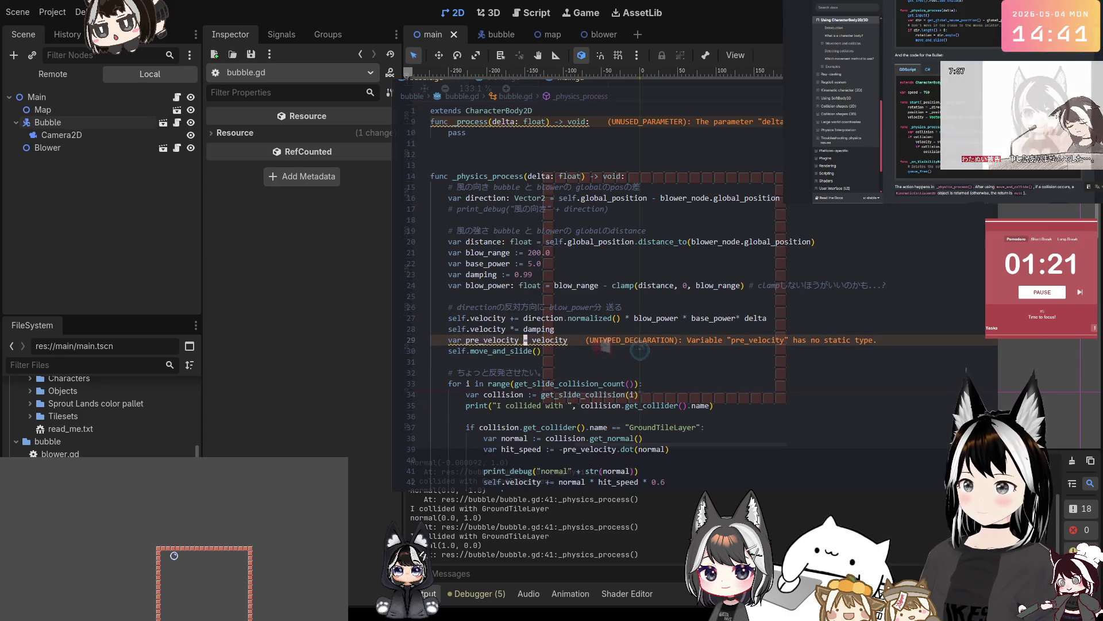
{"action": "type", "text": ":"}
{"action": "left_click", "coordinate": [432, 361]}
{"action": "left_click", "coordinate": [453, 121]}
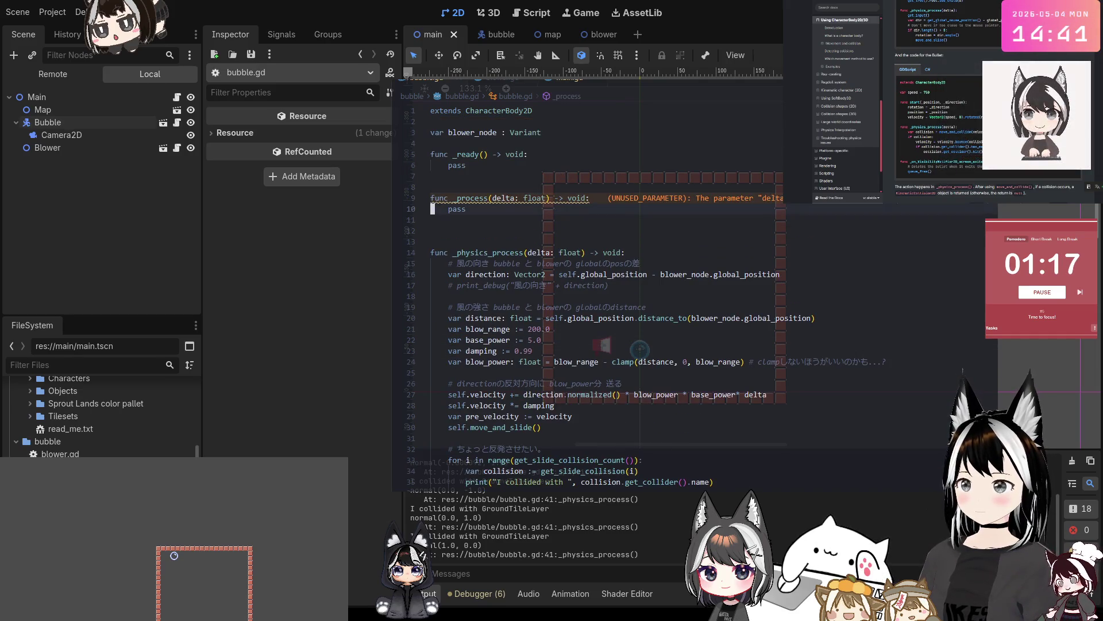
{"action": "left_click", "coordinate": [492, 197]}
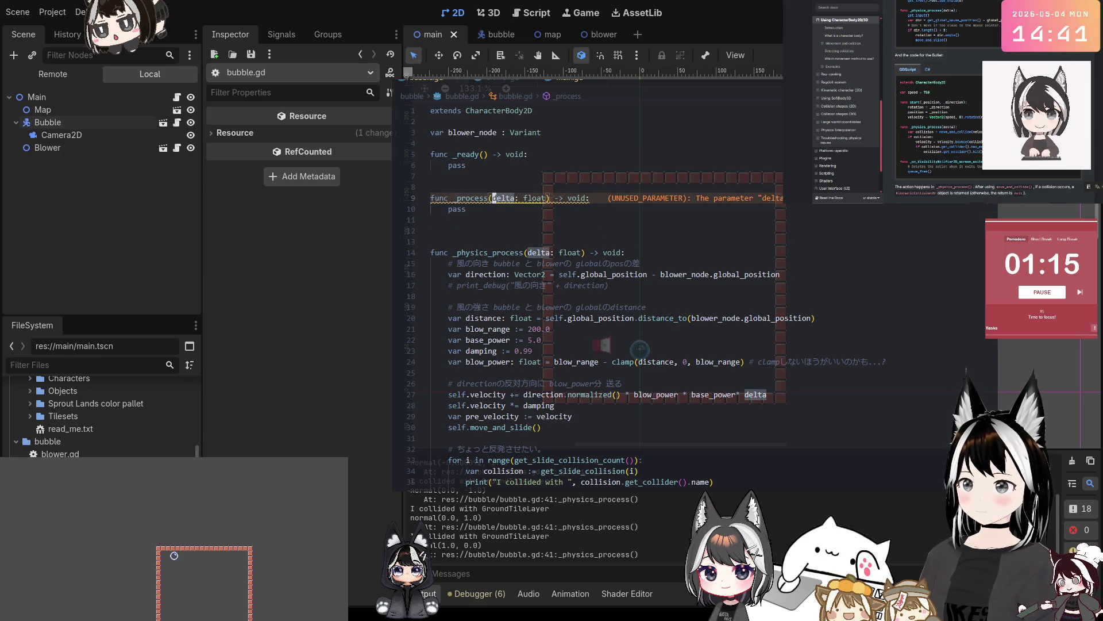
{"action": "type", "text": "_"}
{"action": "key", "text": "BackSpace"}
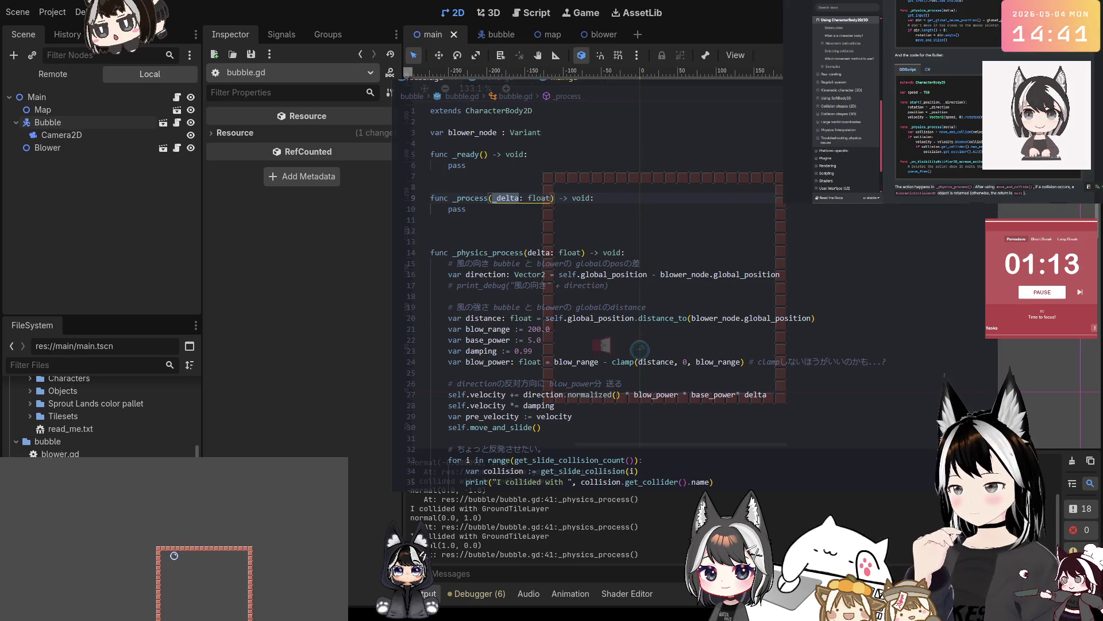
{"action": "scroll", "coordinate": [575, 287], "scroll_direction": "down", "scroll_amount": 3}
{"action": "scroll", "coordinate": [575, 287], "scroll_direction": "up", "scroll_amount": 3}
Rename the _process parameter in main.gd to _delta
{"action": "left_click", "coordinate": [554, 85]}
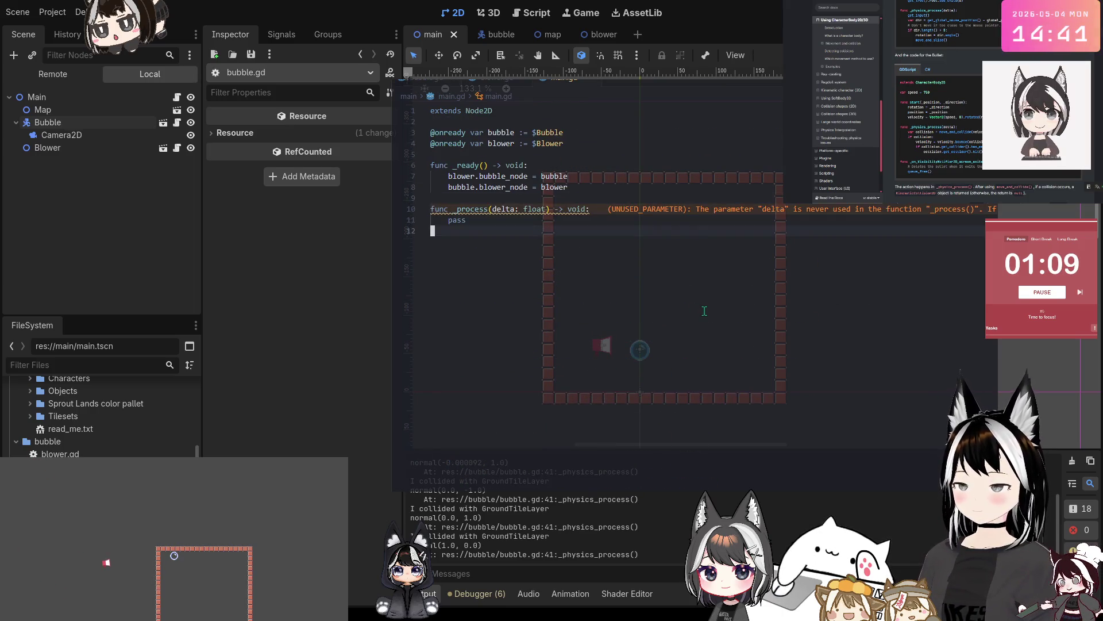
{"action": "key", "text": "Up"}
{"action": "key", "text": "ctrl+Right"}
{"action": "key", "text": "ctrl+Right"}
{"action": "key", "text": "ctrl+Right"}
{"action": "type", "text": "_"}
{"action": "key", "text": "ctrl+shift+Right"}
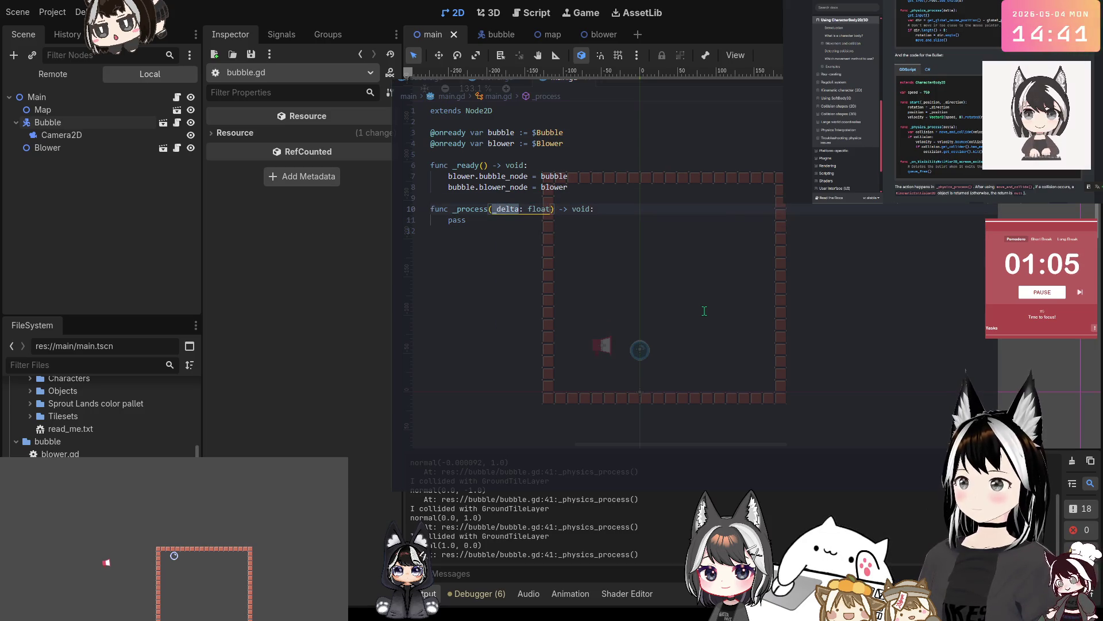
Initialize a Git repository for the project from the Source Control view
{"action": "mouse_move", "coordinate": [440, 119]}
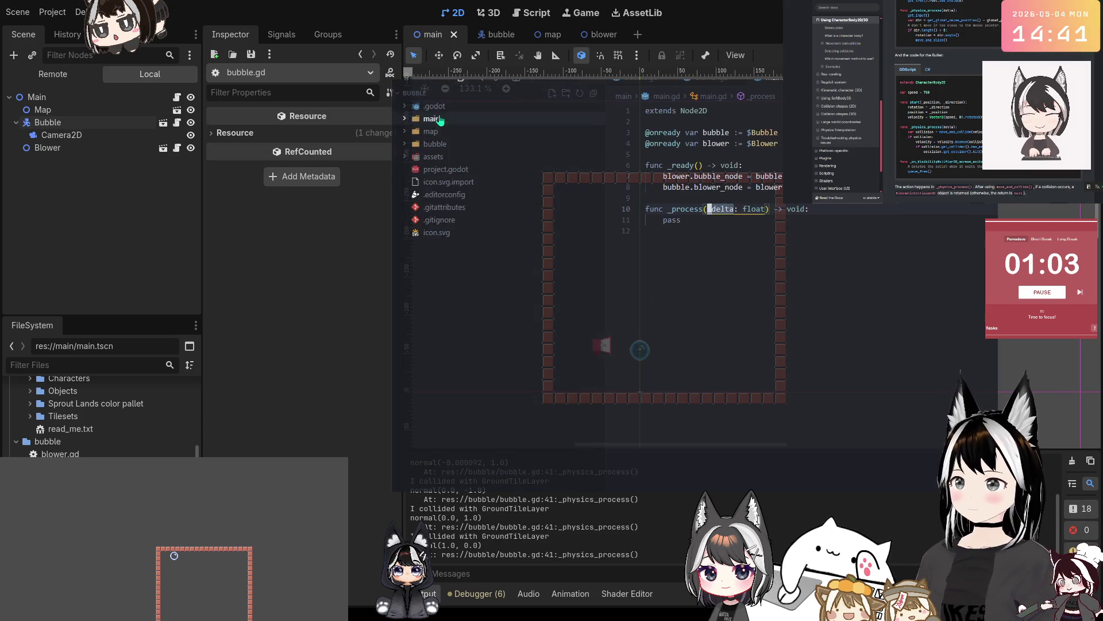
{"action": "key", "text": "ctrl+shift+g"}
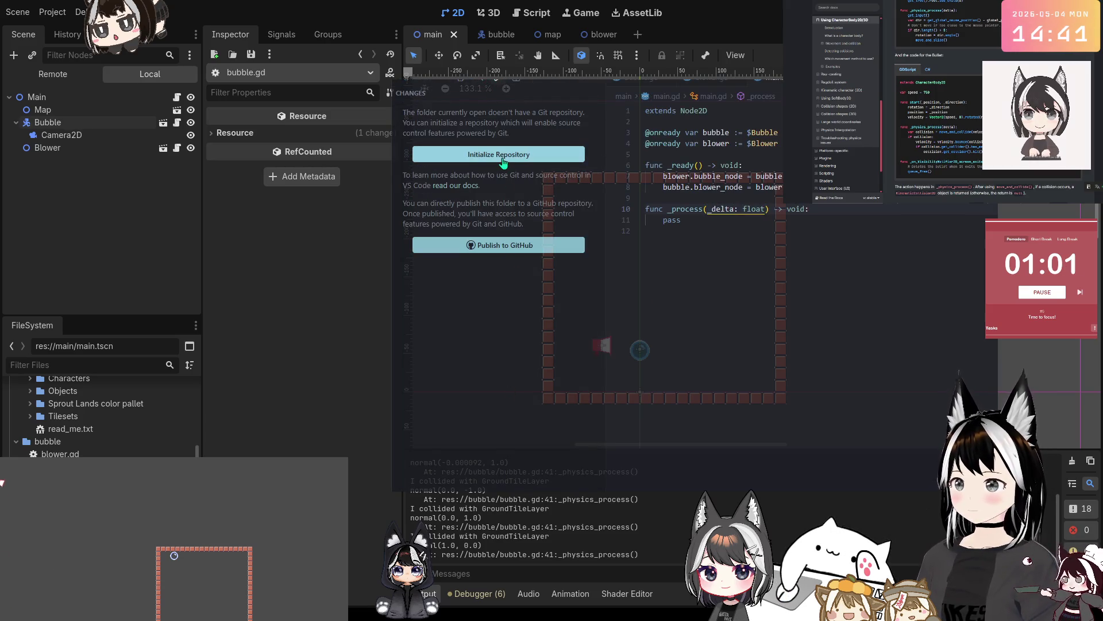
{"action": "left_click", "coordinate": [503, 163]}
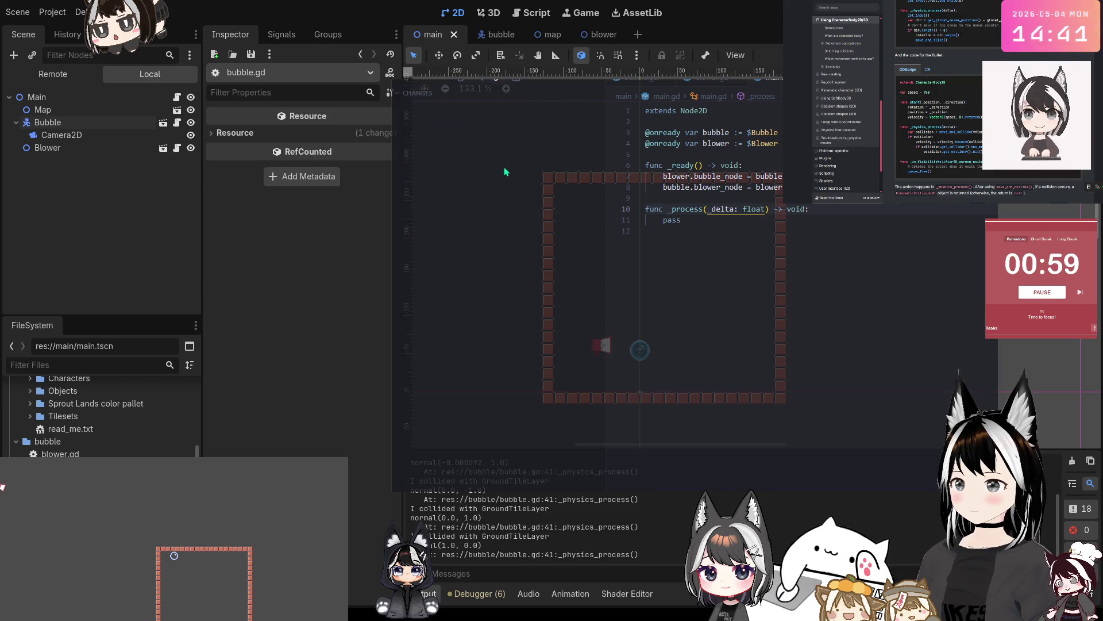
{"action": "scroll", "coordinate": [520, 235], "scroll_direction": "down", "scroll_amount": 15}
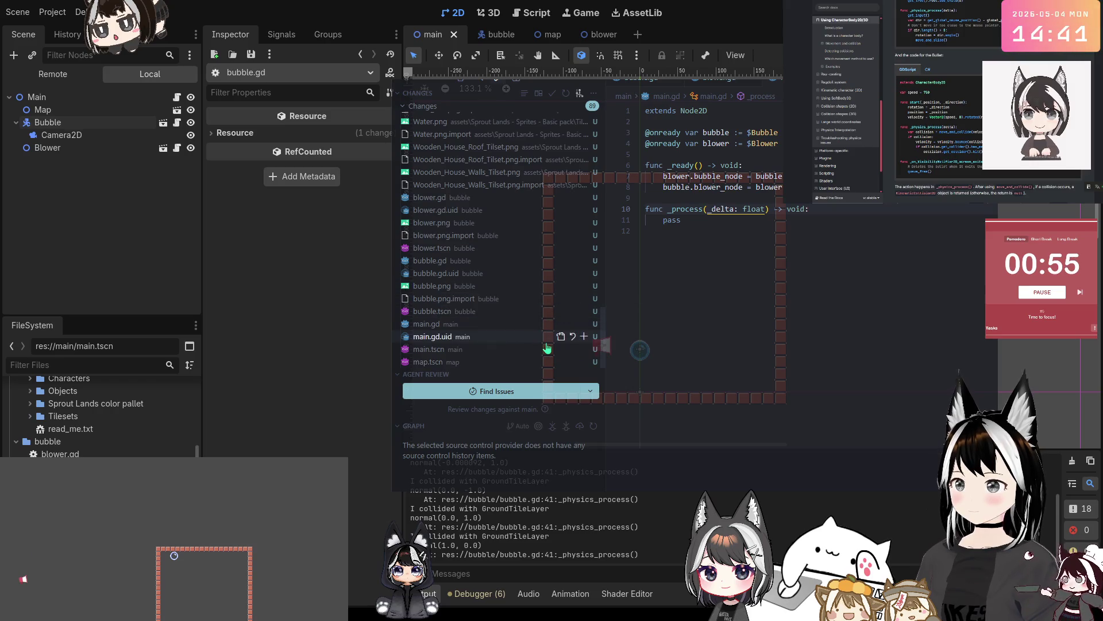
{"action": "scroll", "coordinate": [546, 322], "scroll_direction": "up", "scroll_amount": 15}
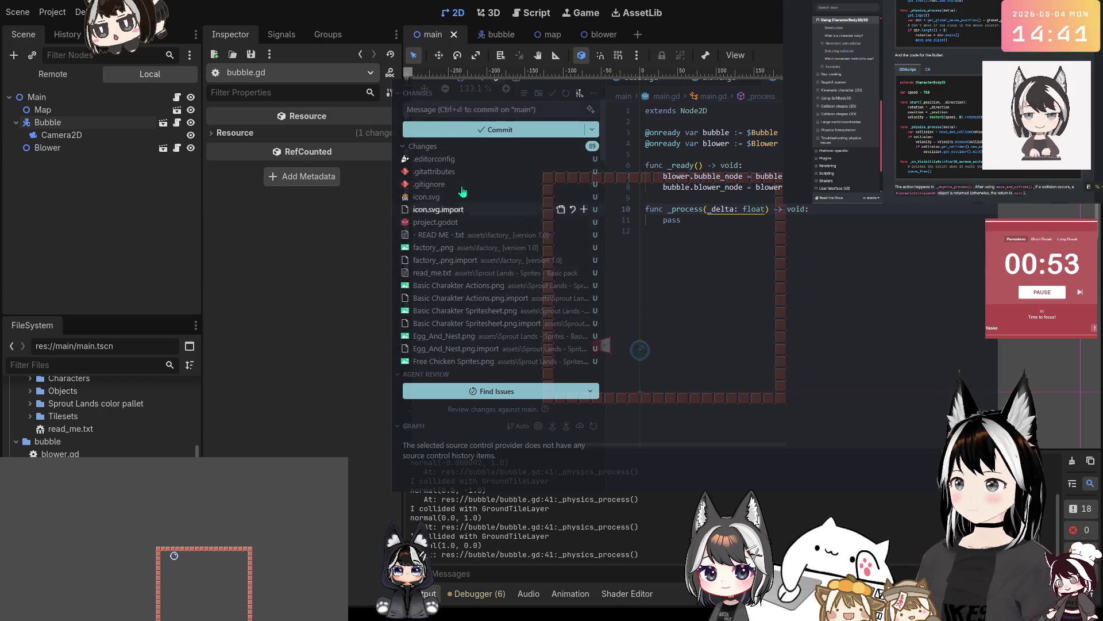
Open .gitignore from the Changes list to check it ignores .godot/ and /android/
{"action": "left_click", "coordinate": [469, 185]}
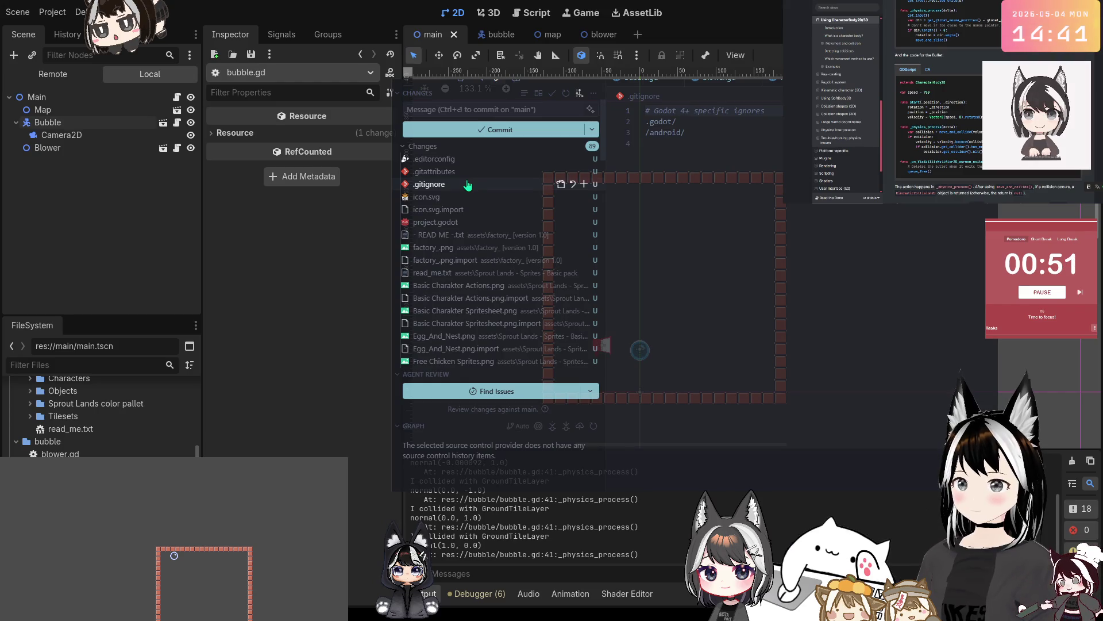
{"action": "scroll", "coordinate": [502, 280], "scroll_direction": "down", "scroll_amount": 5}
{"action": "scroll", "coordinate": [500, 279], "scroll_direction": "down", "scroll_amount": 8}
{"action": "scroll", "coordinate": [497, 279], "scroll_direction": "up", "scroll_amount": 15}
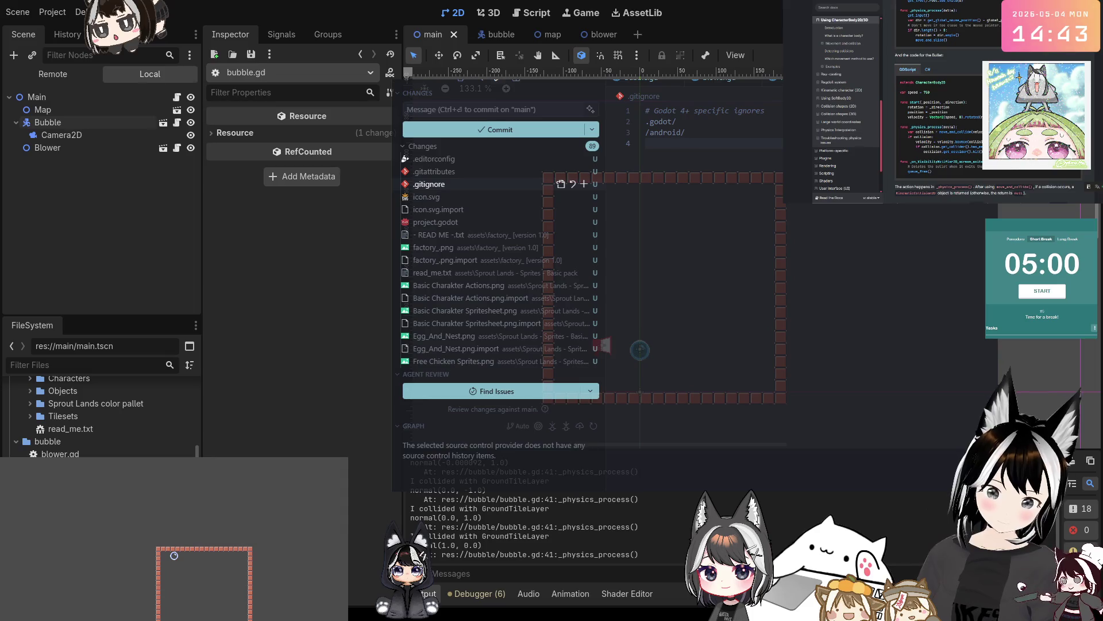
{"action": "left_click", "coordinate": [1035, 294]}
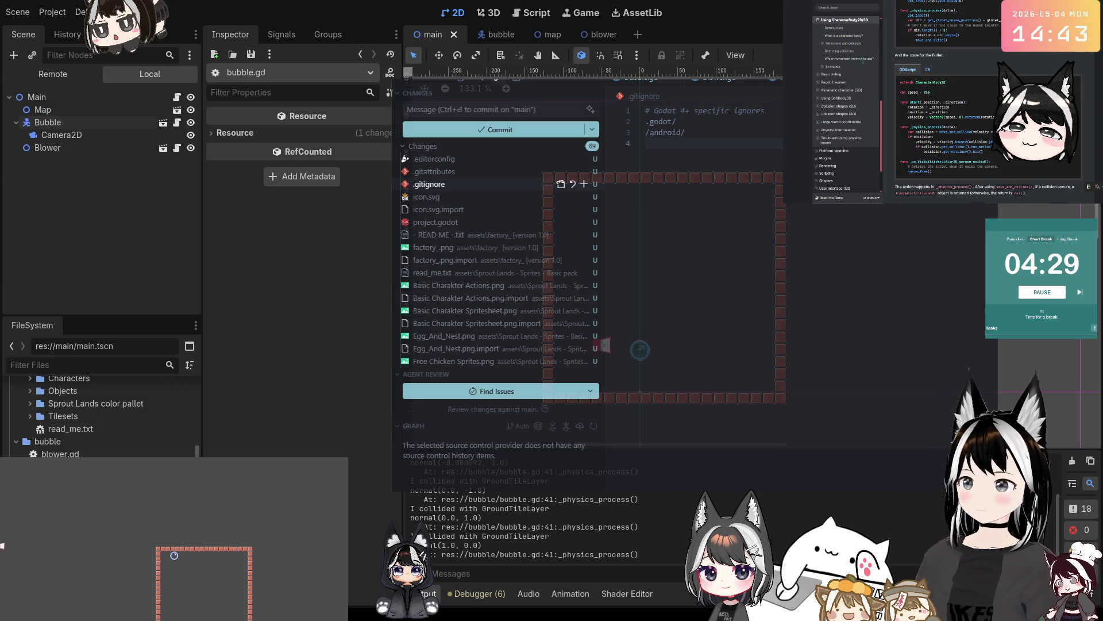
Stage all 89 changes and commit them to main with the message 'first 泡の反発まで。'
{"action": "left_click", "coordinate": [452, 110]}
{"action": "type", "text": "first"}
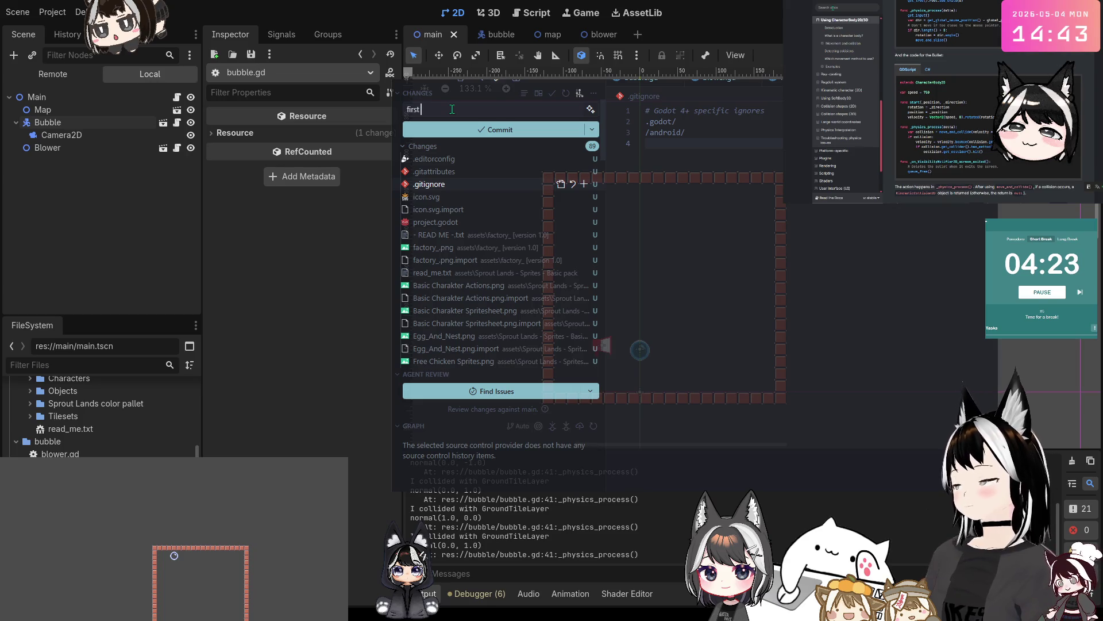
{"action": "key", "text": "BackSpace"}
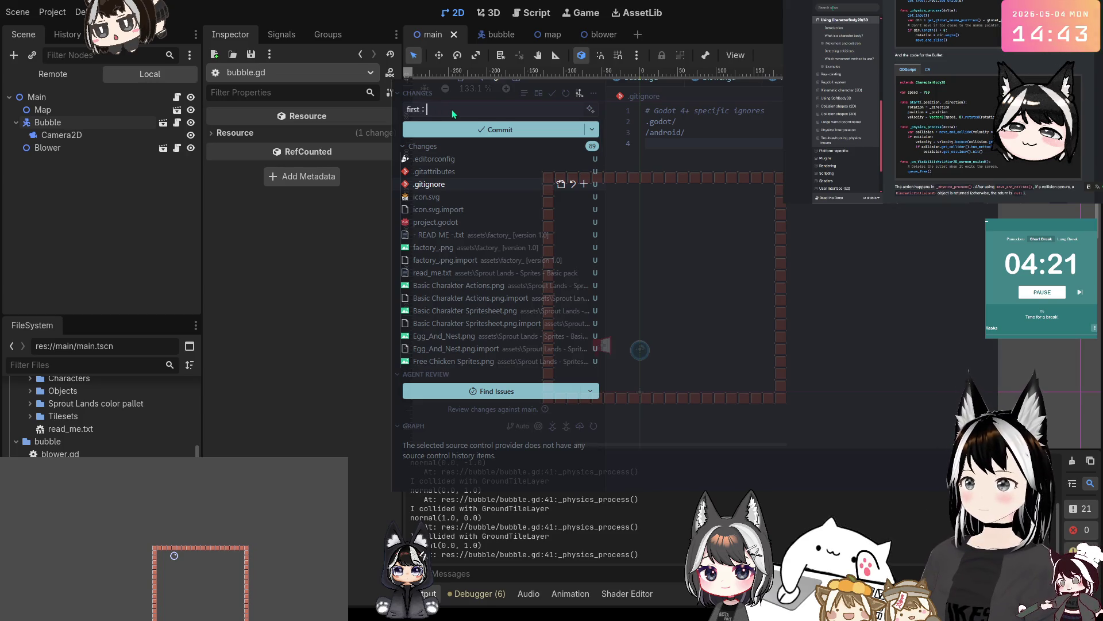
{"action": "type", "text": "t "}
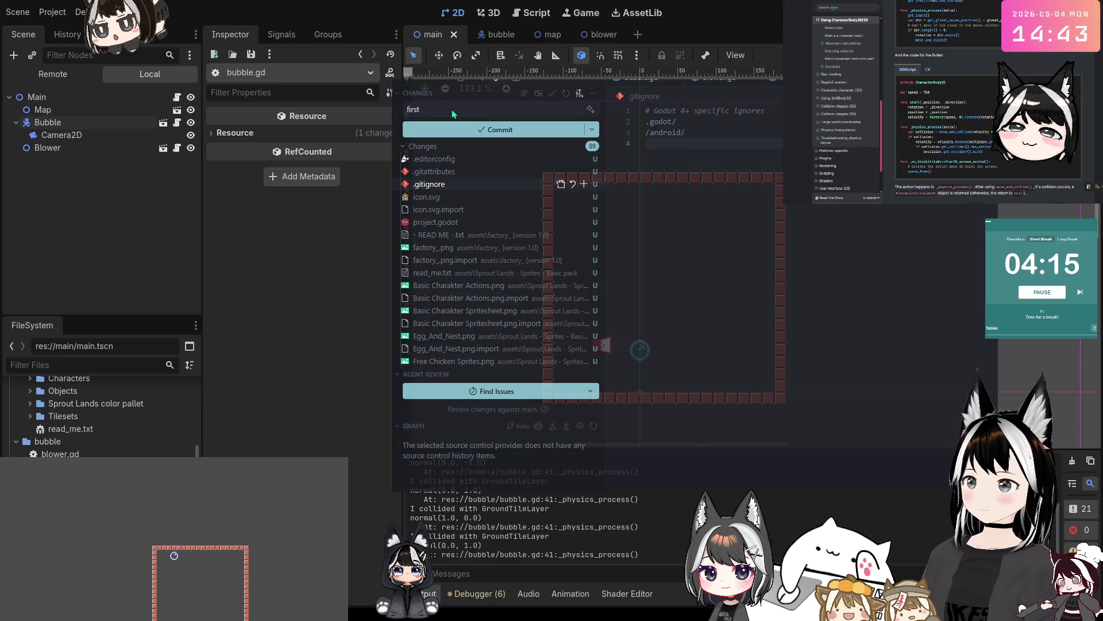
{"action": "type", "text": " an"}
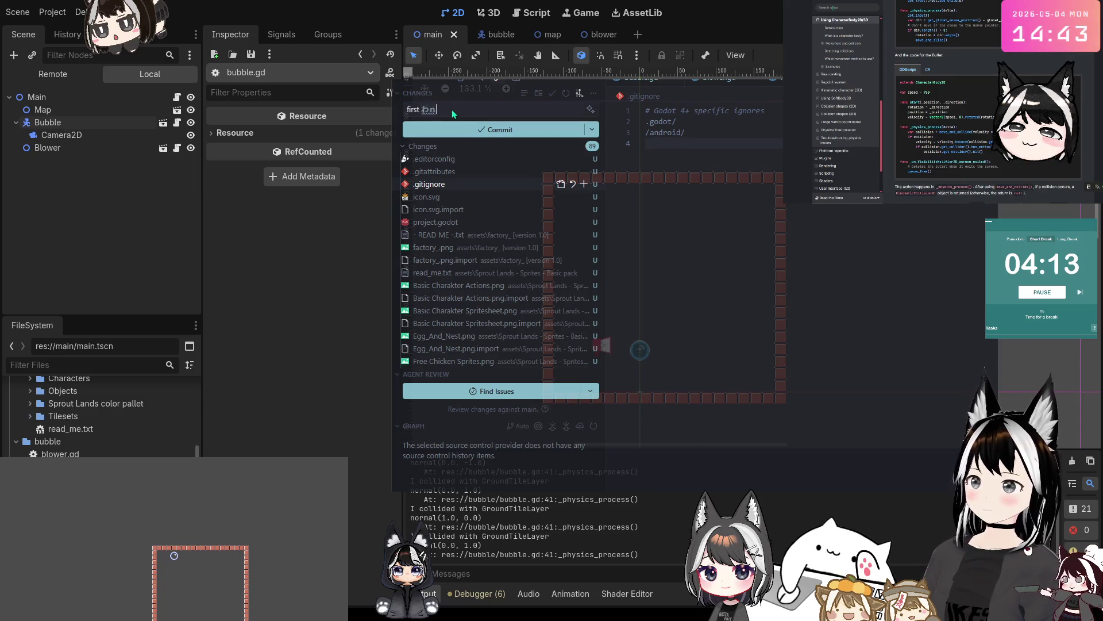
{"action": "type", "text": "泡の反発"}
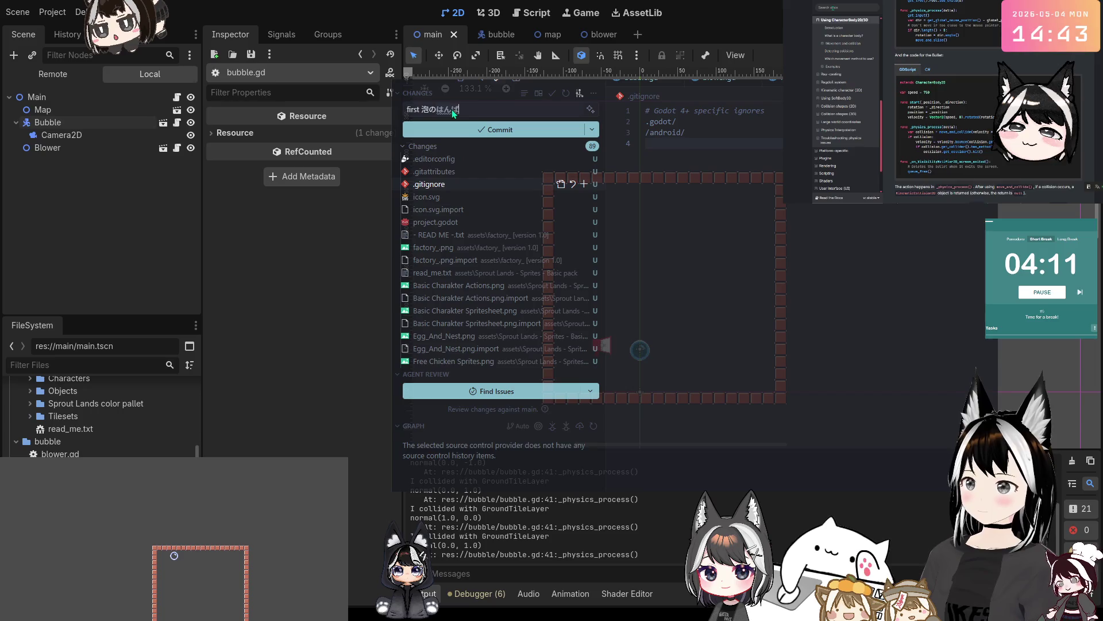
{"action": "type", "text": "まで。"}
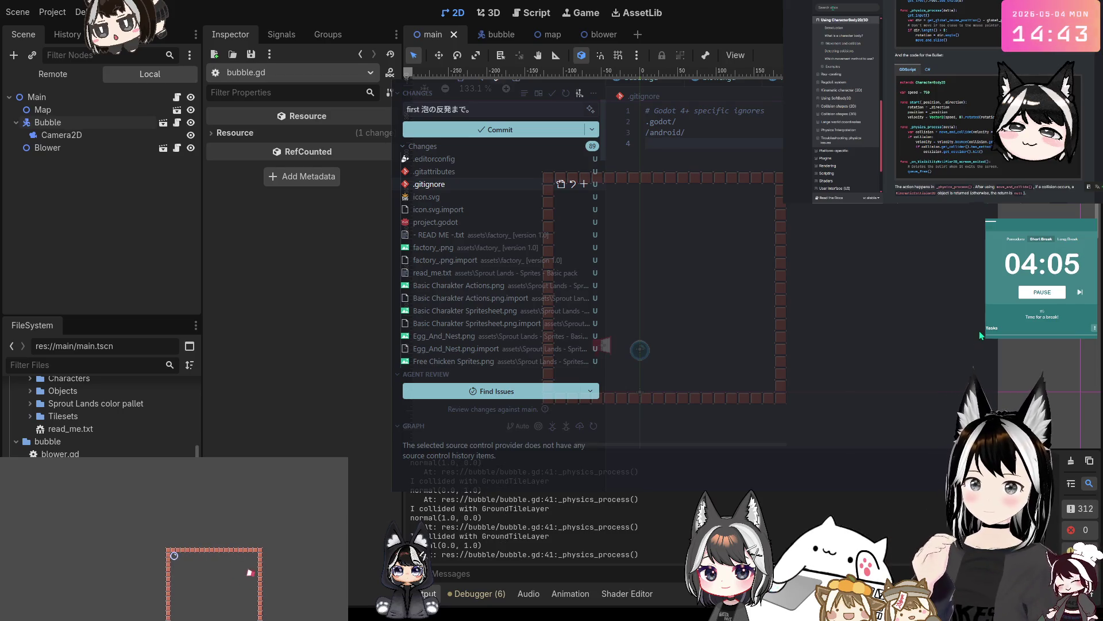
{"action": "left_click", "coordinate": [576, 146]}
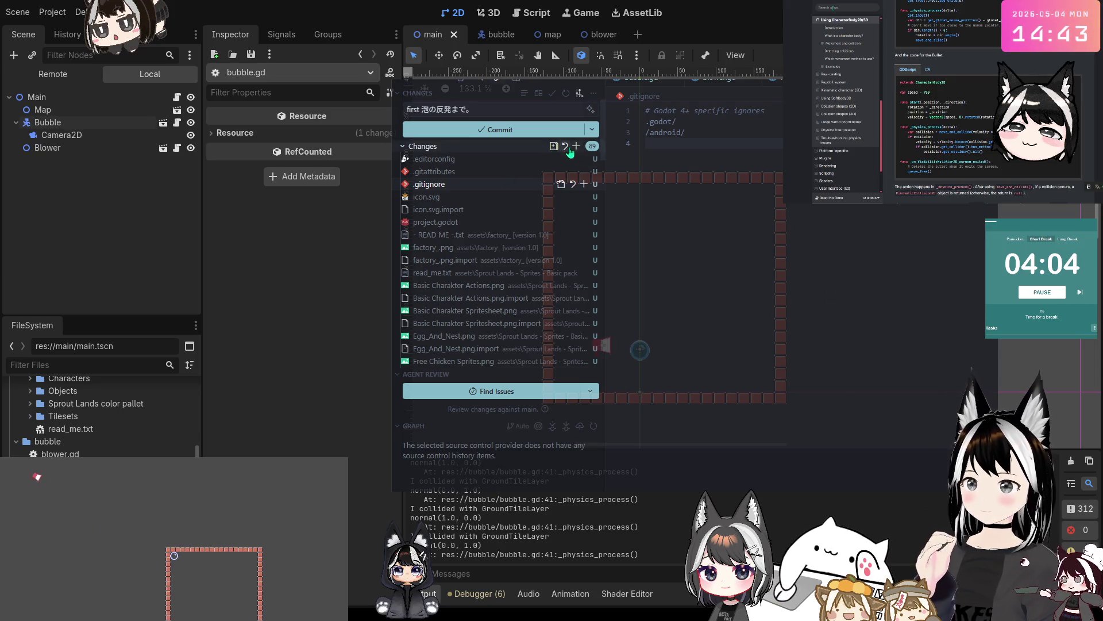
{"action": "left_click", "coordinate": [521, 130]}
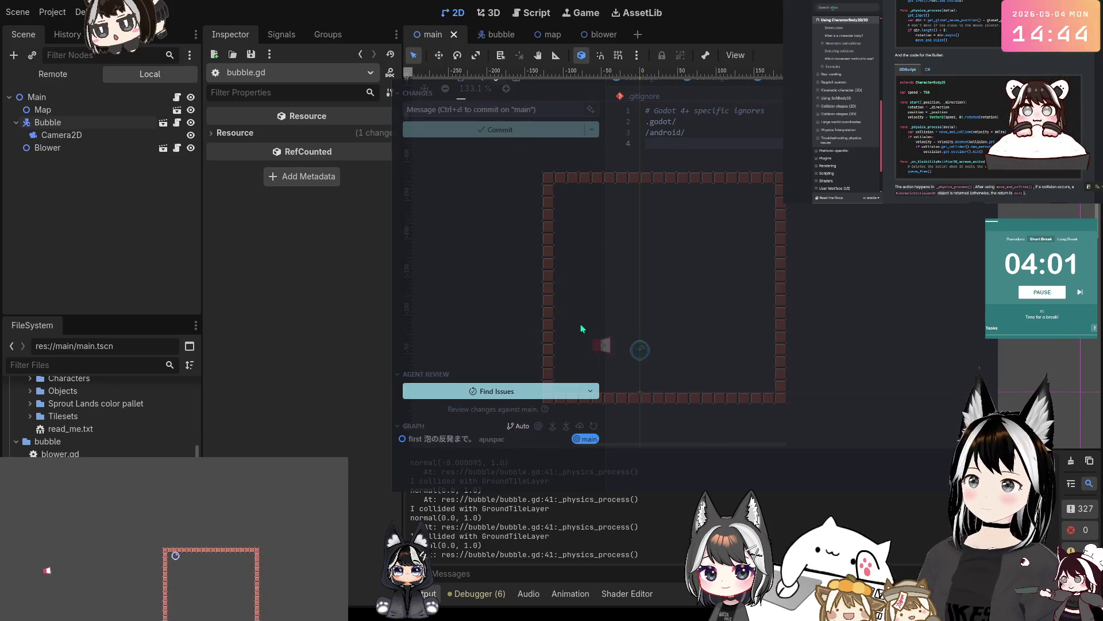
{"action": "key", "text": "Escape"}
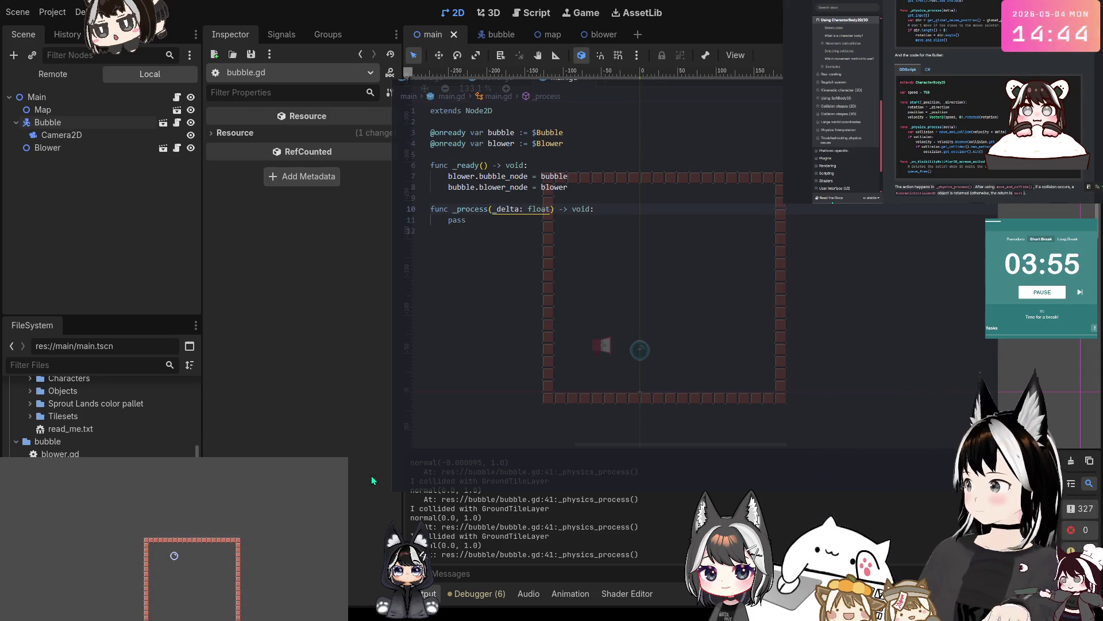
Stop the running game with F8 and return to the Godot editor
{"action": "key", "text": "F8"}
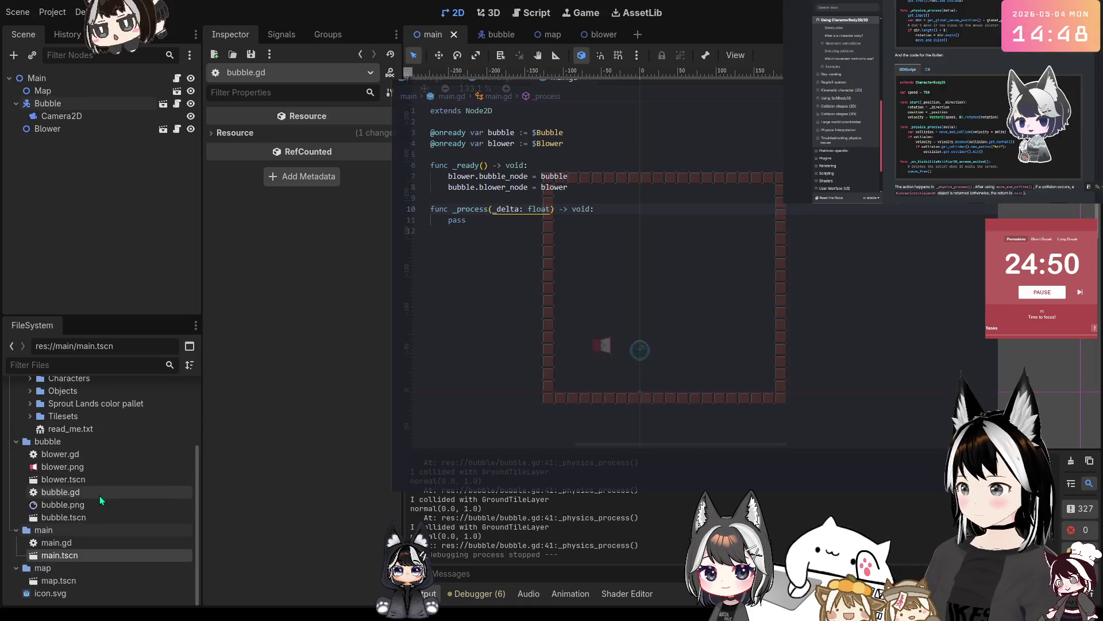
Create a new scene named bubble_coin in the bubble folder
{"action": "right_click", "coordinate": [69, 441]}
{"action": "mouse_move", "coordinate": [149, 402]}
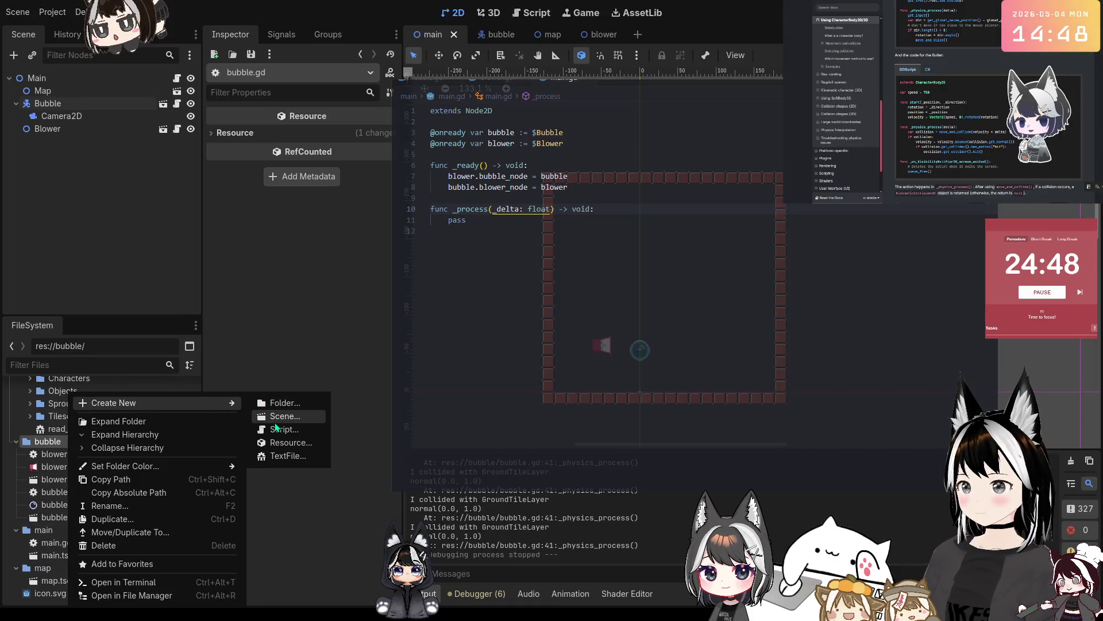
{"action": "left_click", "coordinate": [274, 415]}
{"action": "type", "text": "bub"}
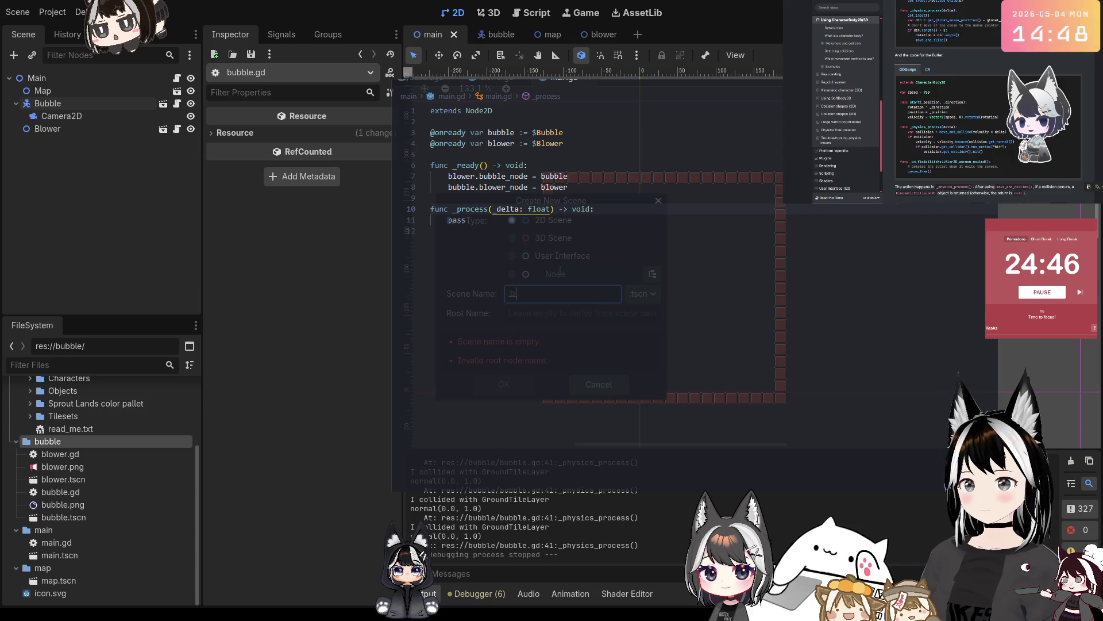
{"action": "type", "text": "ble_coin"}
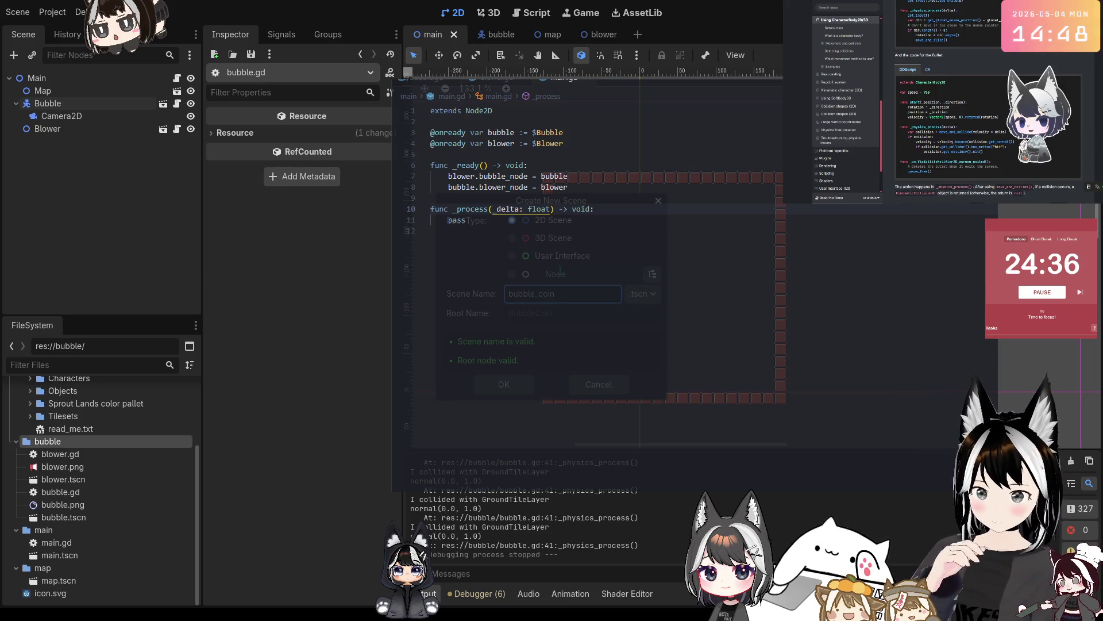
{"action": "left_click", "coordinate": [508, 394]}
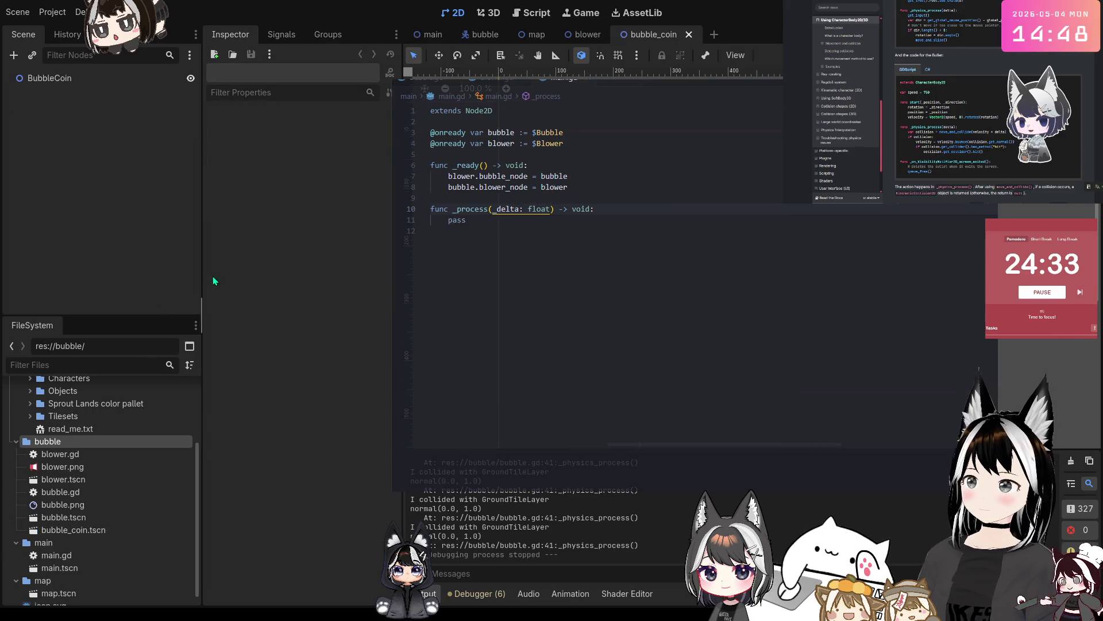
Add a Sprite2D child node under the BubbleCoin root
{"action": "left_click", "coordinate": [118, 77]}
{"action": "key", "text": "ctrl+a"}
{"action": "type", "text": "sp"}
{"action": "key", "text": "Return"}
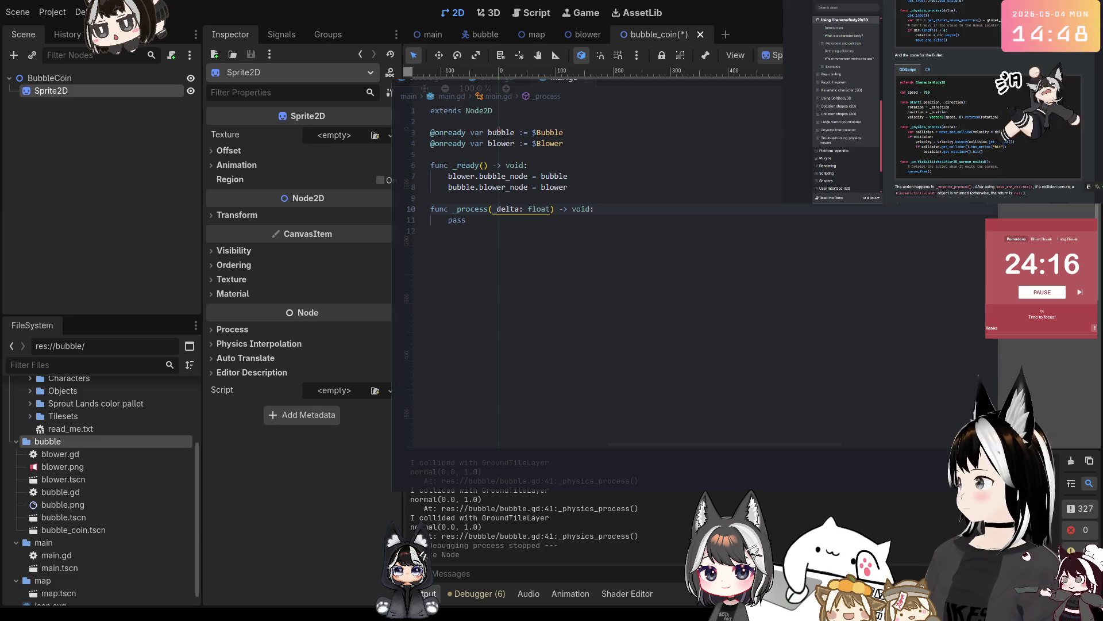
{"action": "left_click", "coordinate": [67, 93]}
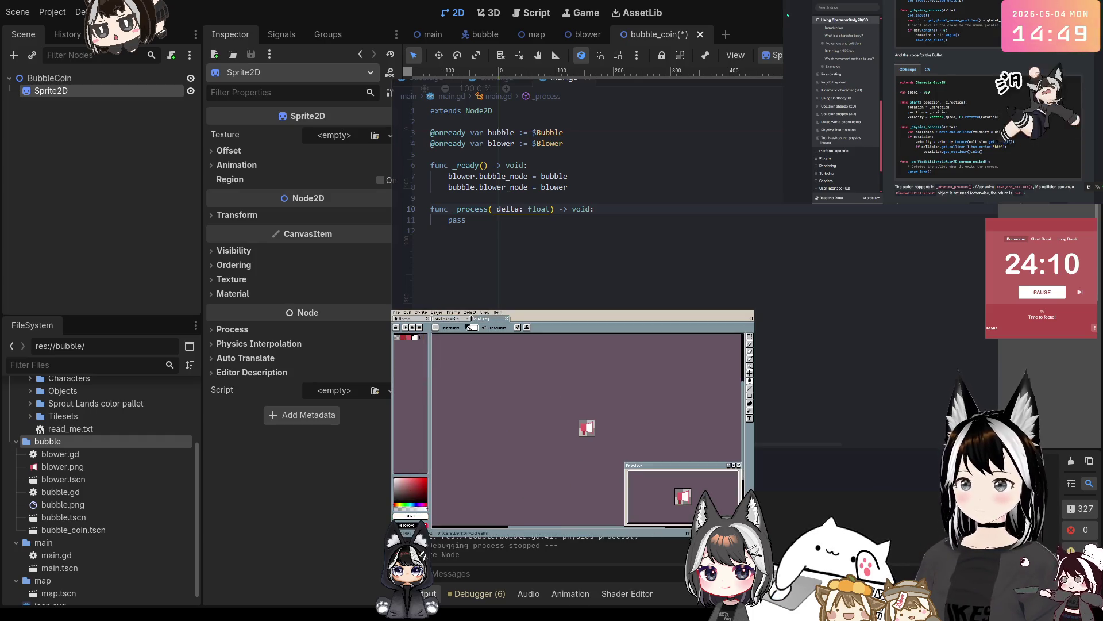
Close the previously open sprite and create a new blank sprite in Aseprite
{"action": "left_click", "coordinate": [506, 318]}
{"action": "left_click", "coordinate": [405, 318]}
{"action": "left_click", "coordinate": [402, 314]}
{"action": "left_click", "coordinate": [412, 329]}
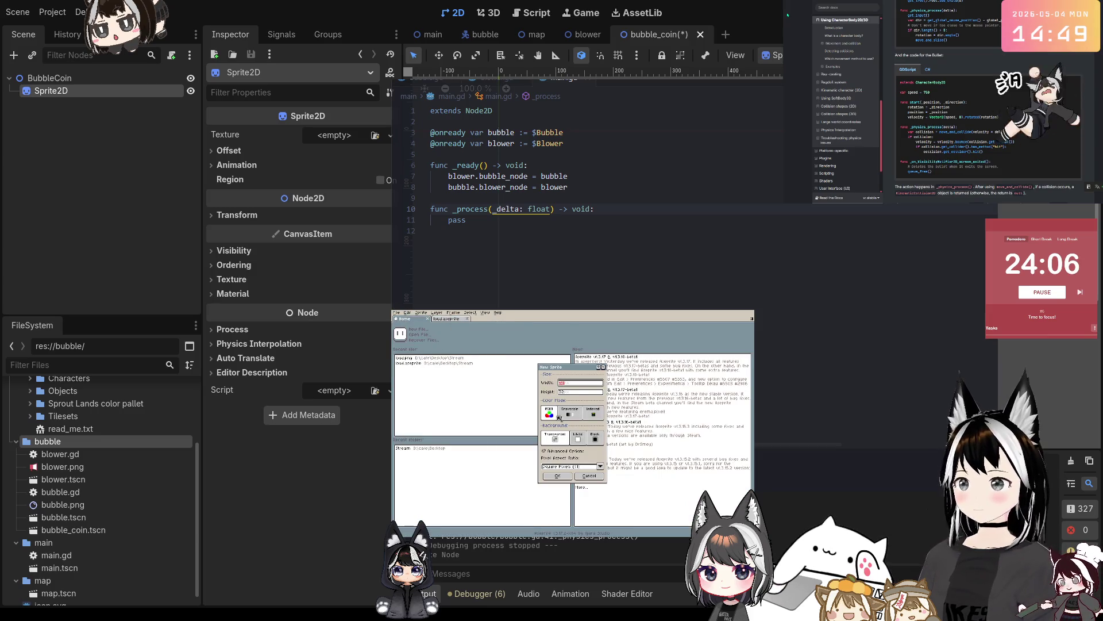
{"action": "left_click", "coordinate": [560, 477]}
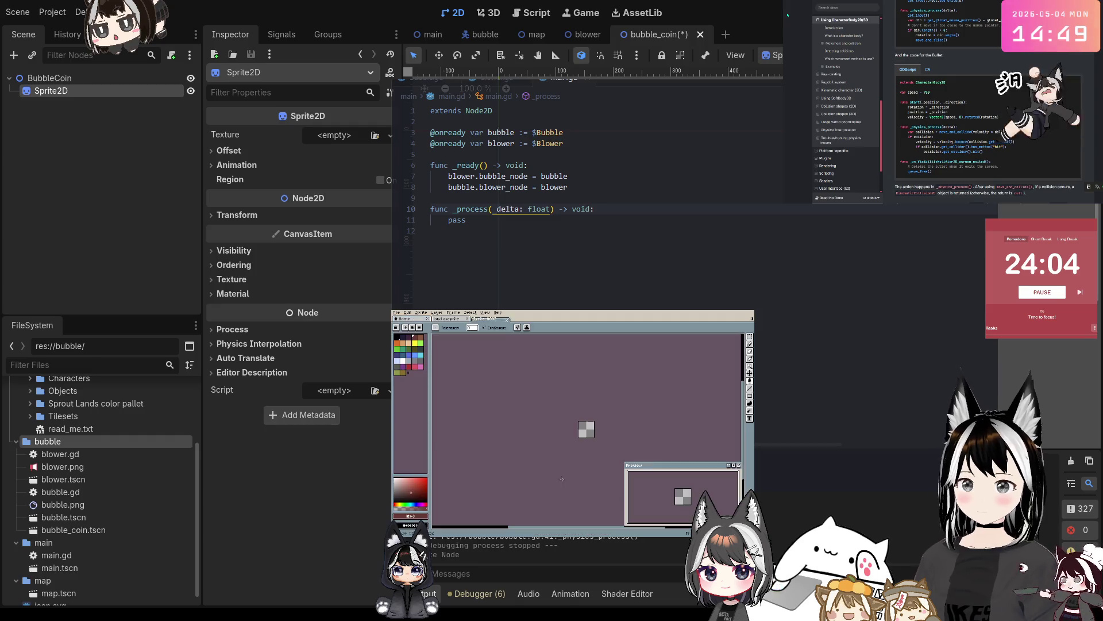
{"action": "scroll", "coordinate": [586, 440], "scroll_direction": "up", "scroll_amount": 5}
{"action": "scroll", "coordinate": [586, 441], "scroll_direction": "down", "scroll_amount": 1}
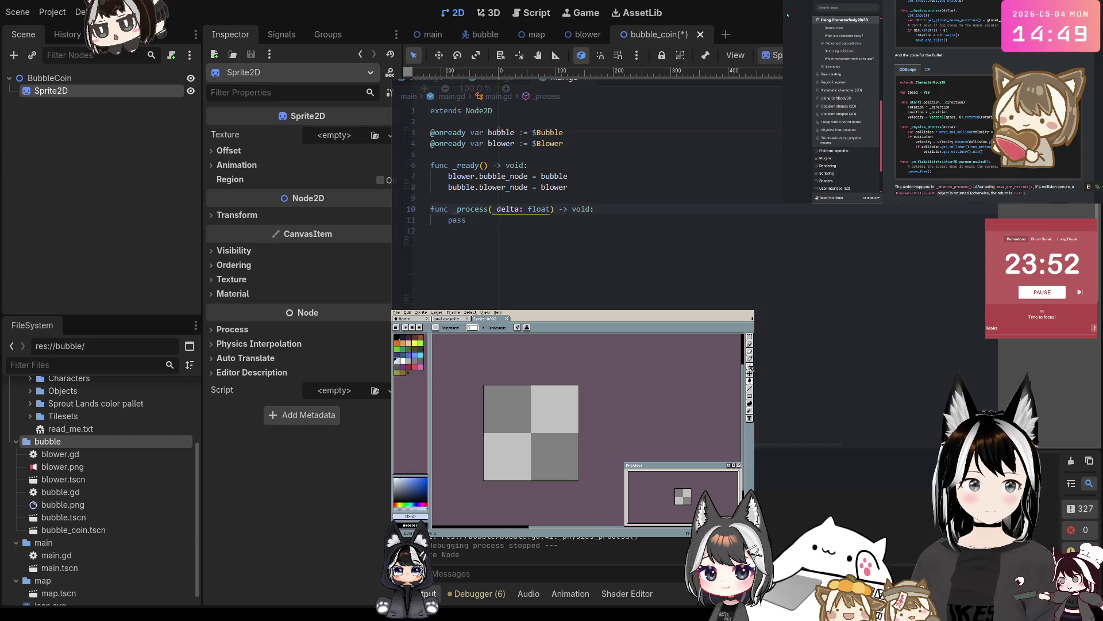
Draw and select a trial circle on the canvas, then delete its pixels
{"action": "left_click", "coordinate": [749, 336]}
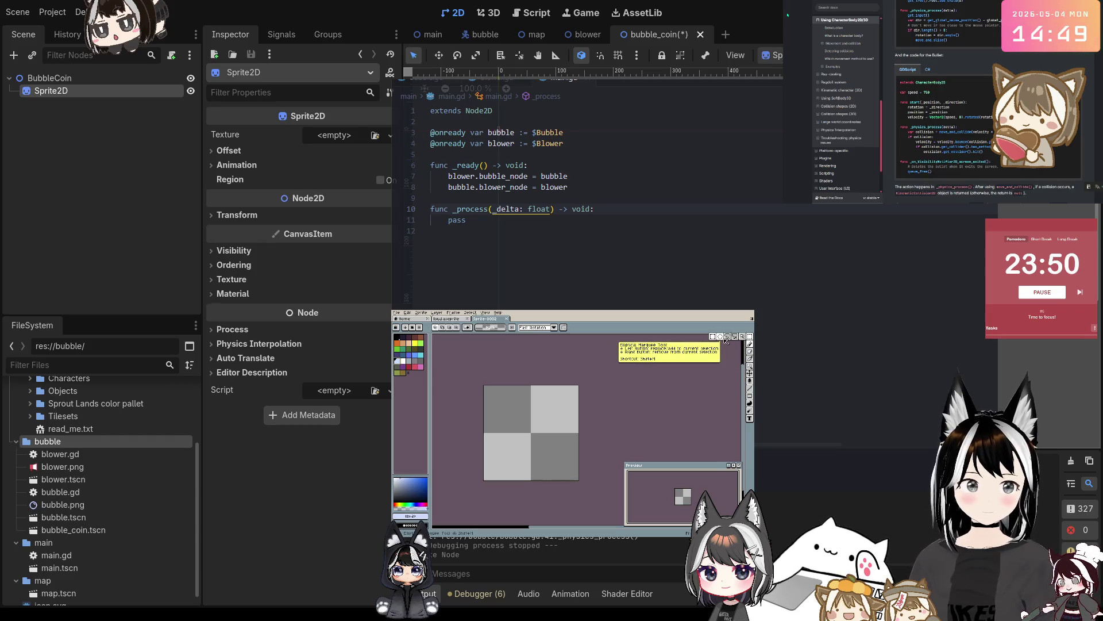
{"action": "mouse_move", "coordinate": [503, 406]}
{"action": "left_mouse_down"}
{"action": "mouse_move", "coordinate": [543, 460]}
{"action": "mouse_move", "coordinate": [560, 463]}
{"action": "left_mouse_up"}
{"action": "key", "text": "ctrl+x"}
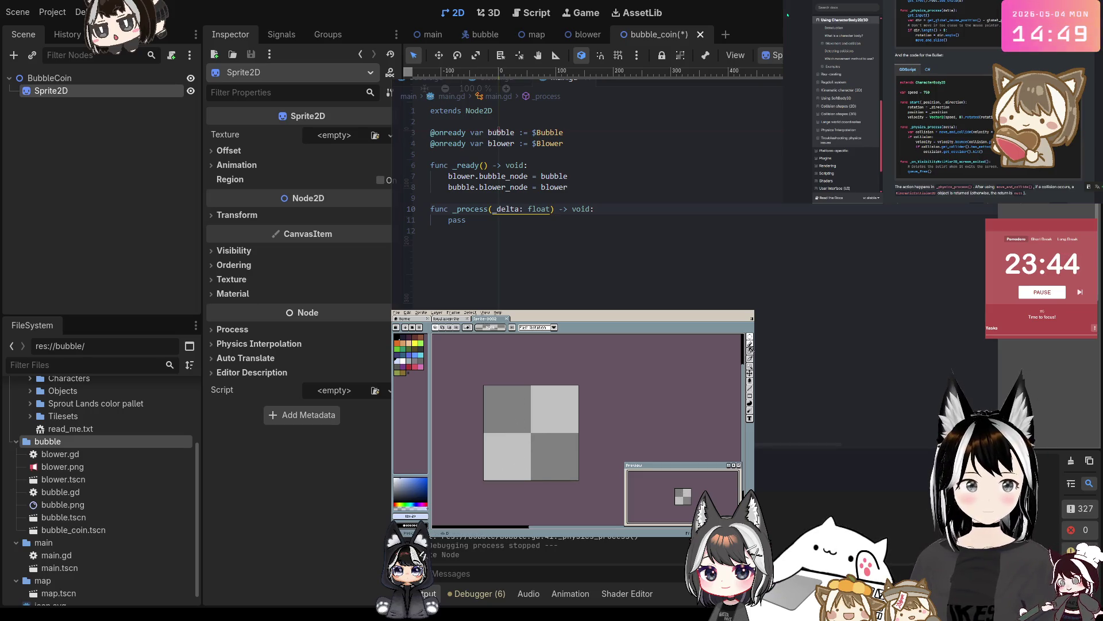
{"action": "left_click", "coordinate": [750, 395]}
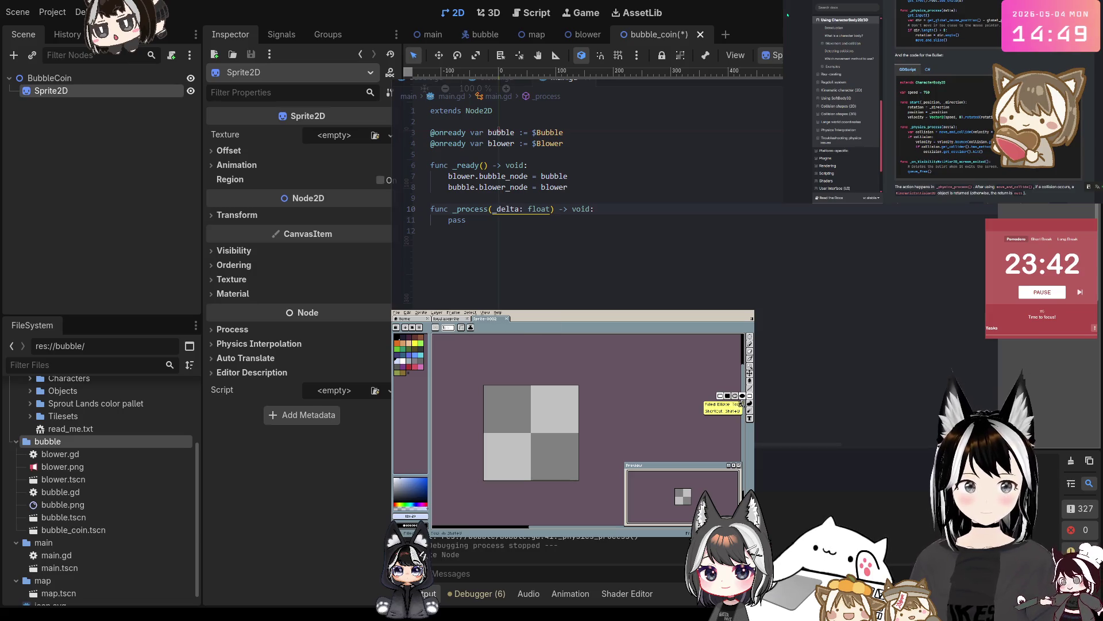
{"action": "mouse_move", "coordinate": [499, 409]}
{"action": "left_mouse_down"}
{"action": "mouse_move", "coordinate": [550, 439]}
{"action": "mouse_move", "coordinate": [559, 470]}
{"action": "left_mouse_up"}
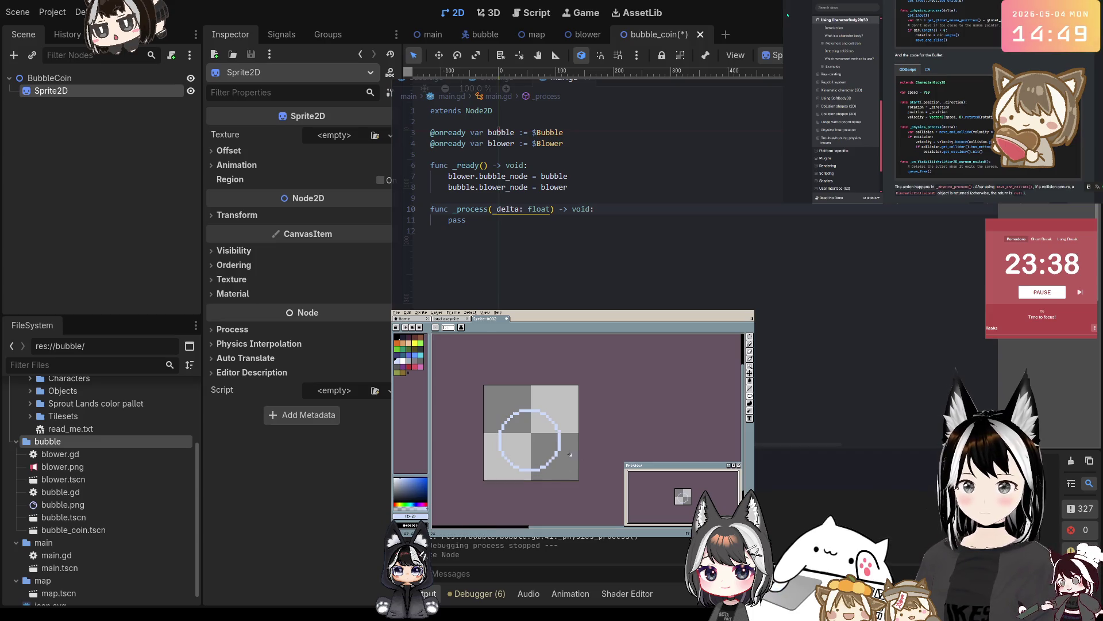
{"action": "left_click", "coordinate": [750, 338]}
{"action": "left_click_drag", "start_coordinate": [484, 389], "coordinate": [588, 472]}
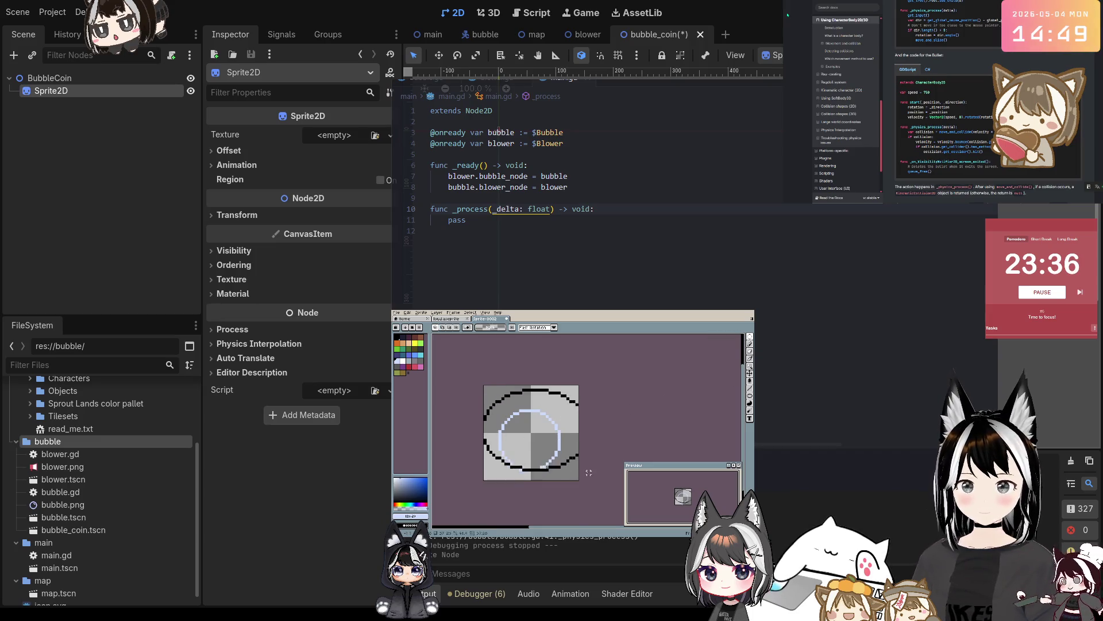
{"action": "key", "text": "ctrl+a"}
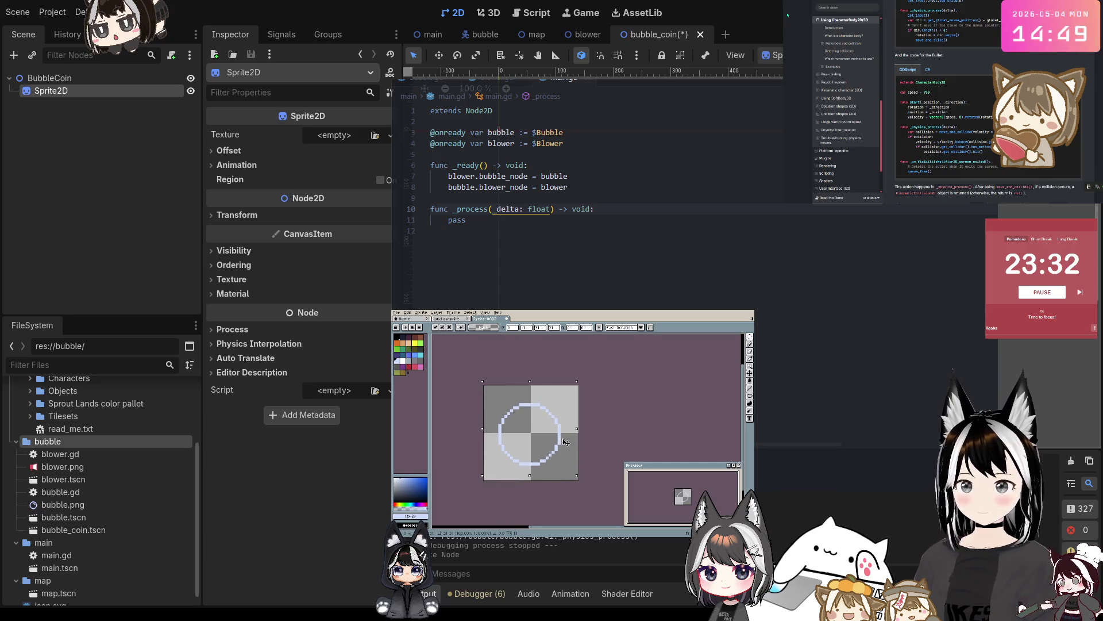
{"action": "left_click_drag", "start_coordinate": [567, 442], "coordinate": [564, 451]}
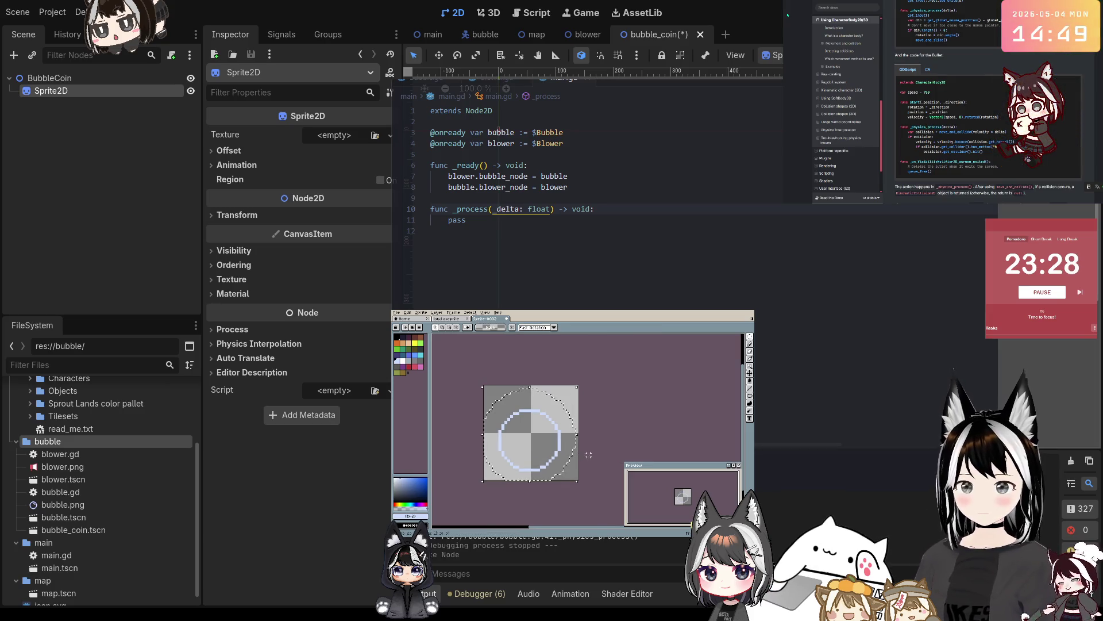
{"action": "key", "text": "Delete"}
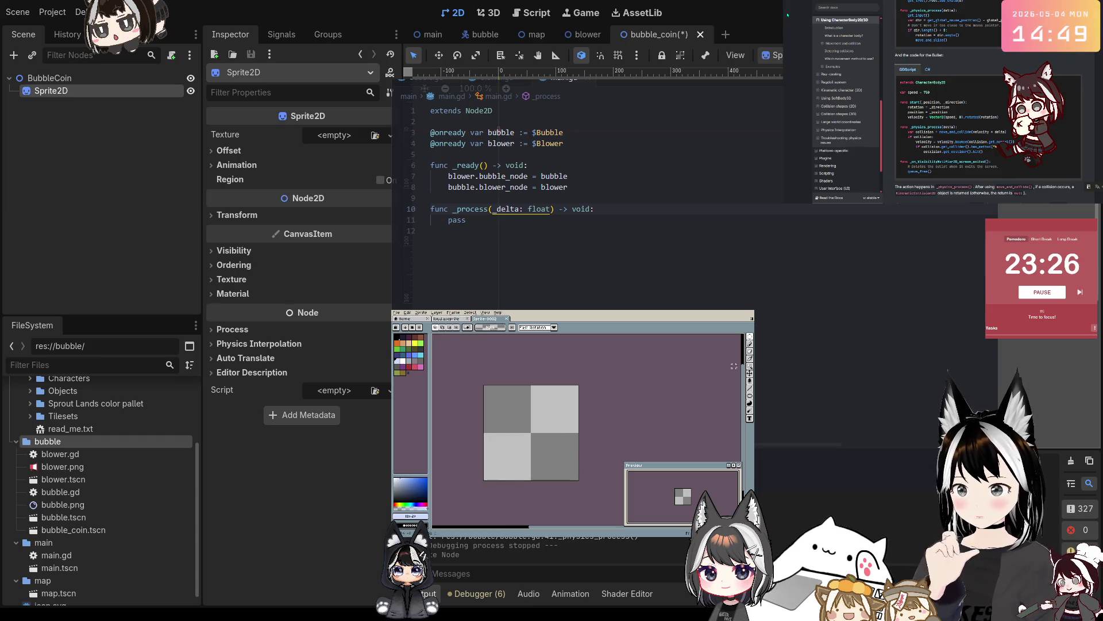
Adjust the grid cell width and height and show the grid over the sprite
{"action": "left_click", "coordinate": [736, 389]}
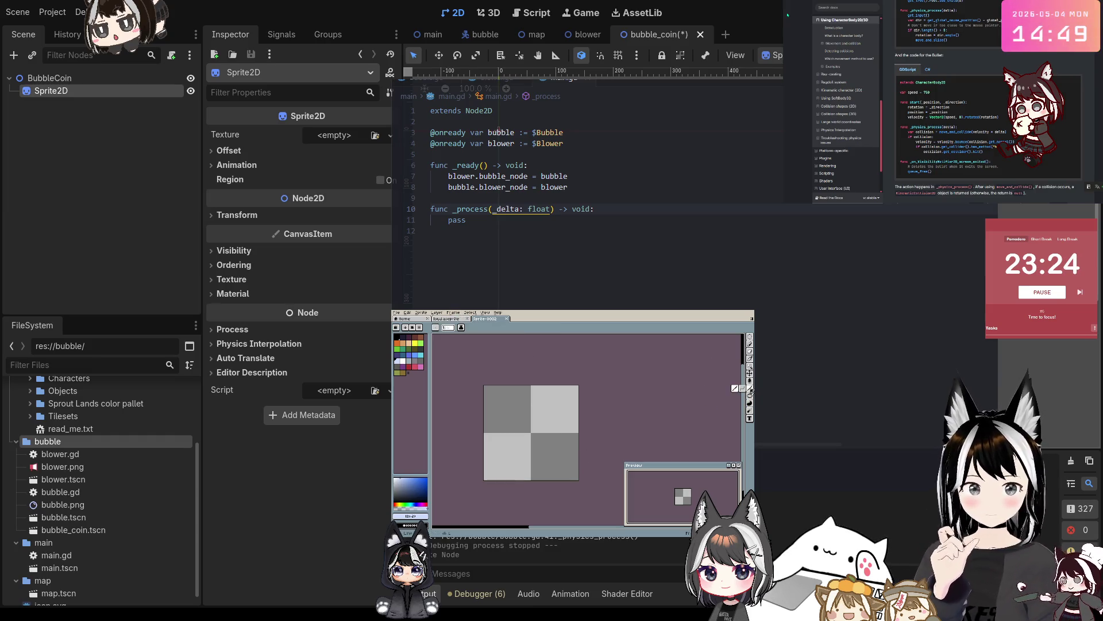
{"action": "left_click", "coordinate": [486, 313]}
{"action": "mouse_move", "coordinate": [534, 356]}
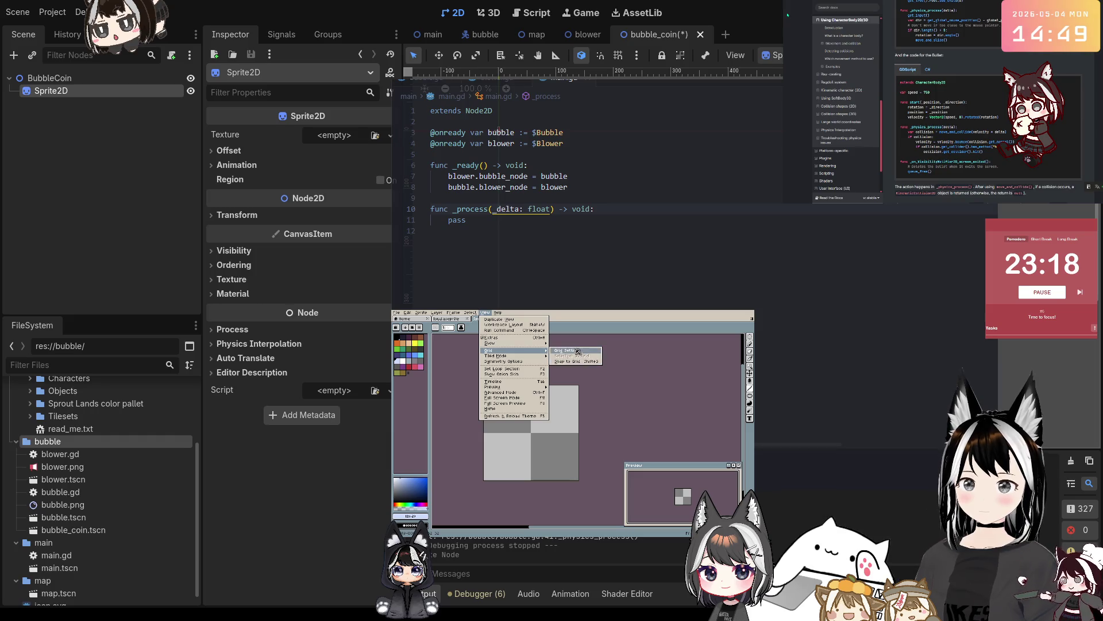
{"action": "left_click", "coordinate": [575, 351]}
{"action": "left_click", "coordinate": [559, 424]}
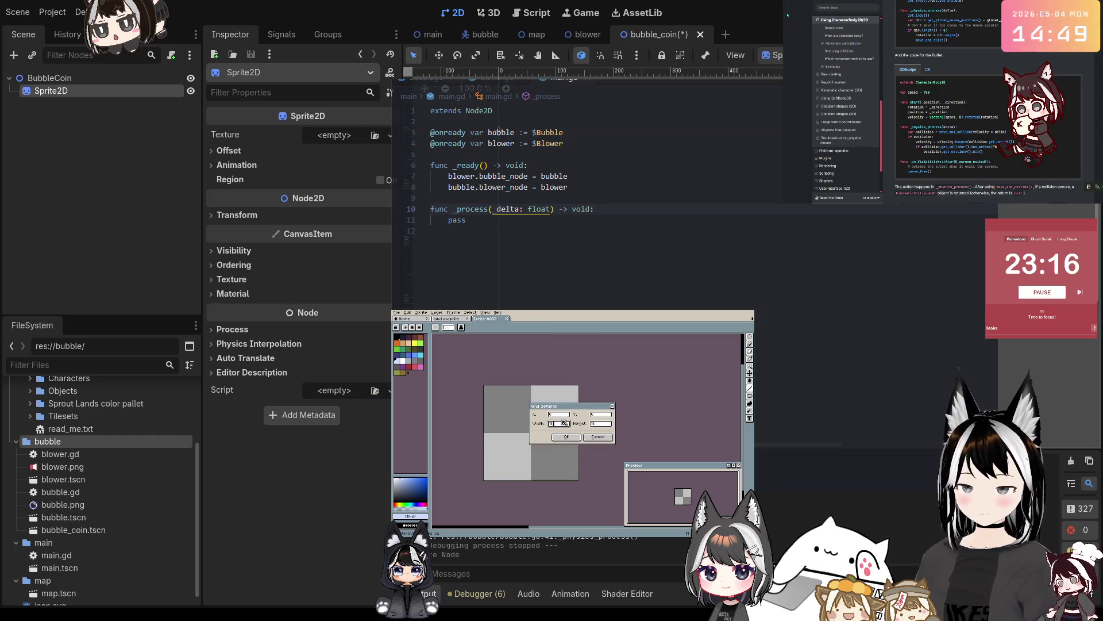
{"action": "left_click", "coordinate": [605, 424]}
{"action": "left_click", "coordinate": [573, 439]}
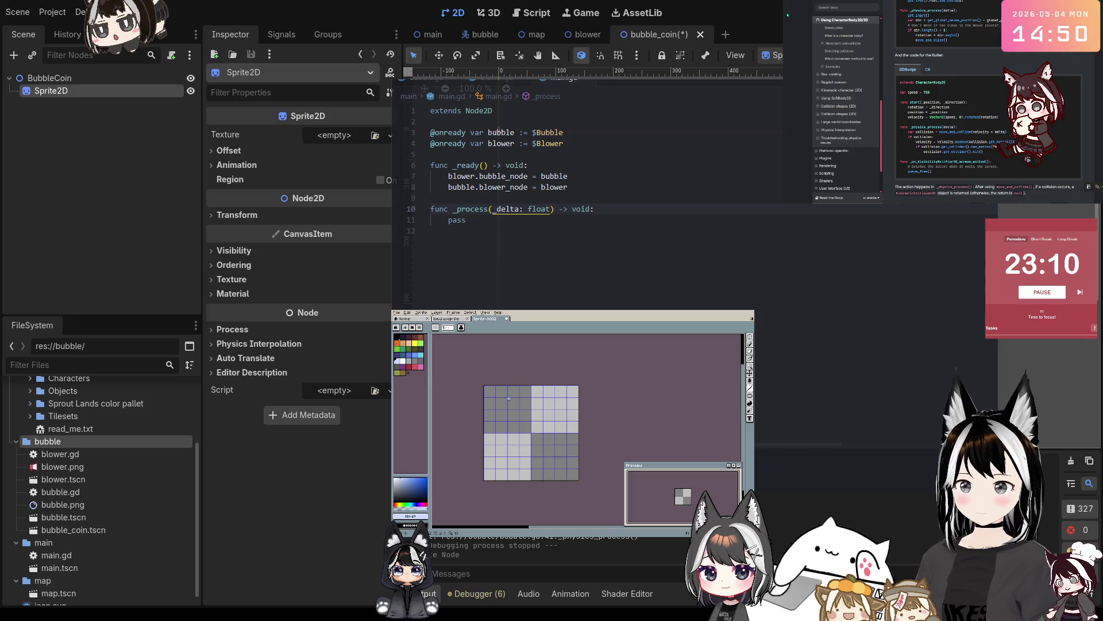
Undo a stray stroke, then draw a circle in the canvas centre and fill it solid
{"action": "left_click_drag", "start_coordinate": [510, 411], "coordinate": [544, 452]}
{"action": "key", "text": "ctrl+z"}
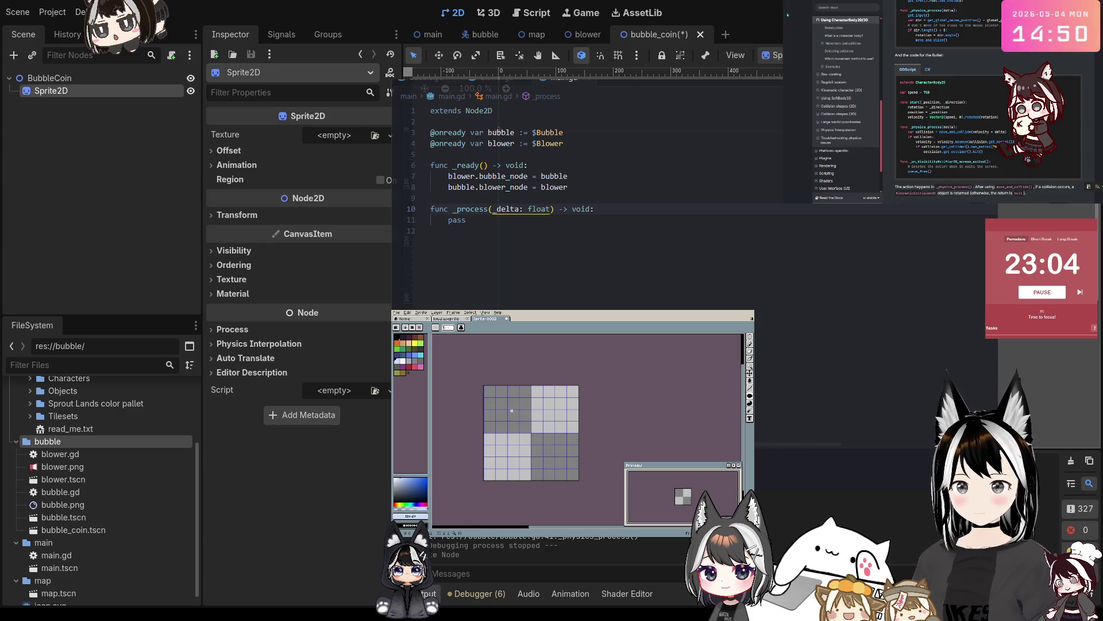
{"action": "left_click_drag", "start_coordinate": [511, 410], "coordinate": [555, 456]}
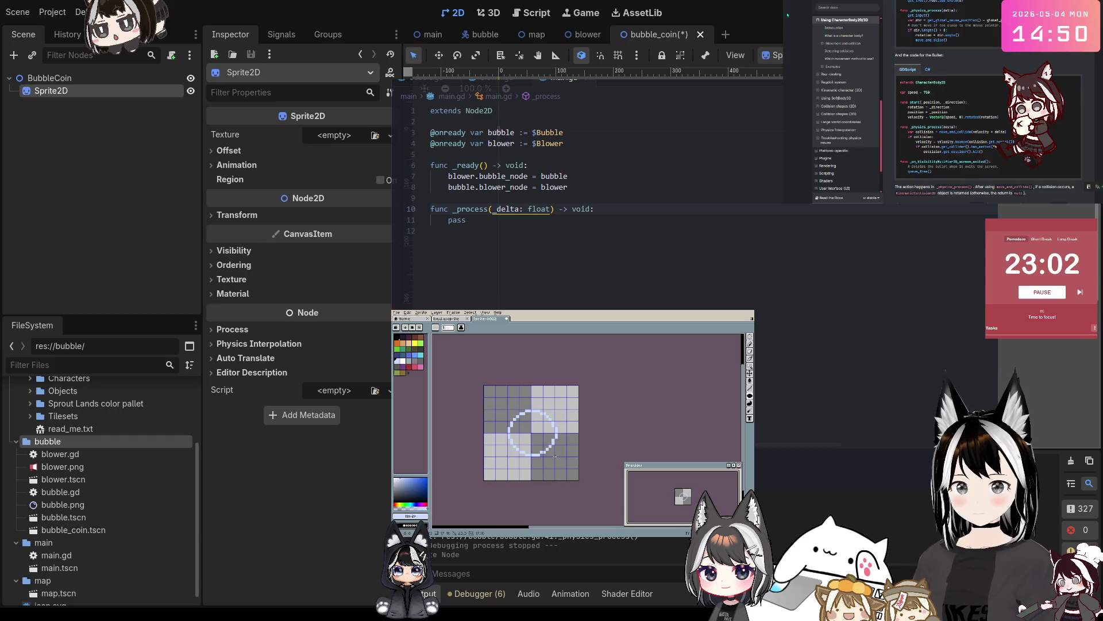
{"action": "left_click", "coordinate": [532, 433]}
Open bubble.png in Godot as a reference for the coin's colours
{"action": "scroll", "coordinate": [588, 412], "scroll_direction": "down", "scroll_amount": 1}
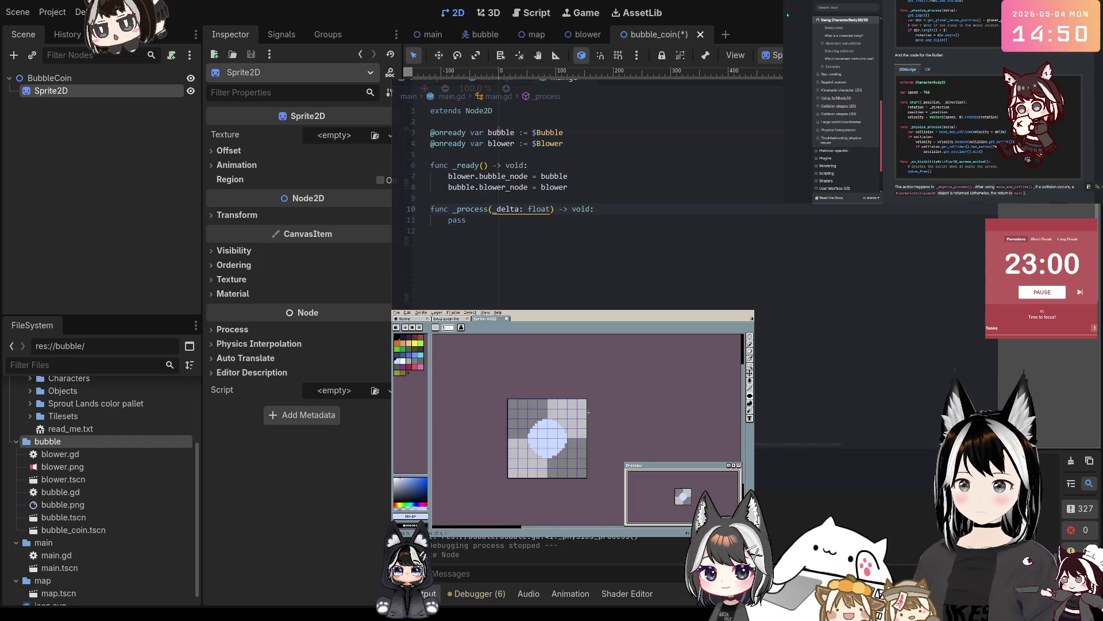
{"action": "key", "text": "v"}
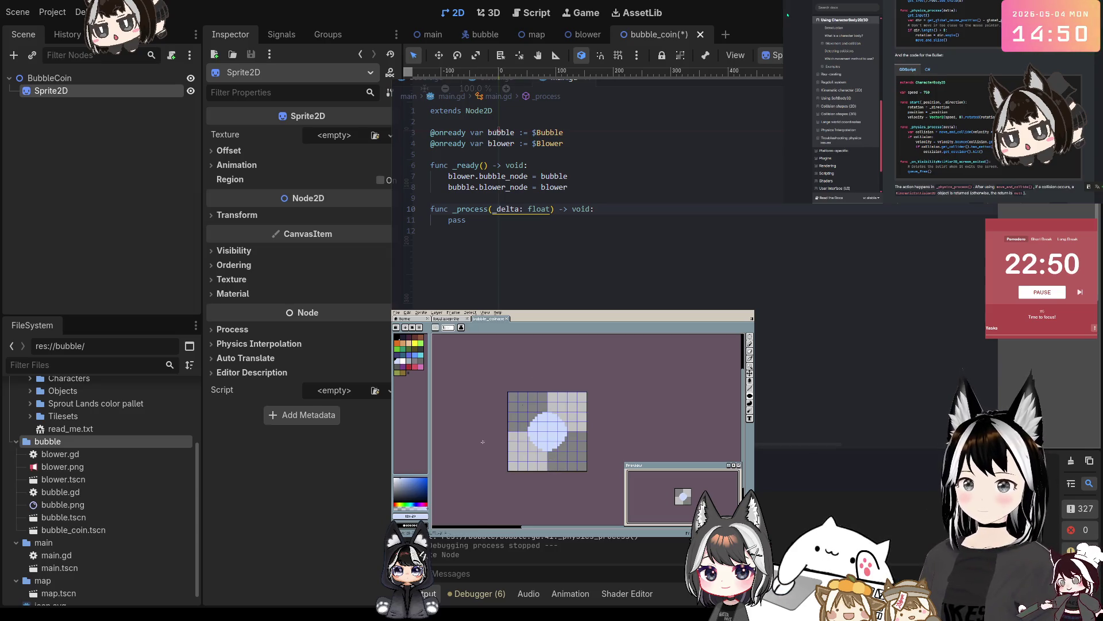
{"action": "scroll", "coordinate": [566, 436], "scroll_direction": "up", "scroll_amount": 4}
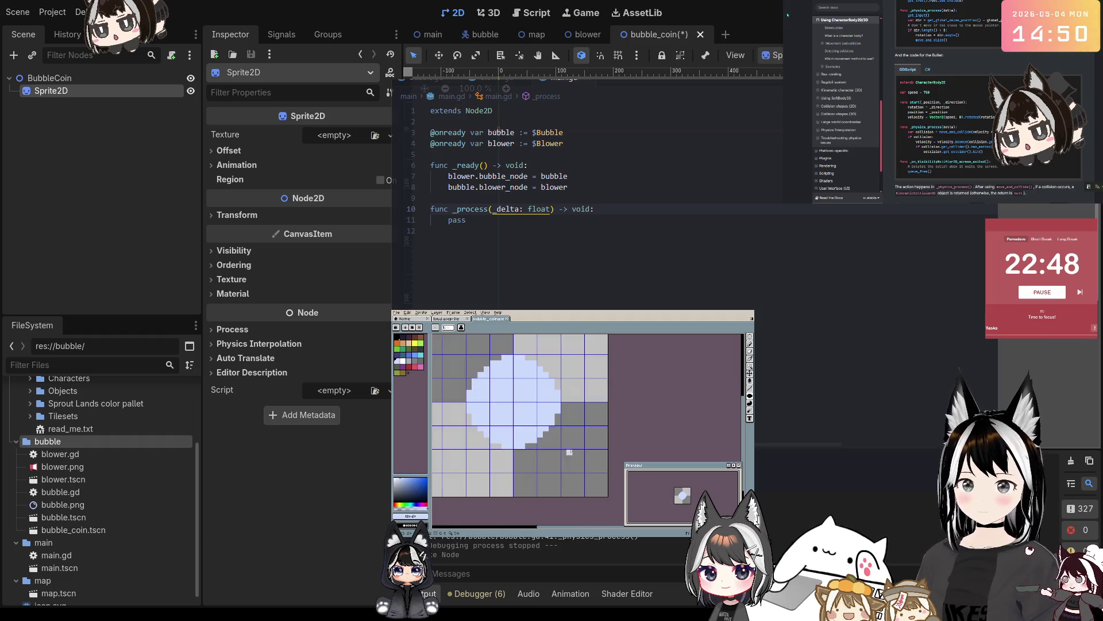
{"action": "left_click", "coordinate": [87, 291]}
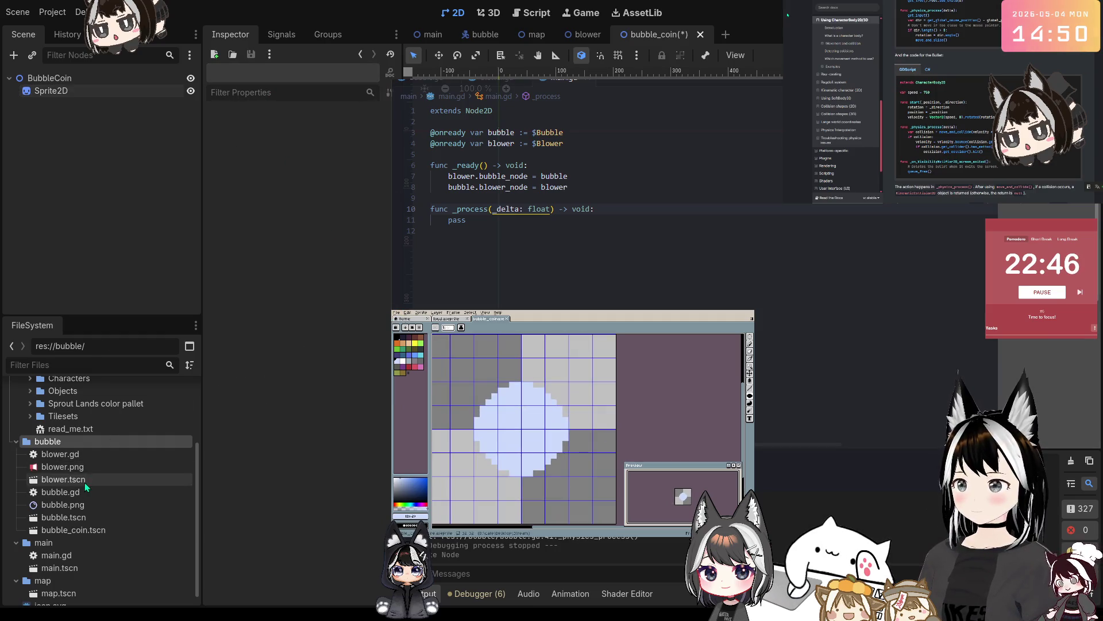
{"action": "scroll", "coordinate": [90, 506], "scroll_direction": "up", "scroll_amount": 2}
{"action": "left_click", "coordinate": [89, 532]}
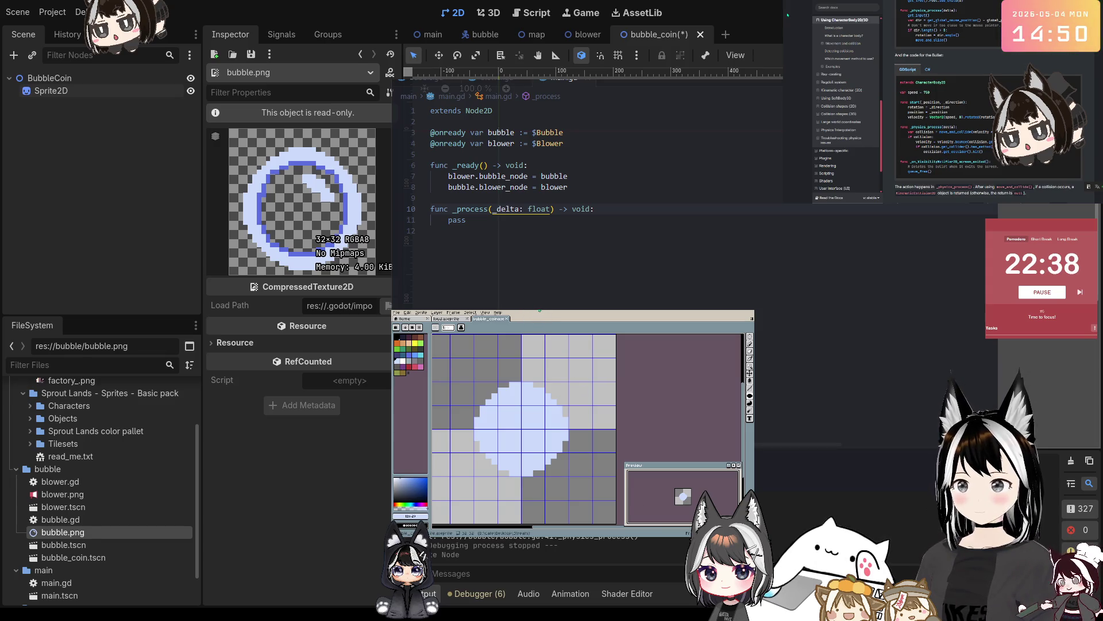
{"action": "scroll", "coordinate": [545, 446], "scroll_direction": "down", "scroll_amount": 3}
{"action": "scroll", "coordinate": [545, 446], "scroll_direction": "up", "scroll_amount": 2}
Pick a blue swatch and draw a darker blue outline ring around the light-blue circle
{"action": "left_click", "coordinate": [416, 356]}
{"action": "left_click_drag", "start_coordinate": [482, 433], "coordinate": [509, 458]}
{"action": "key", "text": "ctrl+z"}
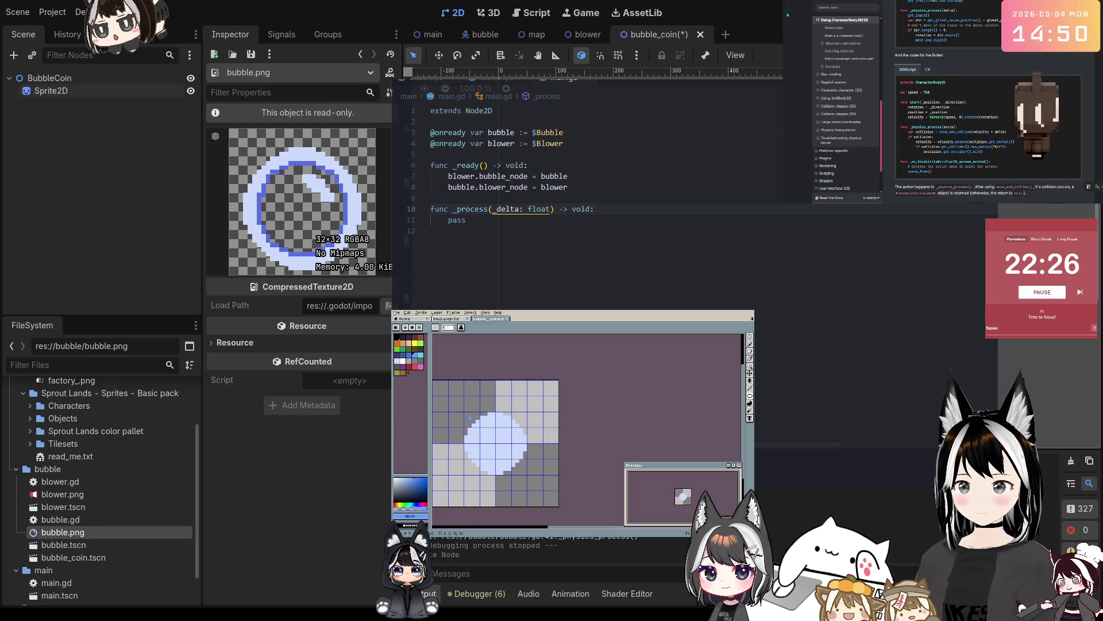
{"action": "left_click_drag", "start_coordinate": [469, 417], "coordinate": [520, 469]}
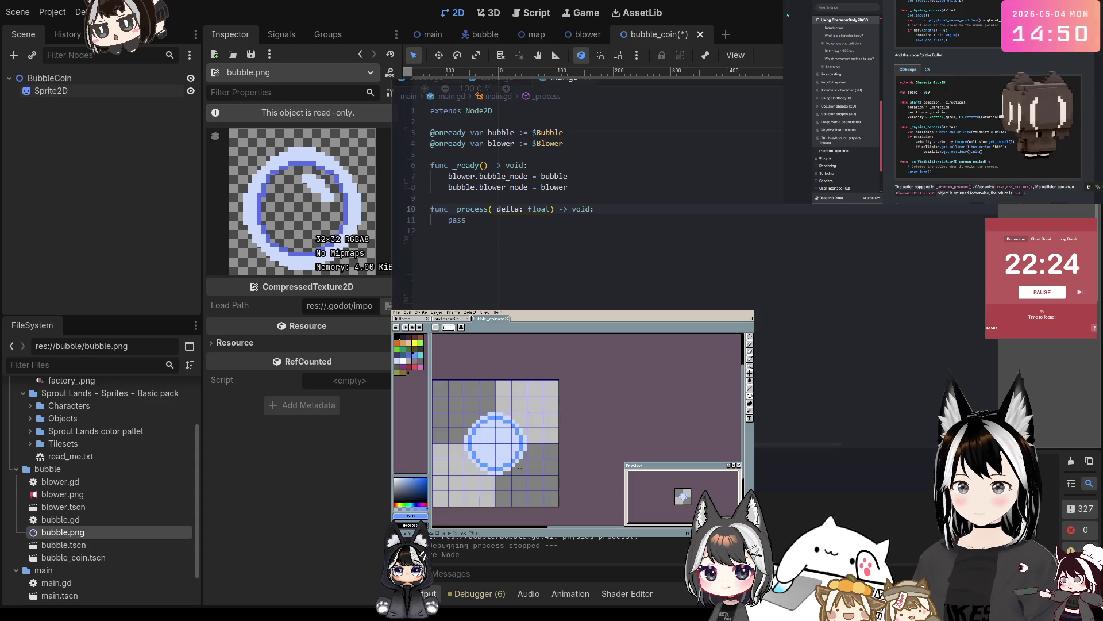
{"action": "scroll", "coordinate": [615, 439], "scroll_direction": "down", "scroll_amount": 2}
{"action": "scroll", "coordinate": [615, 439], "scroll_direction": "up", "scroll_amount": 1}
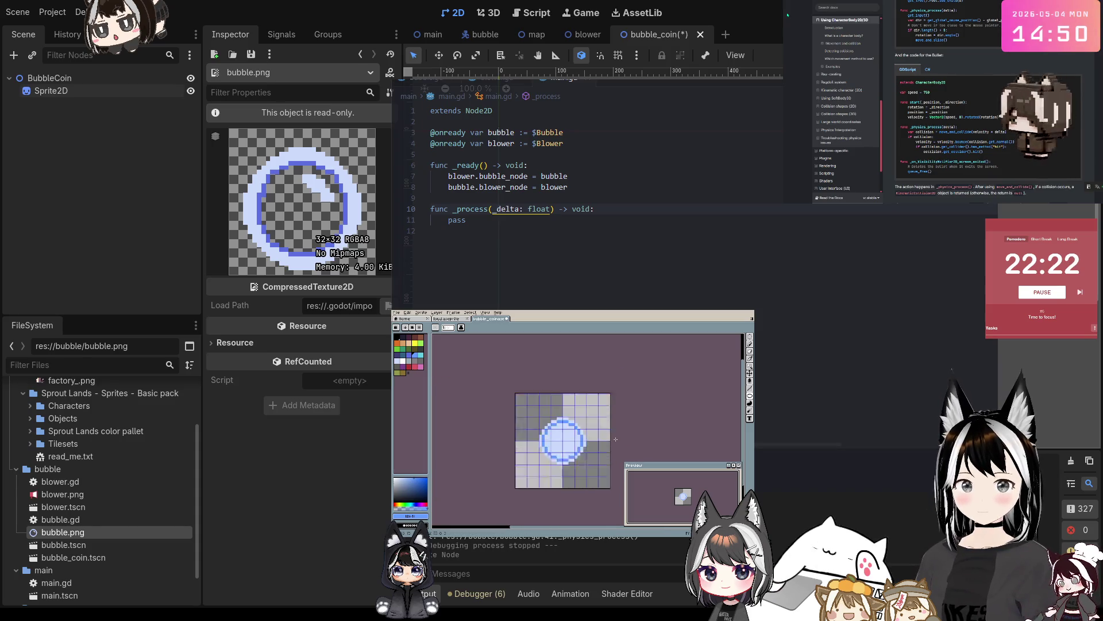
{"action": "scroll", "coordinate": [615, 439], "scroll_direction": "up", "scroll_amount": 1}
{"action": "left_click", "coordinate": [396, 313]}
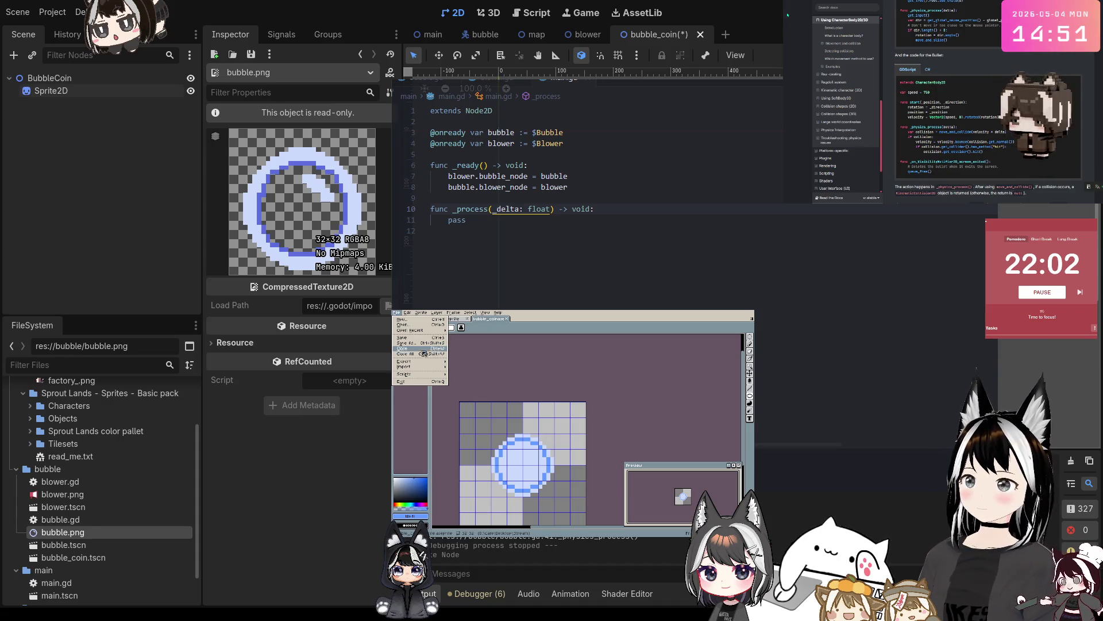
Export the sprite as bubble_coin.png into the project's bubble folder and close Aseprite
{"action": "mouse_move", "coordinate": [425, 362]}
{"action": "left_click", "coordinate": [482, 362]}
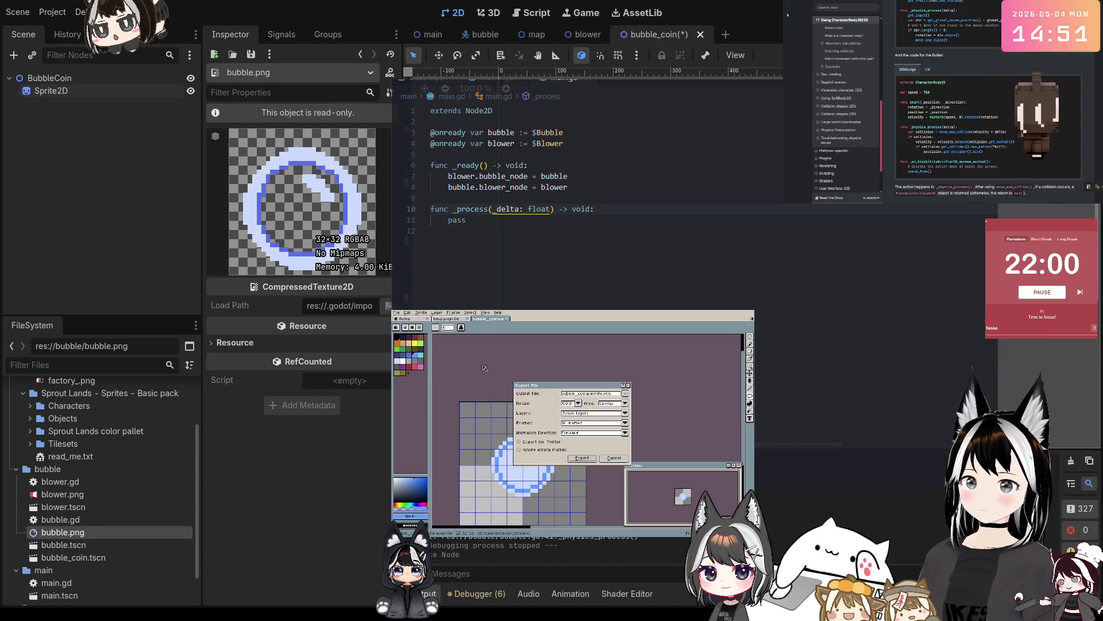
{"action": "left_click", "coordinate": [589, 395]}
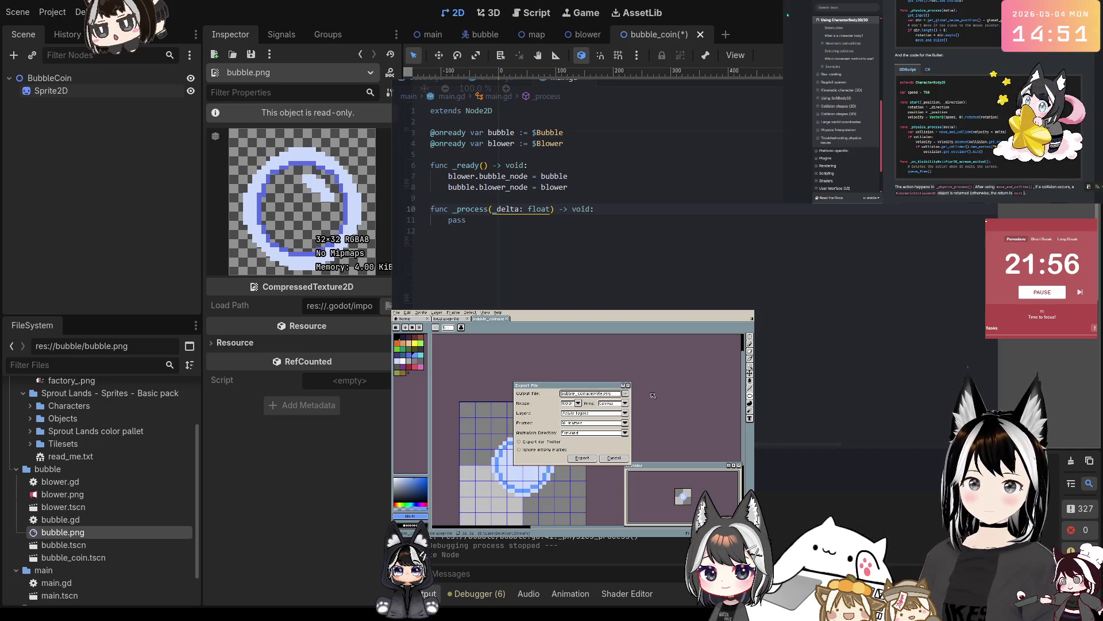
{"action": "key", "text": "BackSpace"}
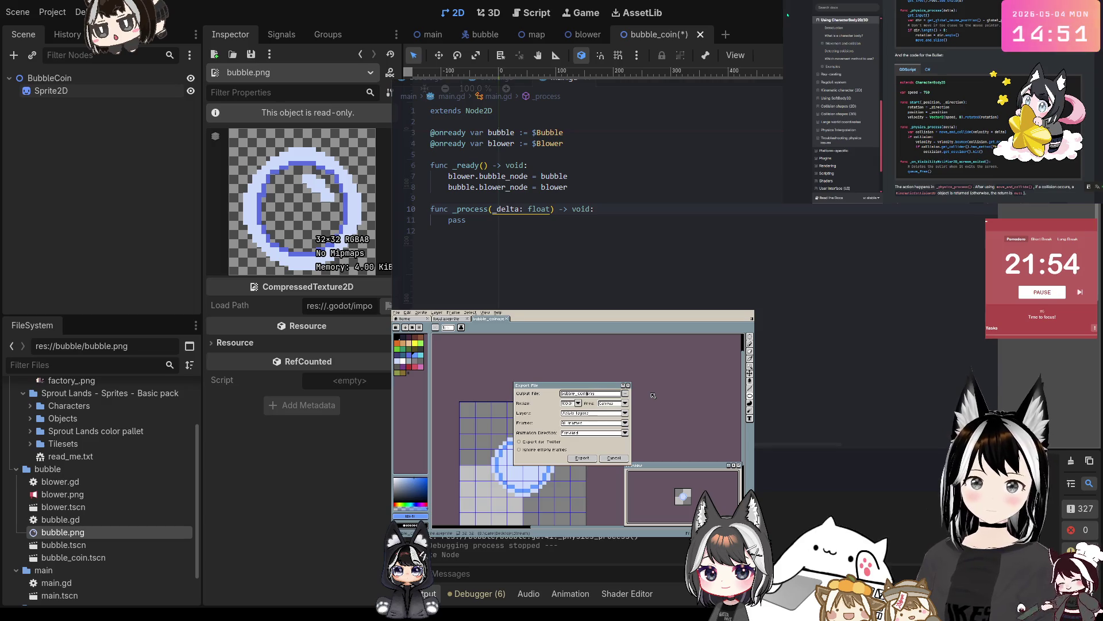
{"action": "left_click", "coordinate": [582, 458]}
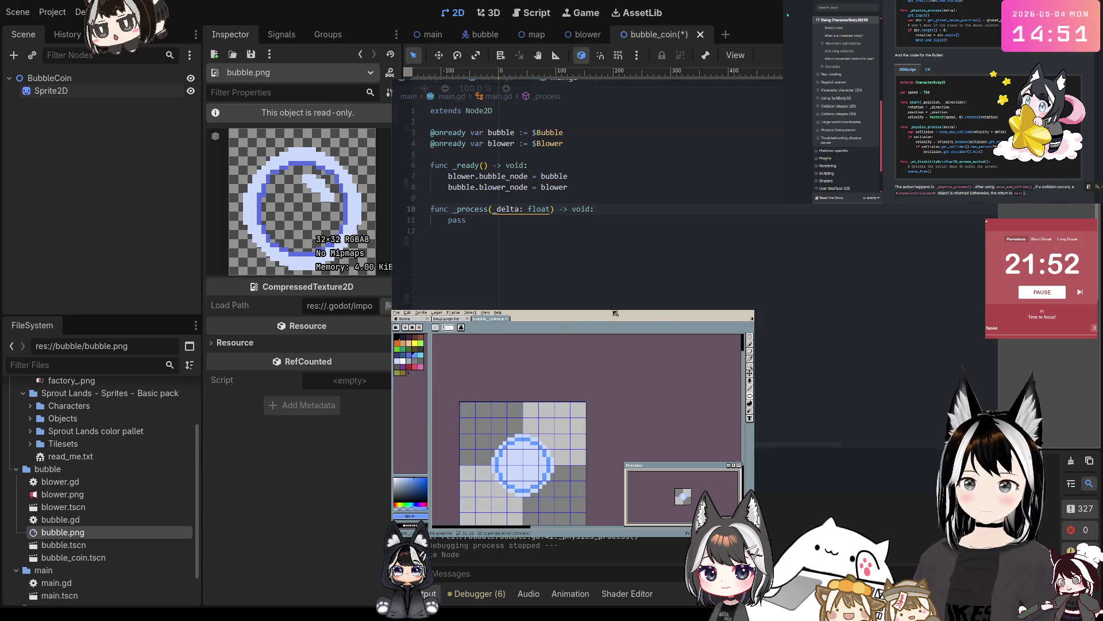
{"action": "left_click", "coordinate": [732, 313]}
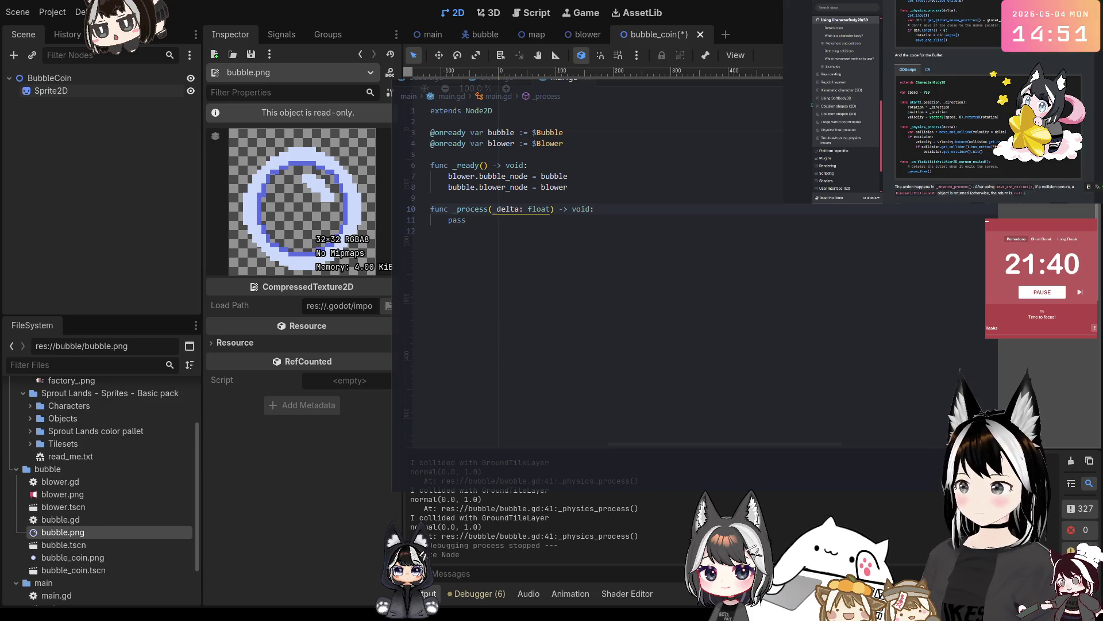
Assign bubble_coin.png from FileSystem as the Sprite2D's texture
{"action": "left_click", "coordinate": [51, 91]}
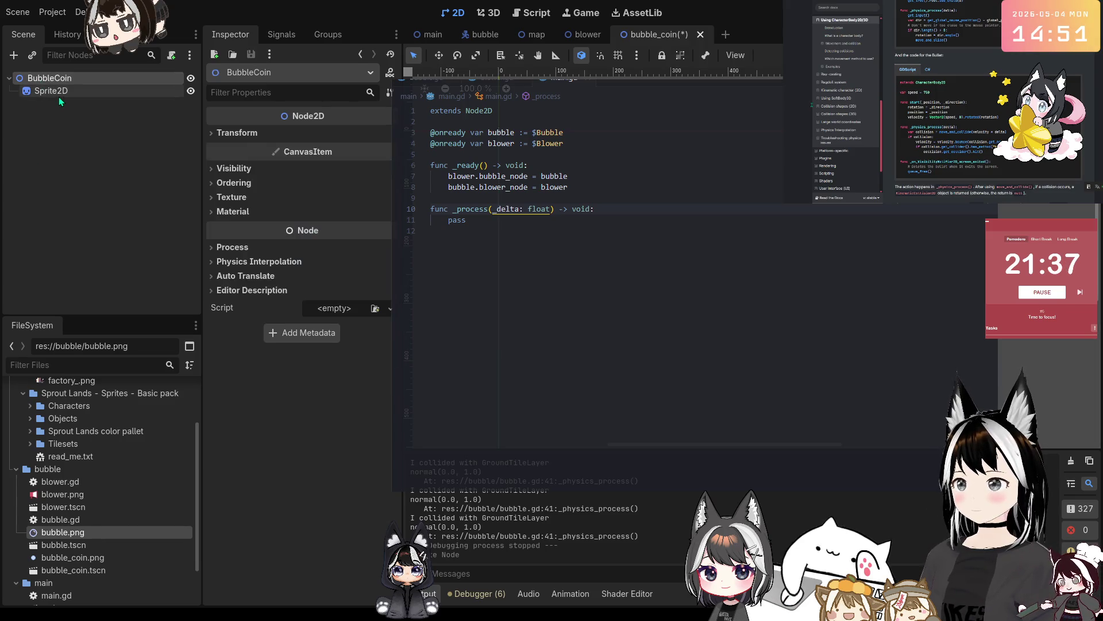
{"action": "left_click", "coordinate": [67, 558]}
{"action": "mouse_move", "coordinate": [67, 558]}
{"action": "left_mouse_down"}
{"action": "mouse_move", "coordinate": [236, 165]}
{"action": "mouse_move", "coordinate": [368, 138]}
{"action": "left_mouse_up"}
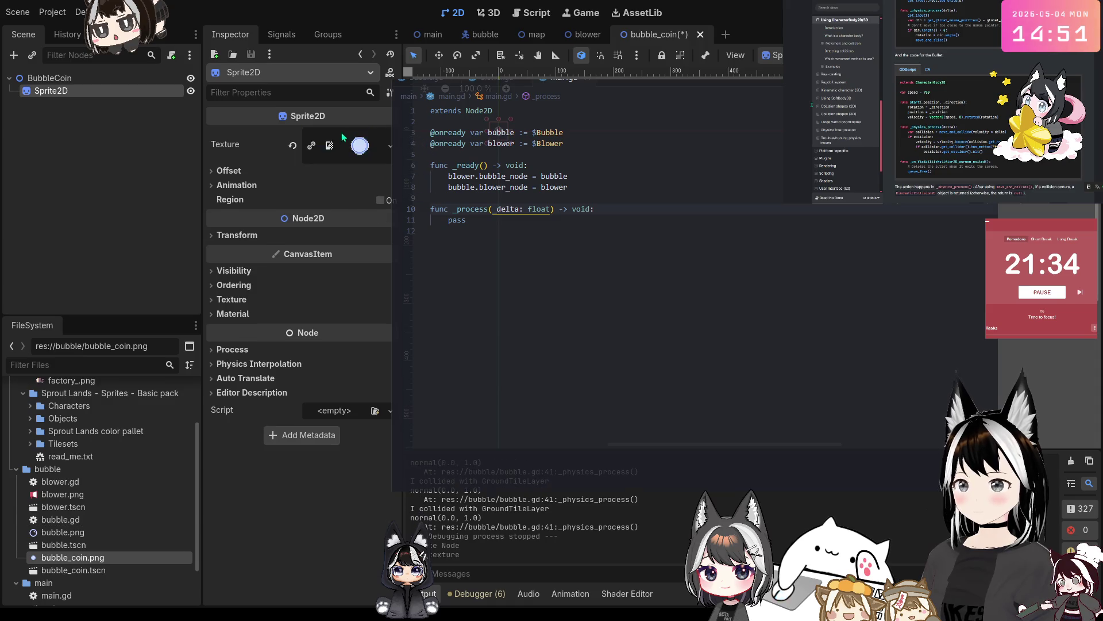
{"action": "left_click", "coordinate": [487, 147]}
Start attaching a new bubble_coin.gd script to the BubbleCoin root node
{"action": "scroll", "coordinate": [644, 275], "scroll_direction": "up", "scroll_amount": 10}
{"action": "scroll", "coordinate": [646, 269], "scroll_direction": "down", "scroll_amount": 3}
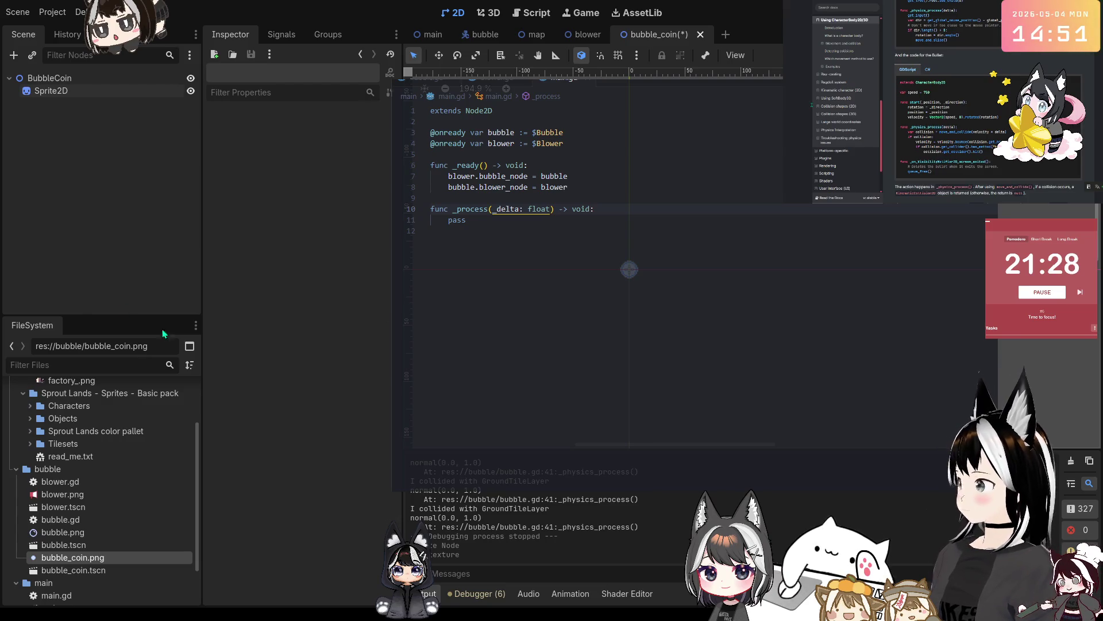
{"action": "left_click", "coordinate": [115, 79]}
{"action": "left_click", "coordinate": [171, 55]}
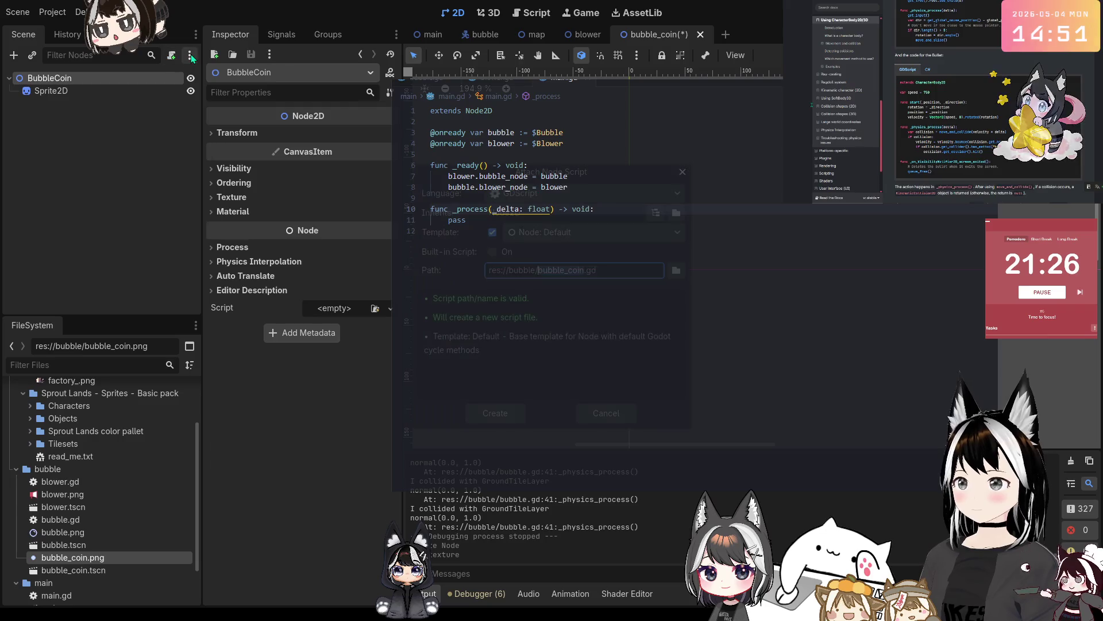
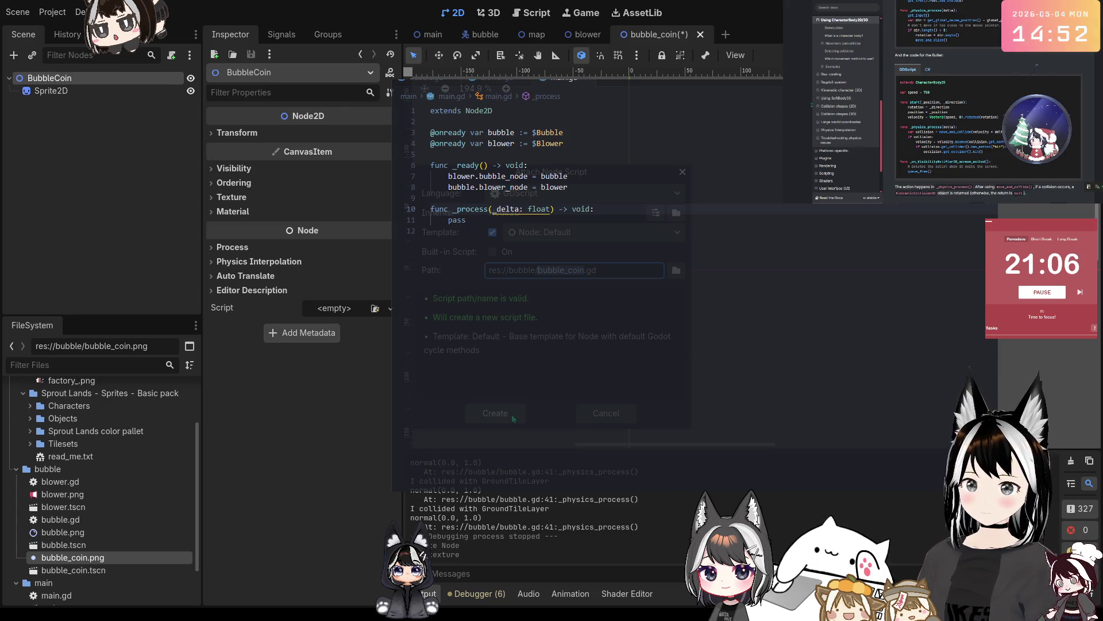
Attach the new bubble_coin.gd script to BubbleCoin, then inspect its Visibility and Ordering properties
{"action": "left_click", "coordinate": [512, 414]}
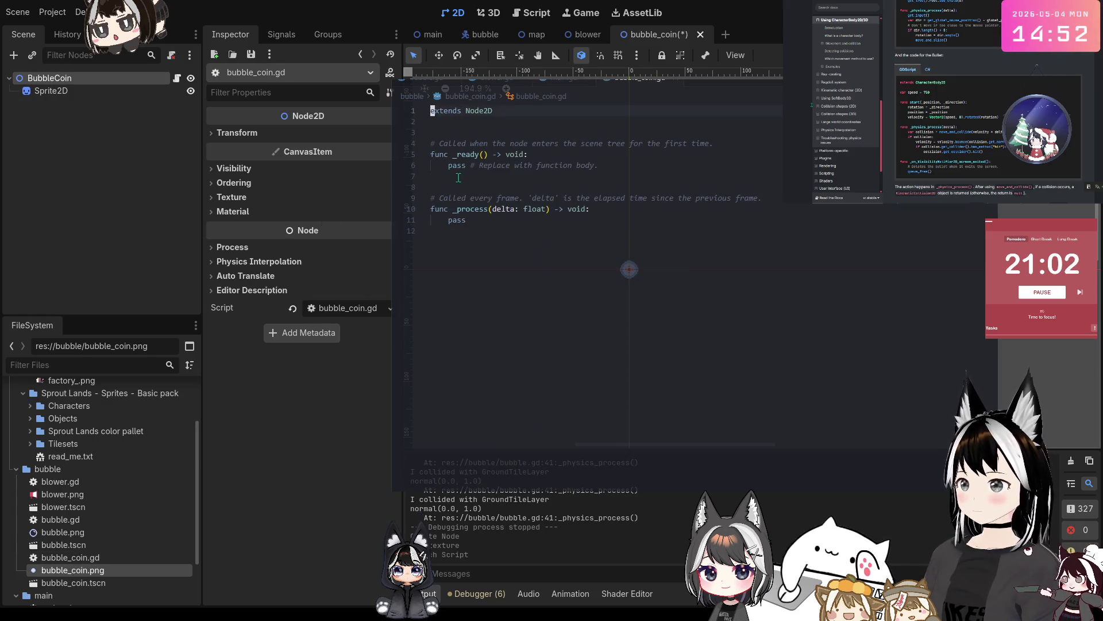
{"action": "left_click", "coordinate": [31, 196]}
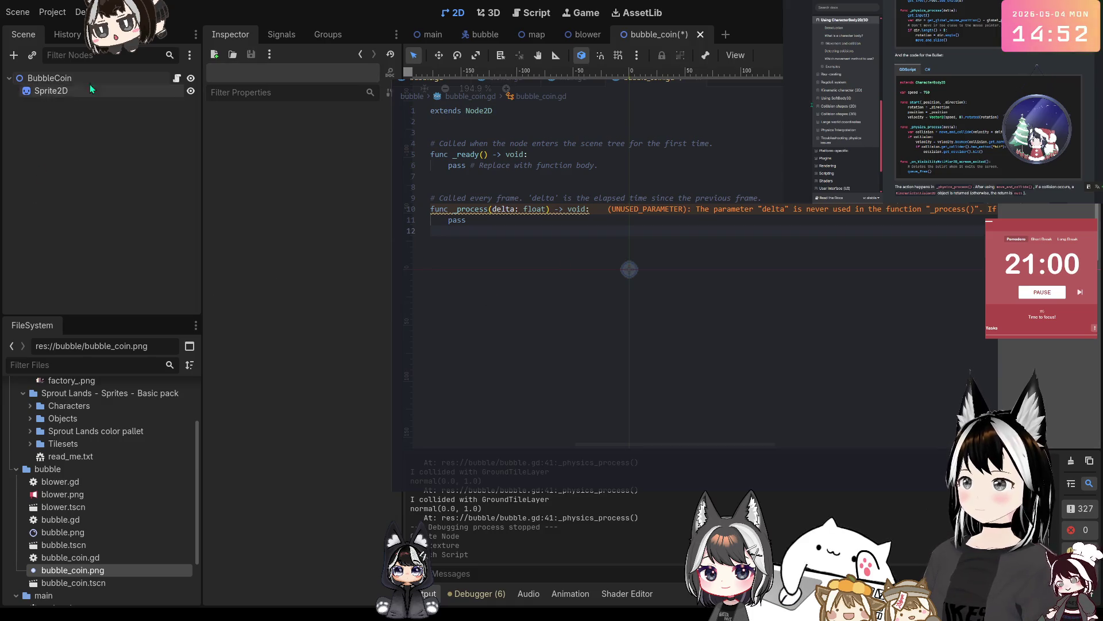
{"action": "left_click", "coordinate": [109, 76]}
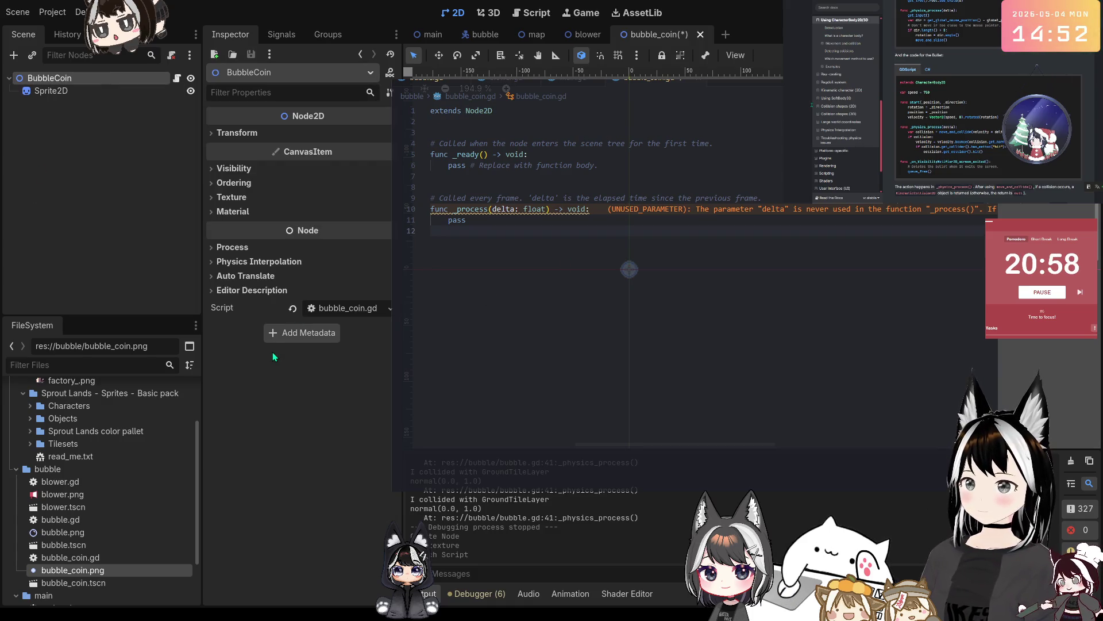
{"action": "left_click", "coordinate": [232, 168]}
{"action": "left_click", "coordinate": [233, 397]}
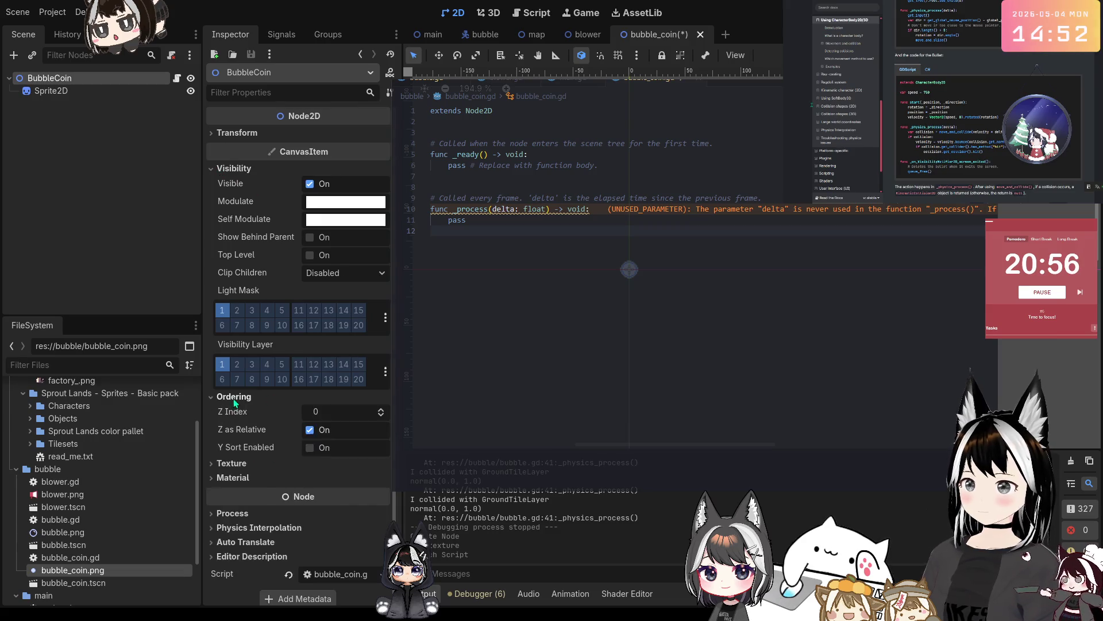
{"action": "left_click", "coordinate": [574, 267]}
{"action": "scroll", "coordinate": [626, 265], "scroll_direction": "up", "scroll_amount": 5}
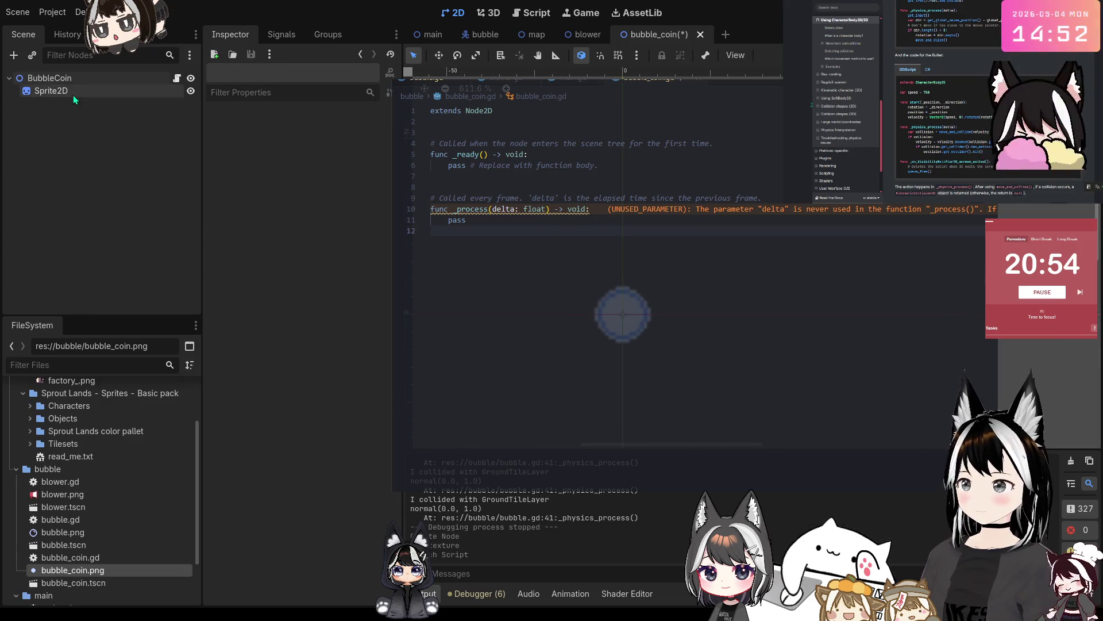
Add a CollisionShape2D child to BubbleCoin above Sprite2D and check its configuration warning
{"action": "left_click", "coordinate": [73, 77]}
{"action": "key", "text": "ctrl+a"}
{"action": "type", "text": "colli"}
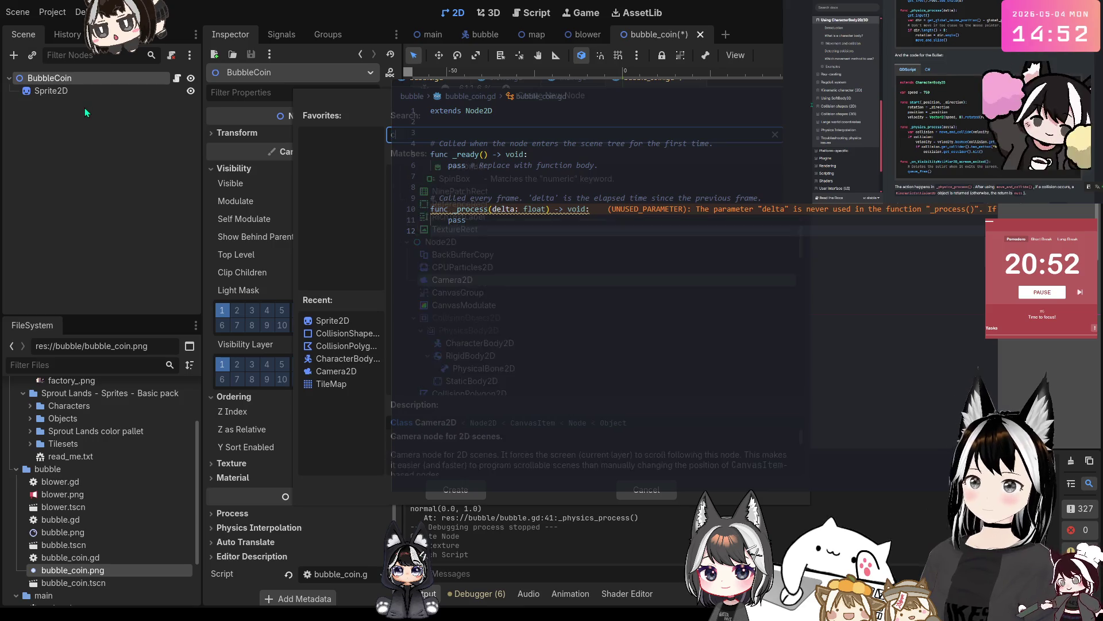
{"action": "key", "text": "Return"}
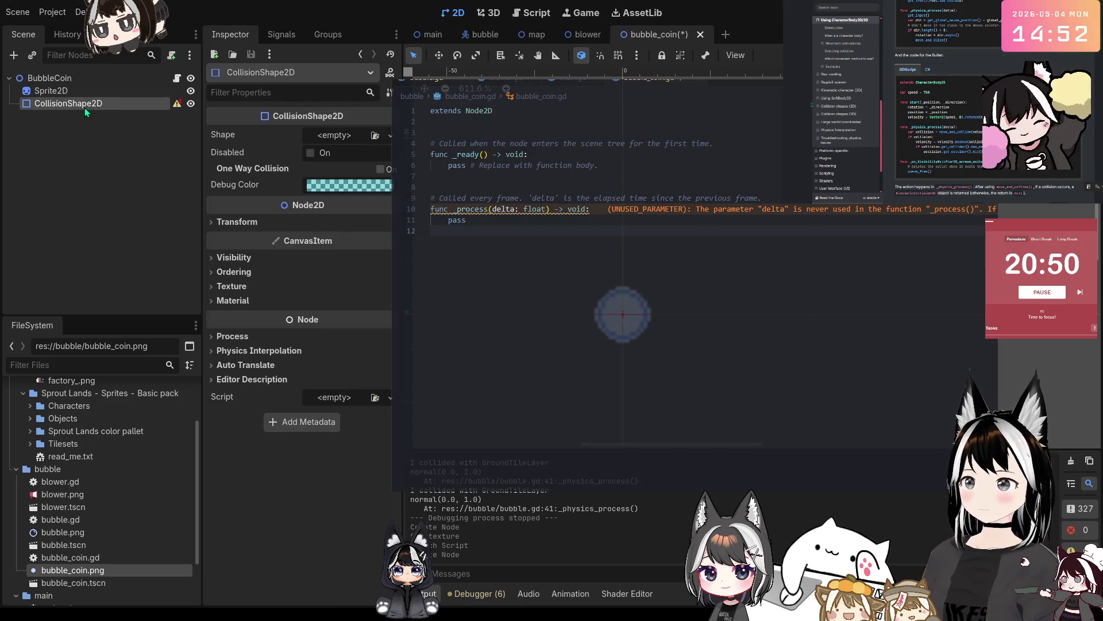
{"action": "left_click_drag", "start_coordinate": [63, 101], "coordinate": [59, 85]}
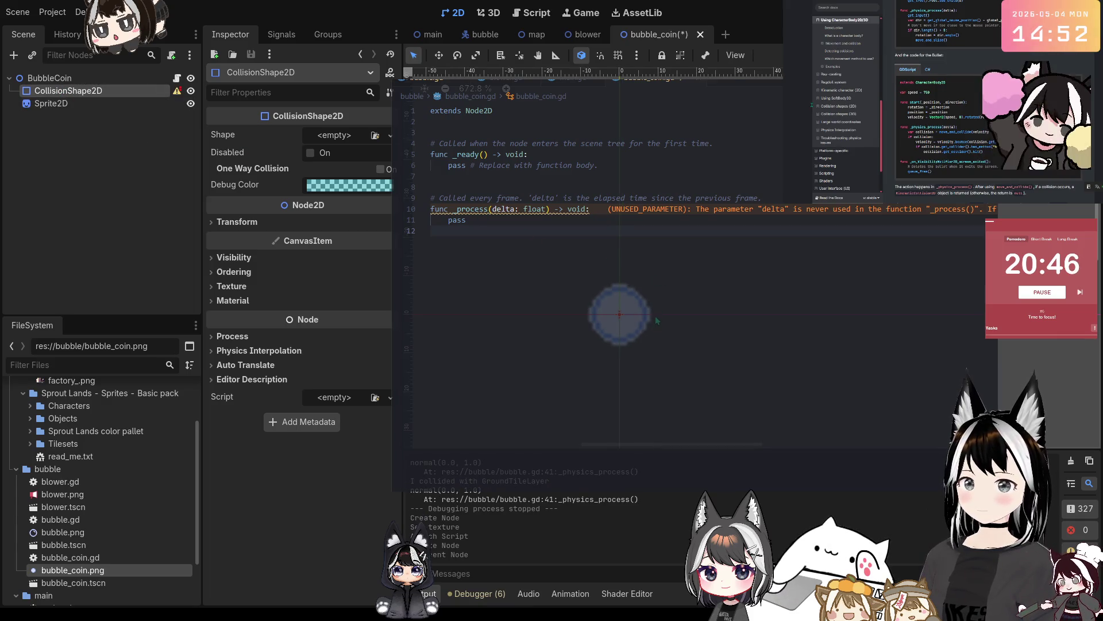
{"action": "scroll", "coordinate": [655, 315], "scroll_direction": "up", "scroll_amount": 2}
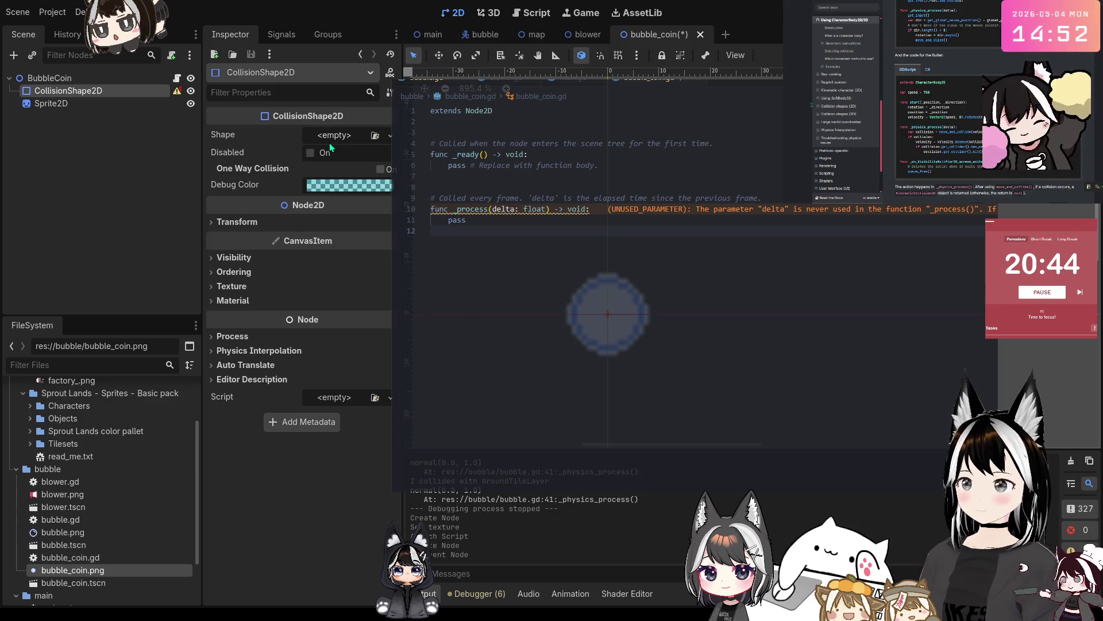
{"action": "left_click", "coordinate": [178, 91]}
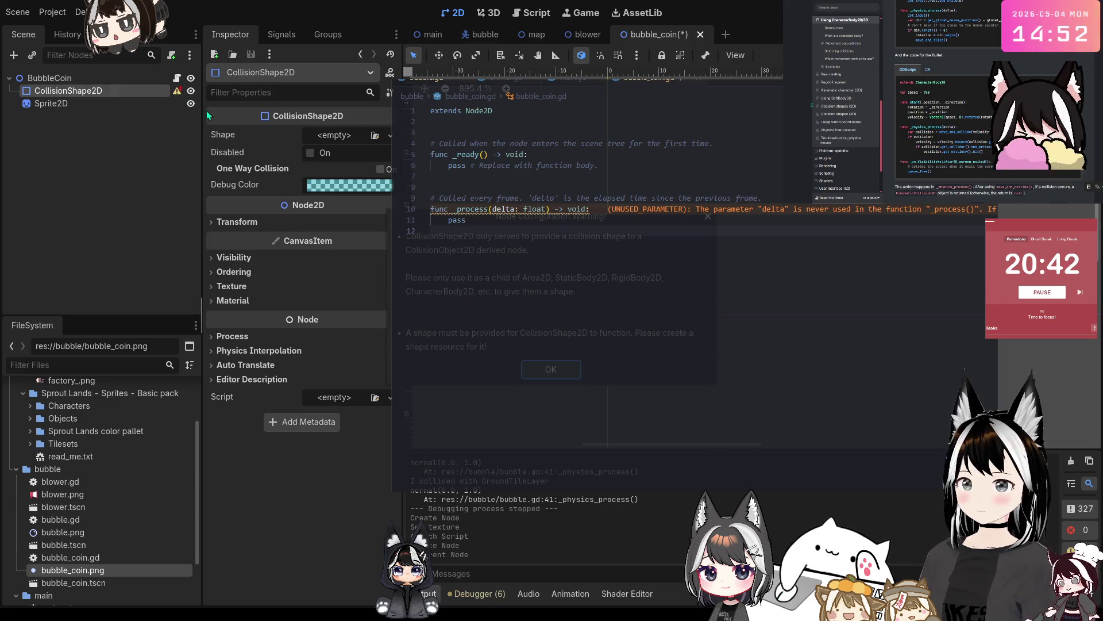
{"action": "left_click", "coordinate": [560, 371]}
Add a StaticBody2D node to the BubbleCoin scene
{"action": "left_click", "coordinate": [77, 76]}
{"action": "key", "text": "ctrl+a"}
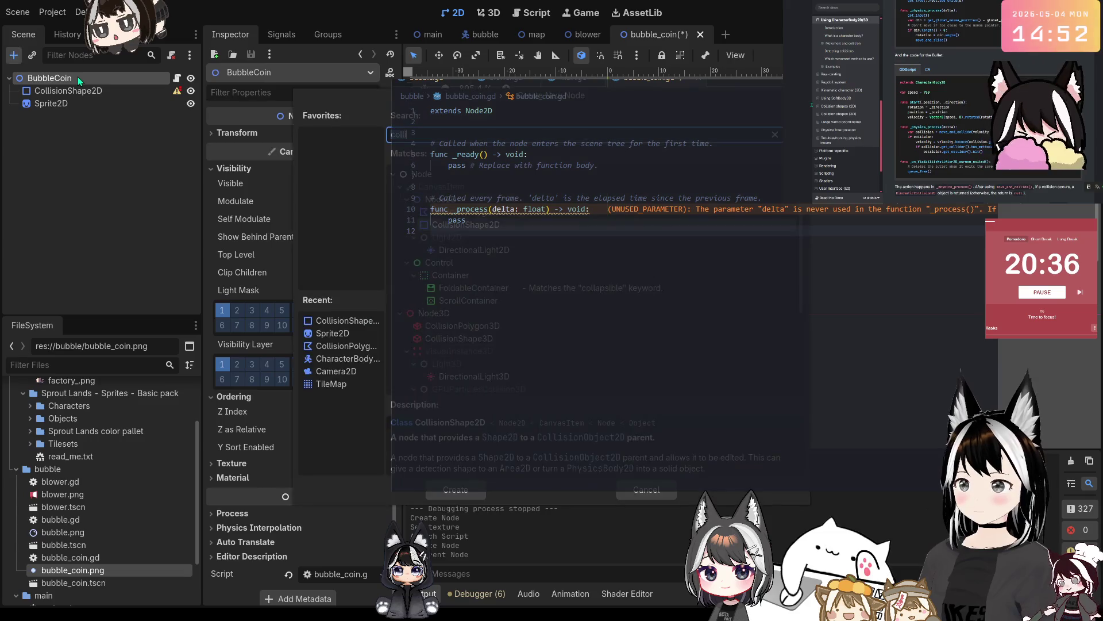
{"action": "type", "text": "static"}
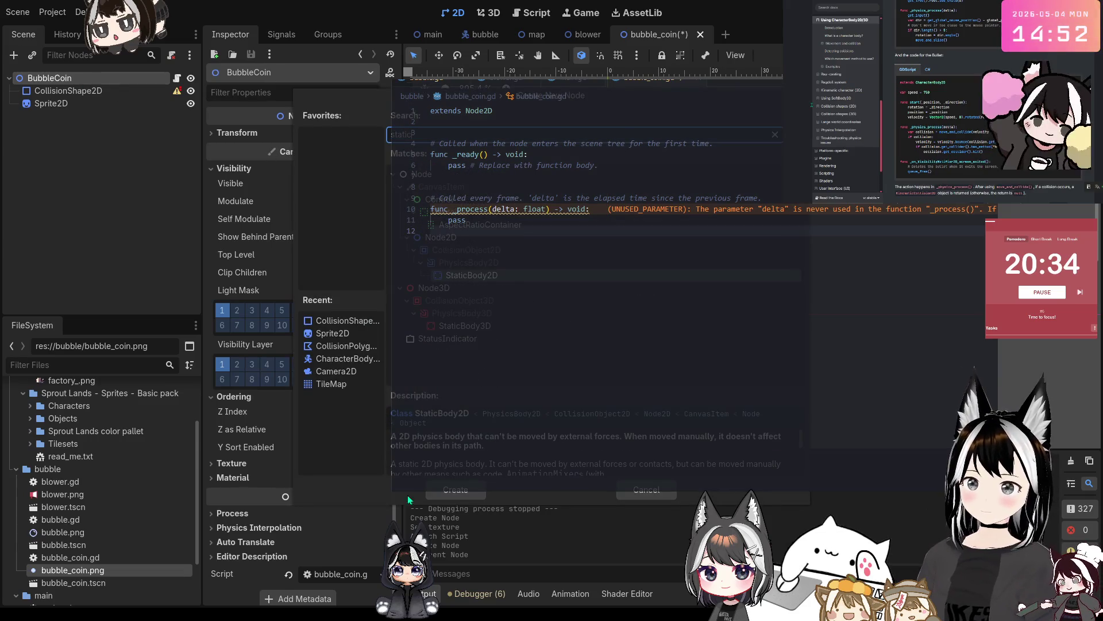
{"action": "left_click", "coordinate": [450, 492]}
Make StaticBody2D the scene root and rename it BubbleCoin
{"action": "right_click", "coordinate": [89, 115]}
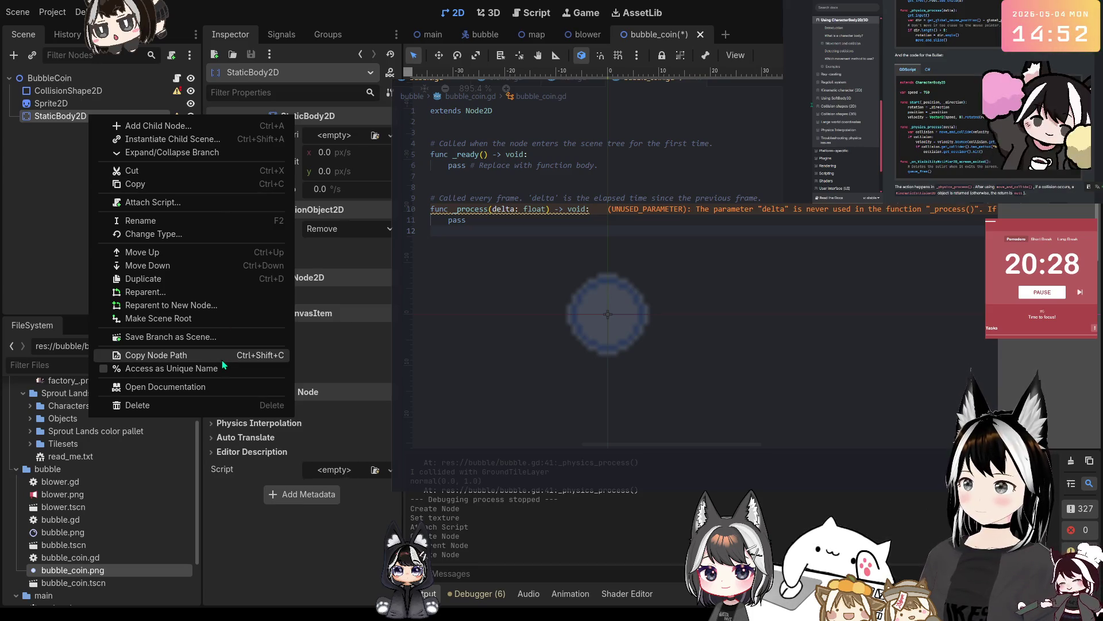
{"action": "left_click", "coordinate": [201, 319]}
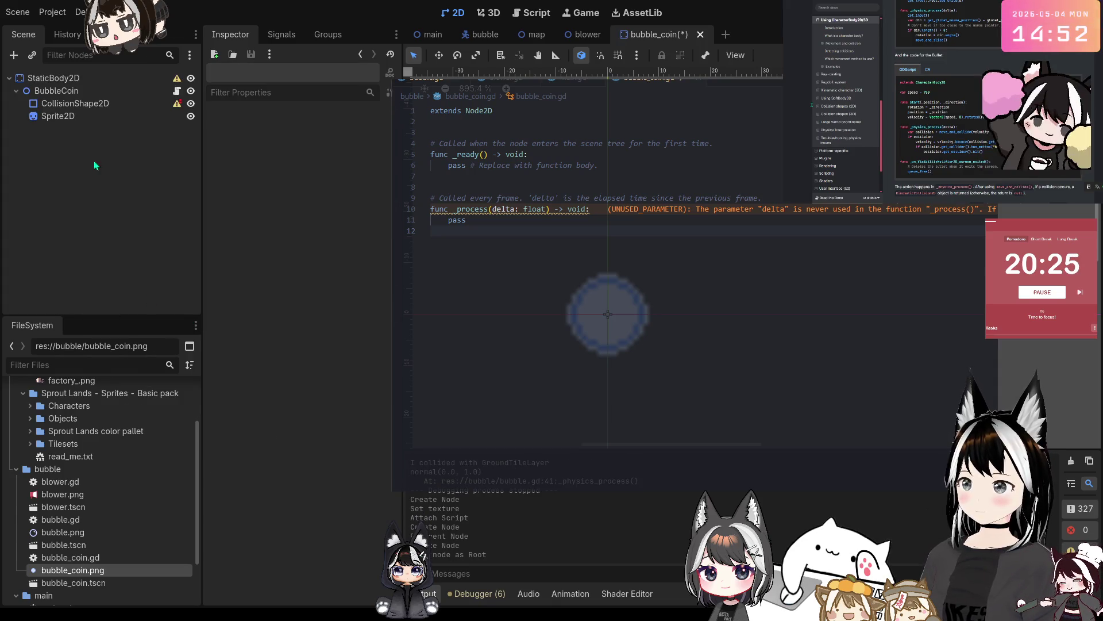
{"action": "left_click", "coordinate": [87, 78]}
{"action": "left_click", "coordinate": [88, 78]}
{"action": "type", "text": "Bubbl"}
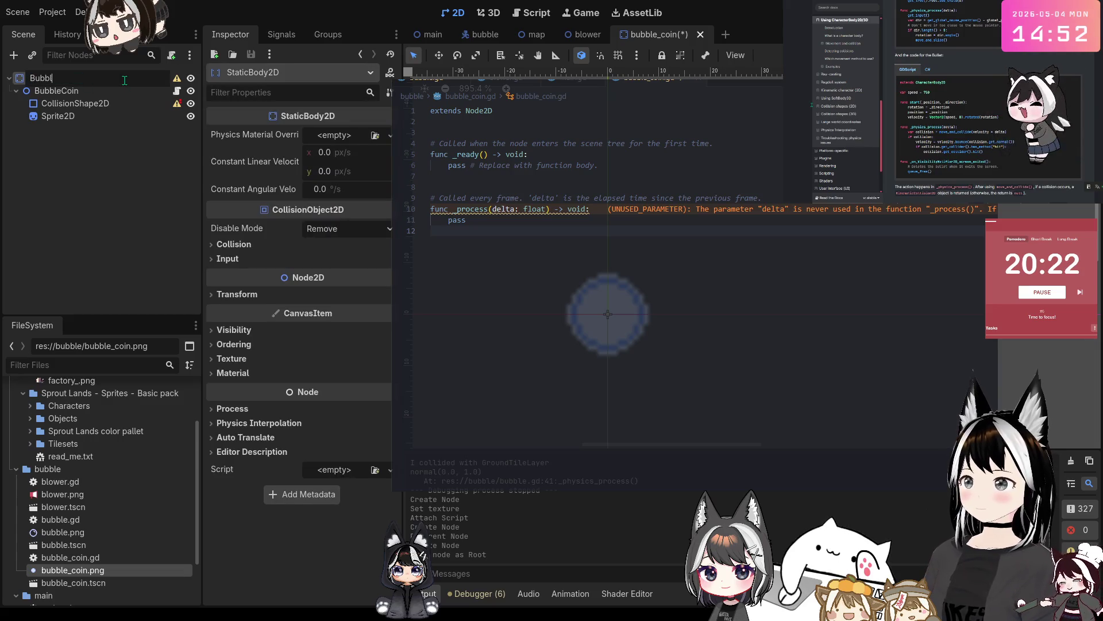
{"action": "type", "text": "ub"}
{"action": "type", "text": "Coin"}
{"action": "key", "text": "Return"}
Move CollisionShape2D and Sprite2D under the new root and delete the old BubbleCoin node
{"action": "left_click", "coordinate": [94, 103]}
{"action": "left_click_drag", "start_coordinate": [94, 102], "coordinate": [80, 83]}
{"action": "left_click", "coordinate": [89, 117]}
{"action": "right_click", "coordinate": [77, 90]}
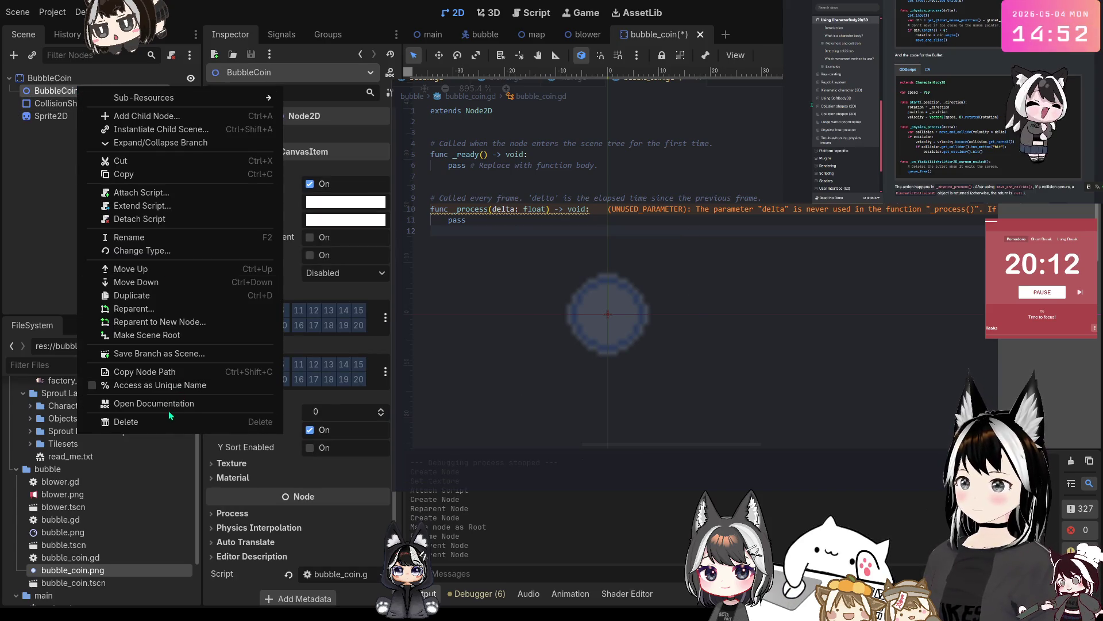
{"action": "left_click", "coordinate": [167, 422]}
{"action": "key", "text": "Return"}
{"action": "left_click", "coordinate": [120, 90]}
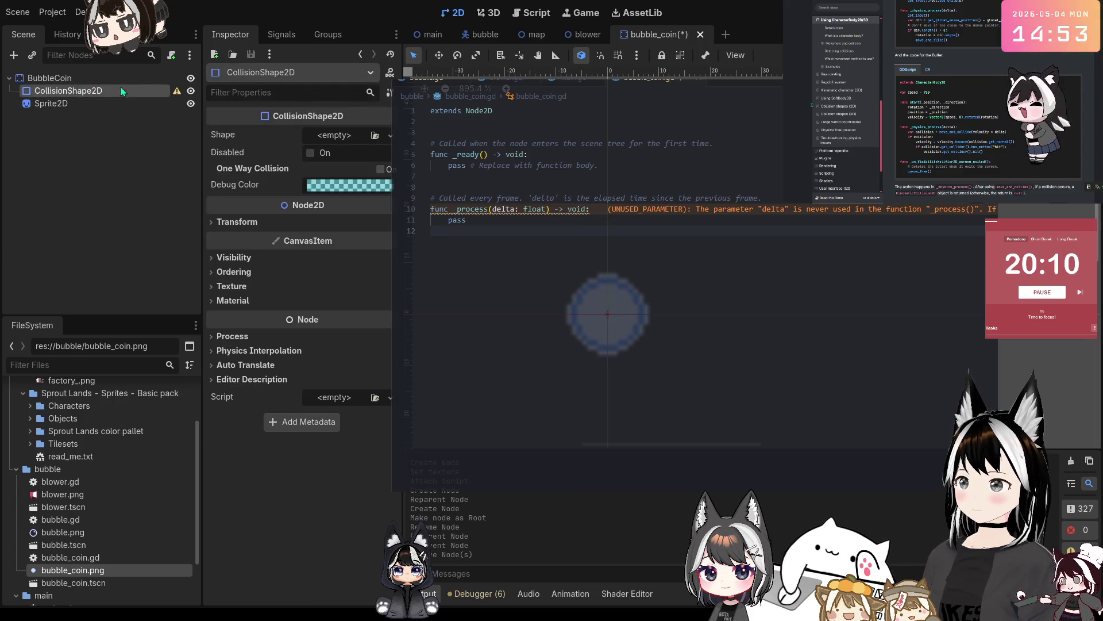
Quick-load bubble.gd onto the root BubbleCoin, then remove that mistaken script
{"action": "left_click", "coordinate": [141, 80]}
{"action": "left_click", "coordinate": [347, 470]}
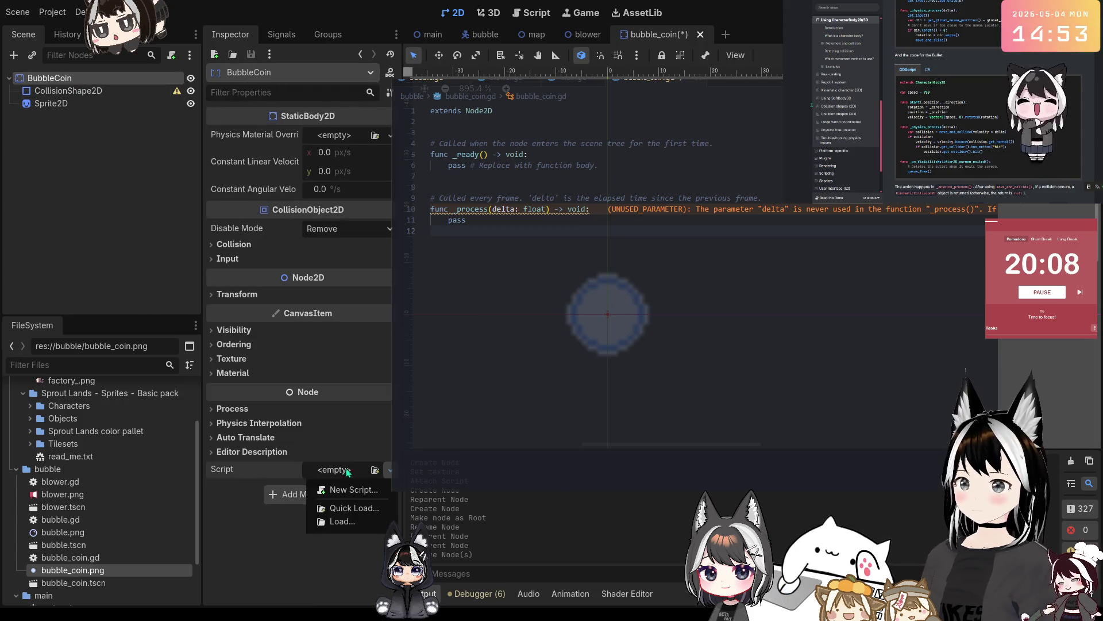
{"action": "left_click", "coordinate": [358, 507]}
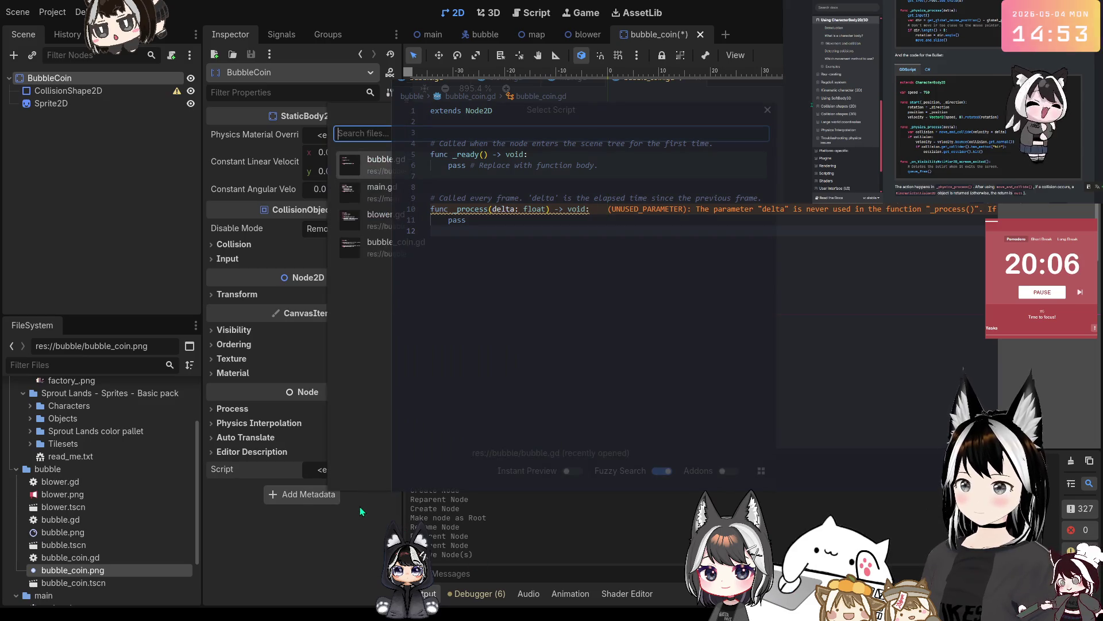
{"action": "key", "text": "Return"}
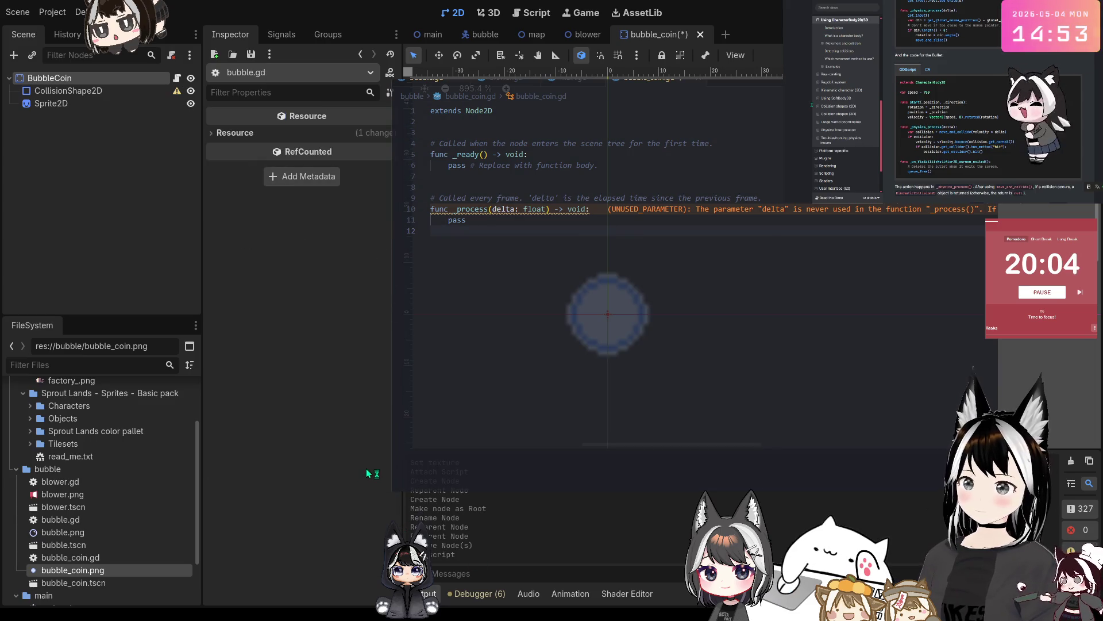
{"action": "left_click", "coordinate": [106, 92]}
{"action": "left_click", "coordinate": [102, 74]}
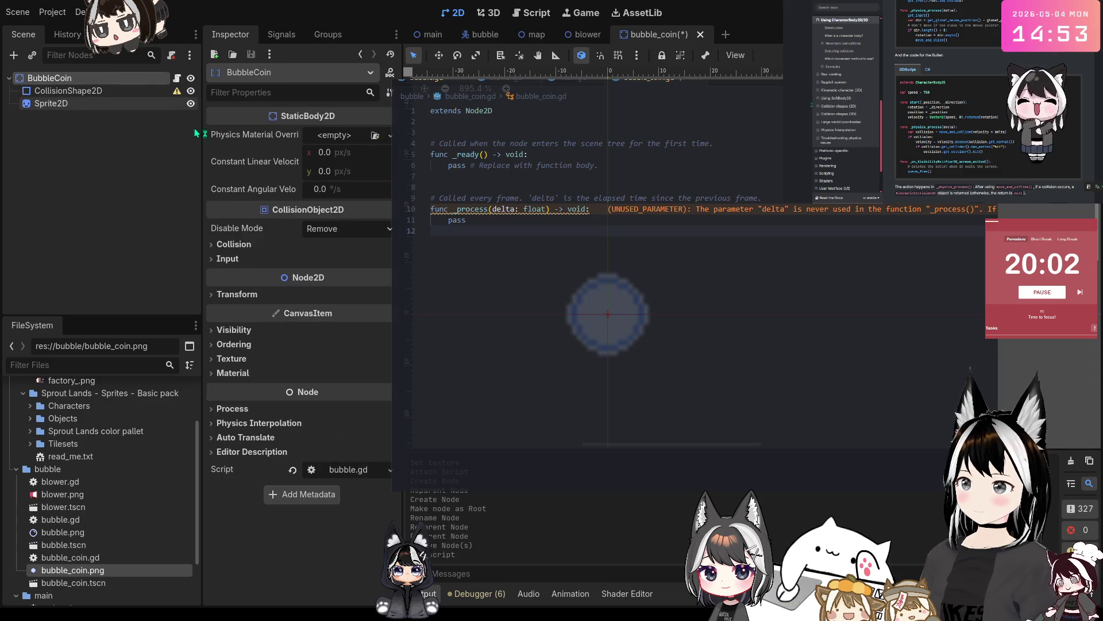
{"action": "left_click", "coordinate": [292, 470]}
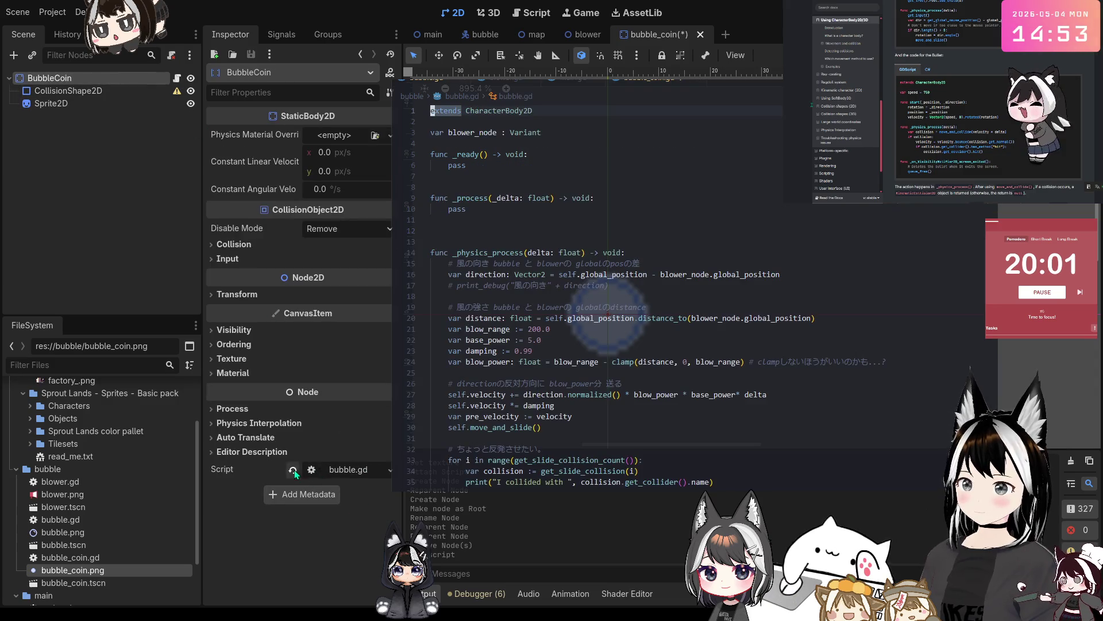
Attach bubble_coin.gd to the root BubbleCoin instead
{"action": "left_click", "coordinate": [356, 471]}
{"action": "left_click", "coordinate": [374, 508]}
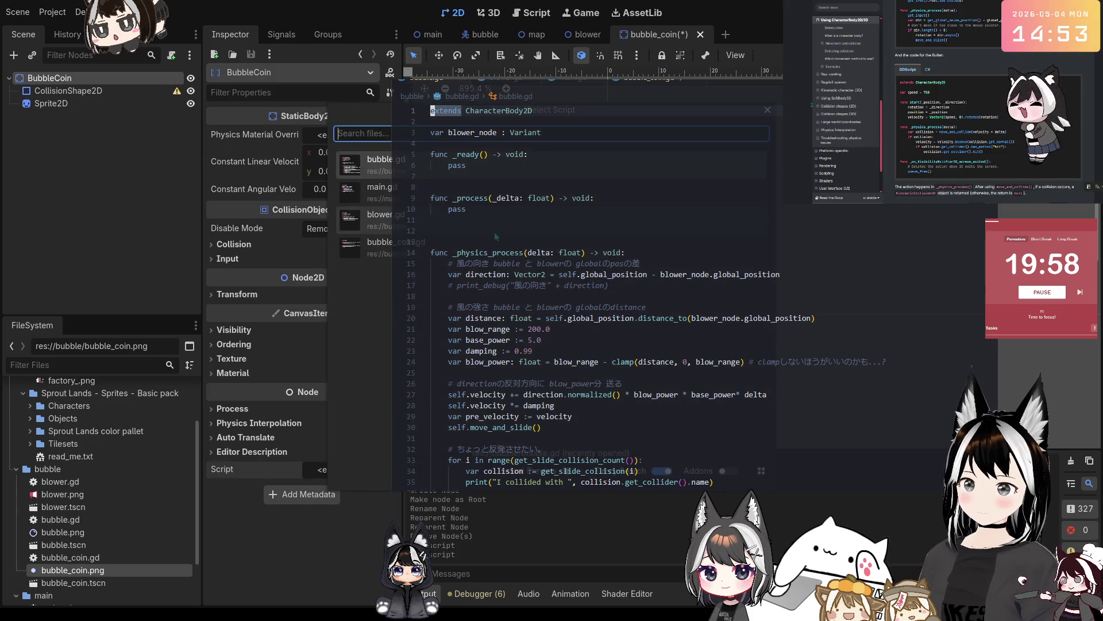
{"action": "double_click", "coordinate": [608, 325]}
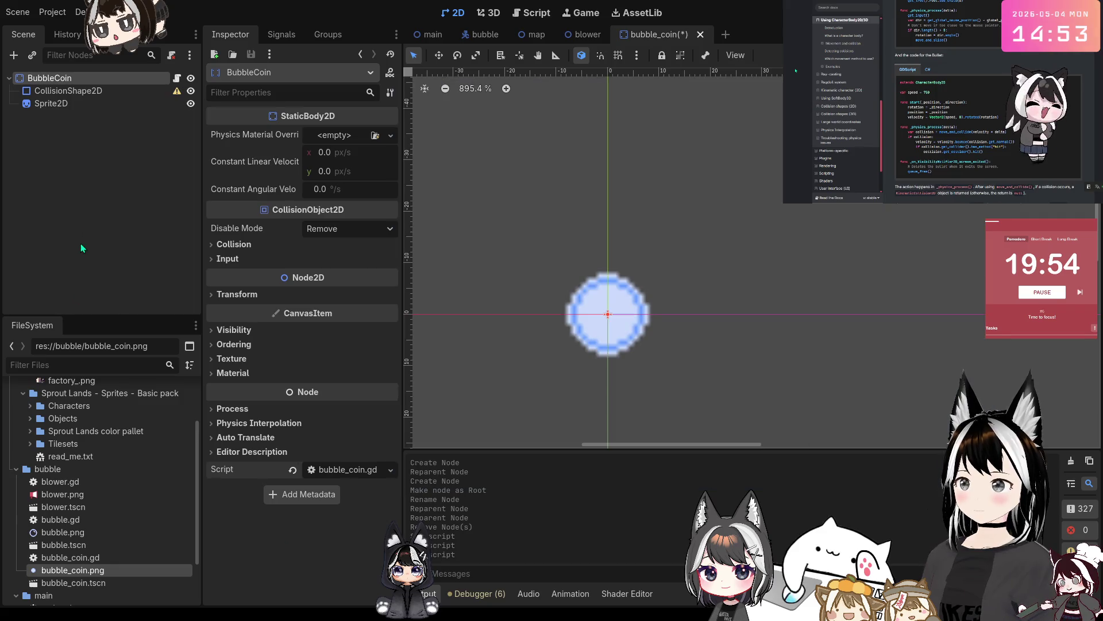
{"action": "left_click", "coordinate": [68, 91]}
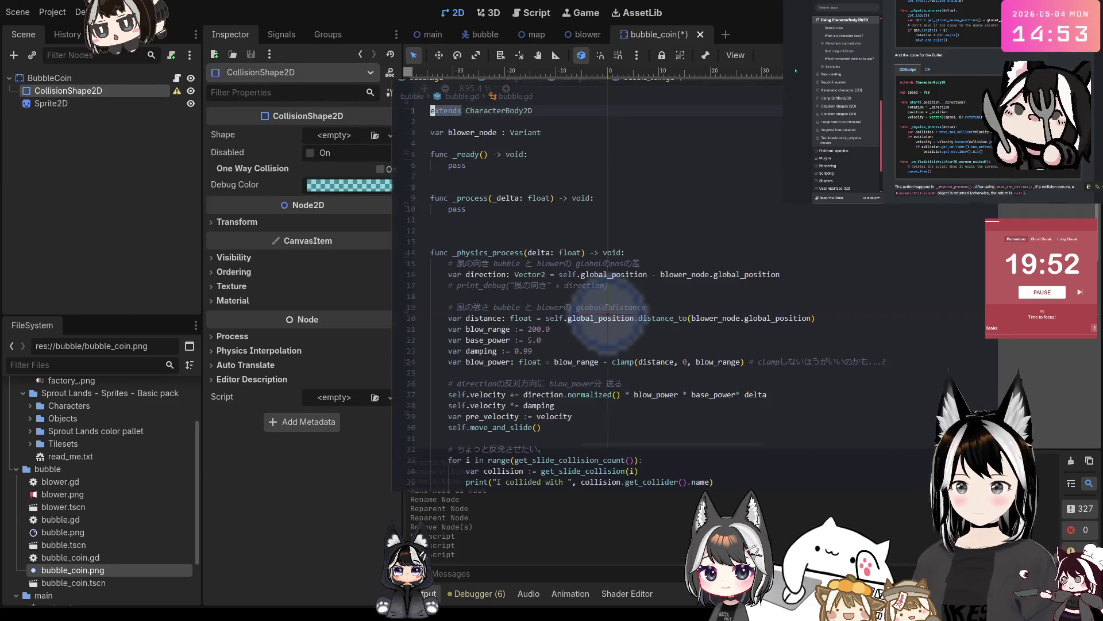
{"action": "left_click", "coordinate": [68, 91]}
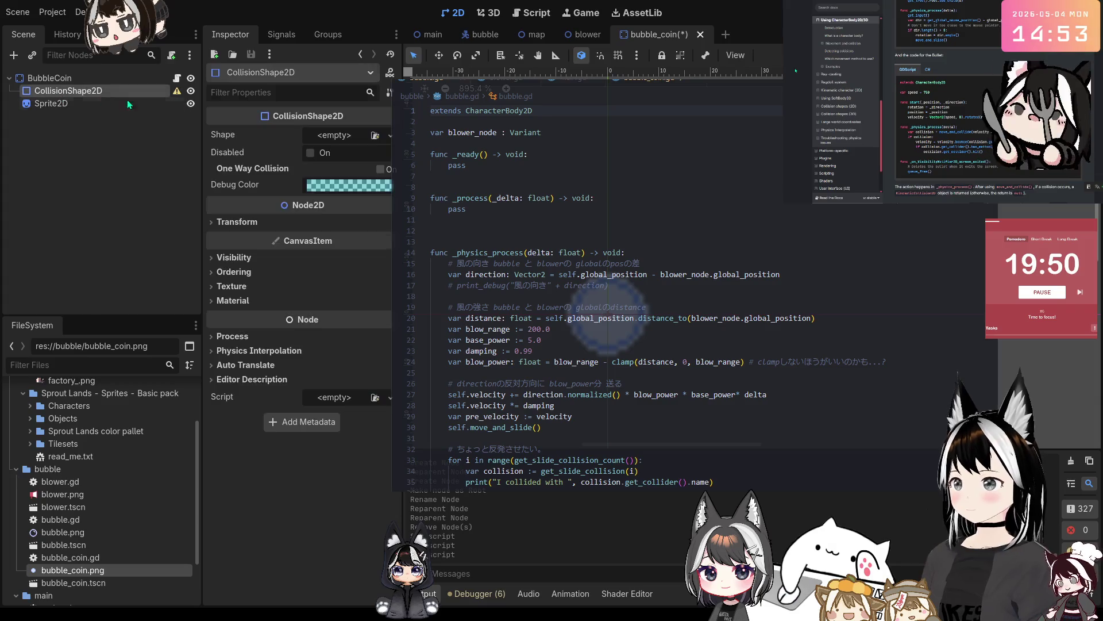
Give CollisionShape2D a New CircleShape2D sized around the coin and save the scene
{"action": "left_click", "coordinate": [339, 136]}
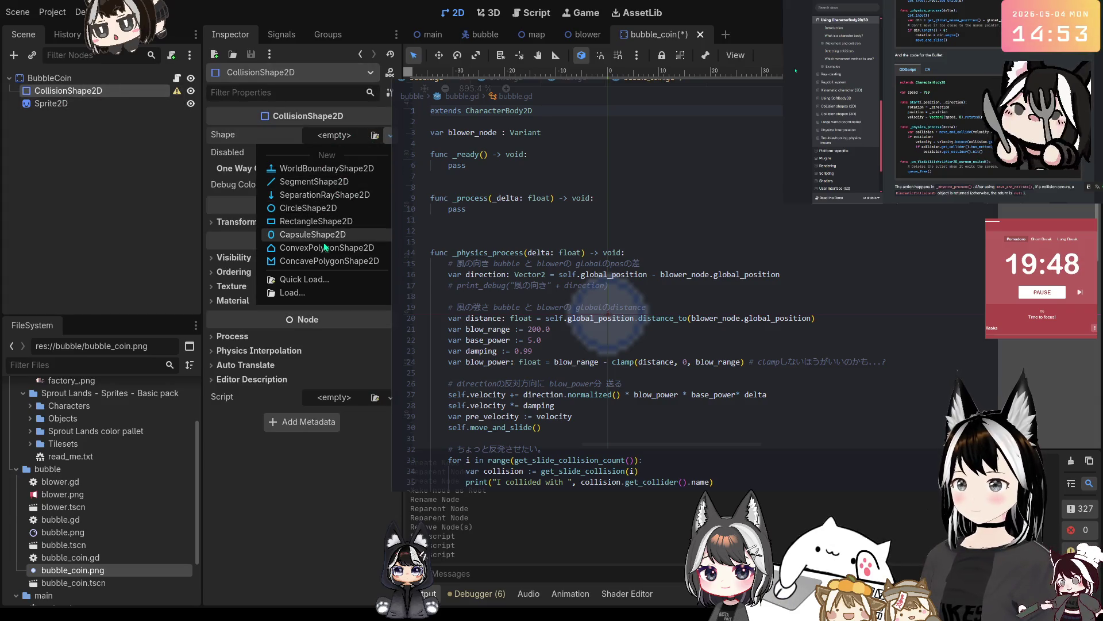
{"action": "left_click", "coordinate": [339, 208]}
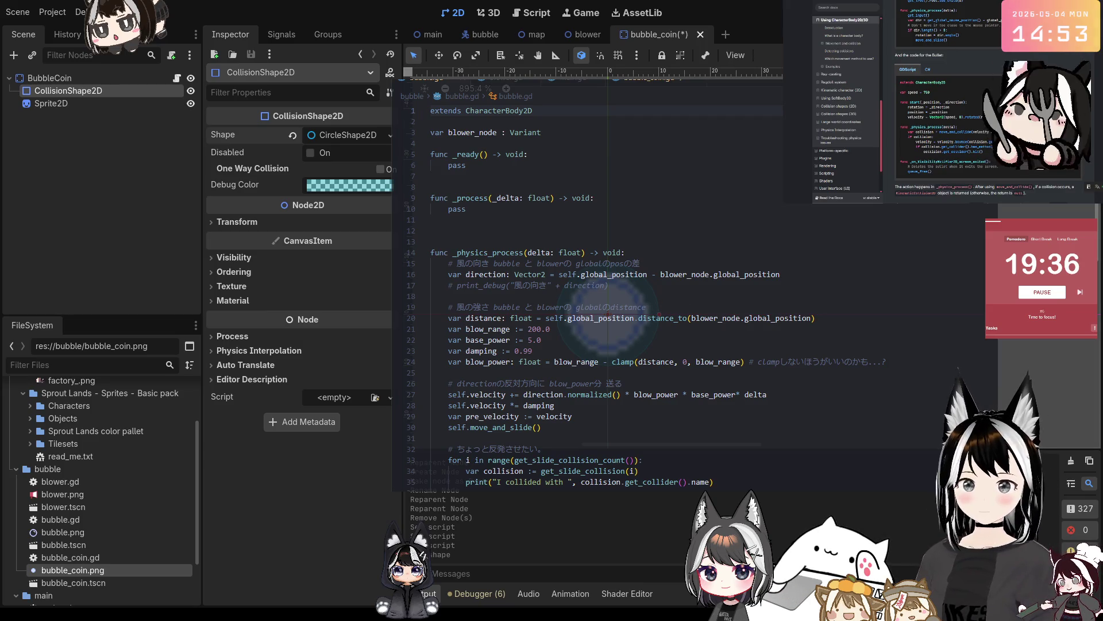
{"action": "left_click", "coordinate": [643, 326]}
{"action": "scroll", "coordinate": [638, 326], "scroll_direction": "down", "scroll_amount": 4}
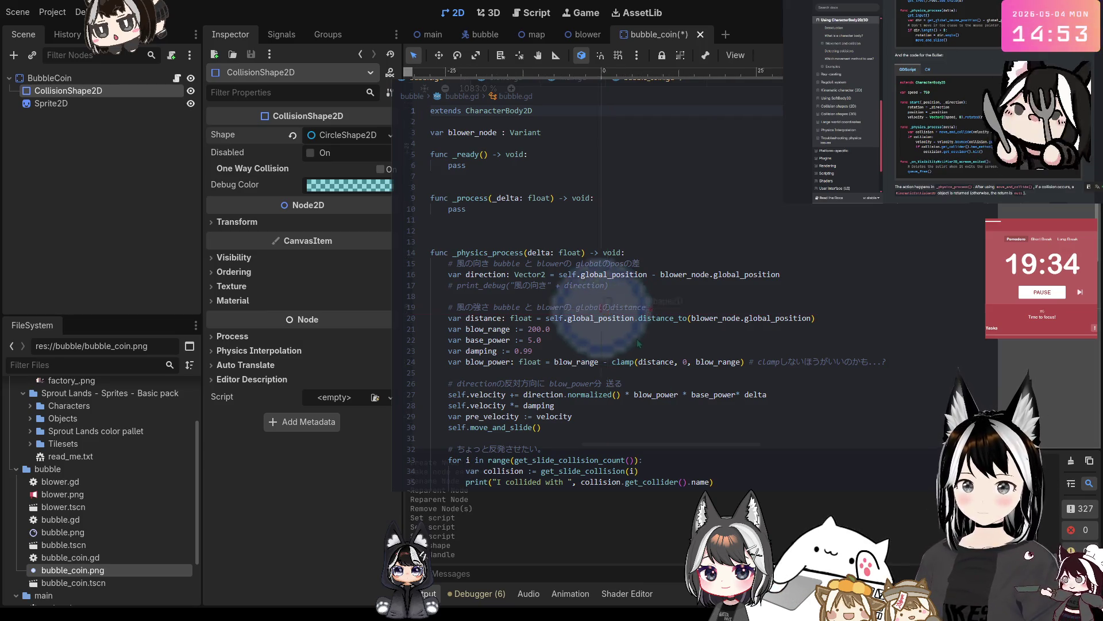
{"action": "key", "text": "ctrl+s"}
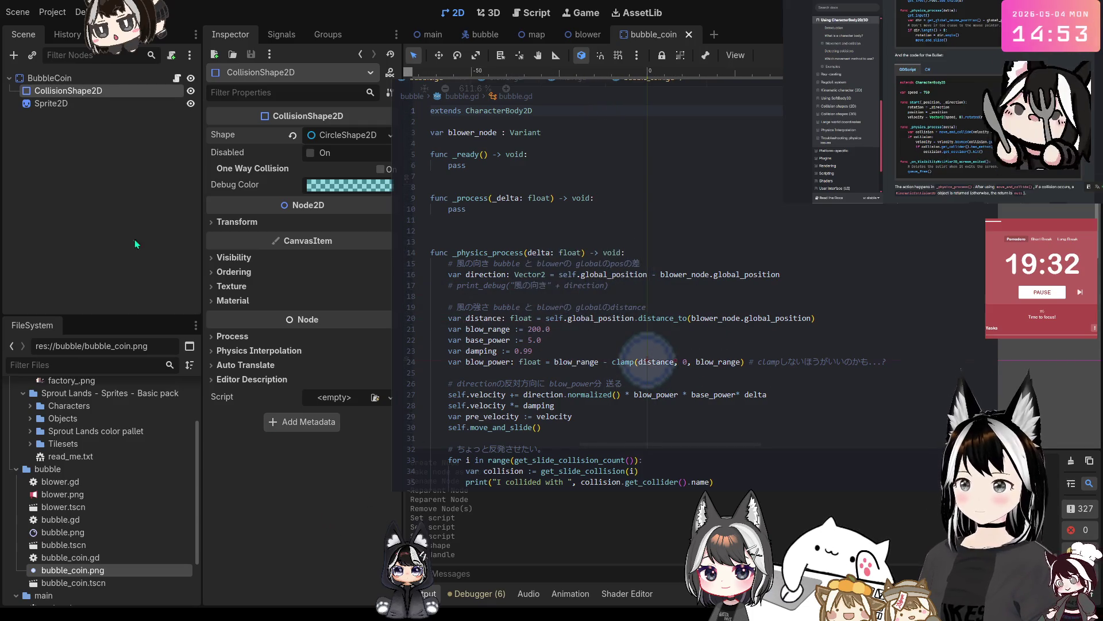
{"action": "left_click", "coordinate": [90, 79]}
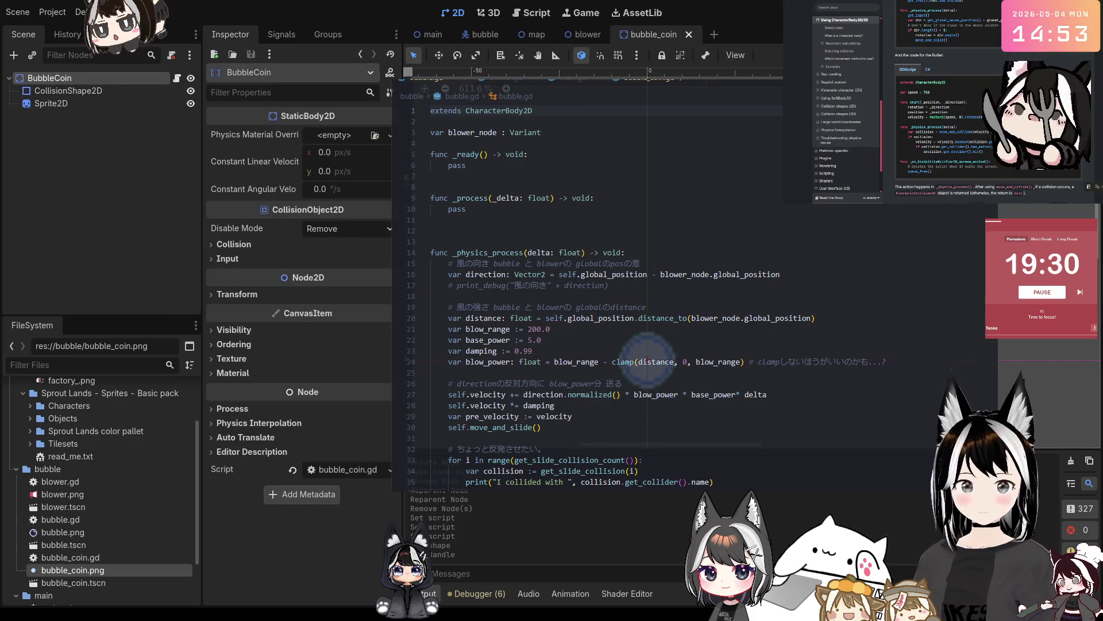
Switch the script editor from bubble.gd to the bubble_coin.gd template
{"action": "scroll", "coordinate": [690, 355], "scroll_direction": "down", "scroll_amount": 6}
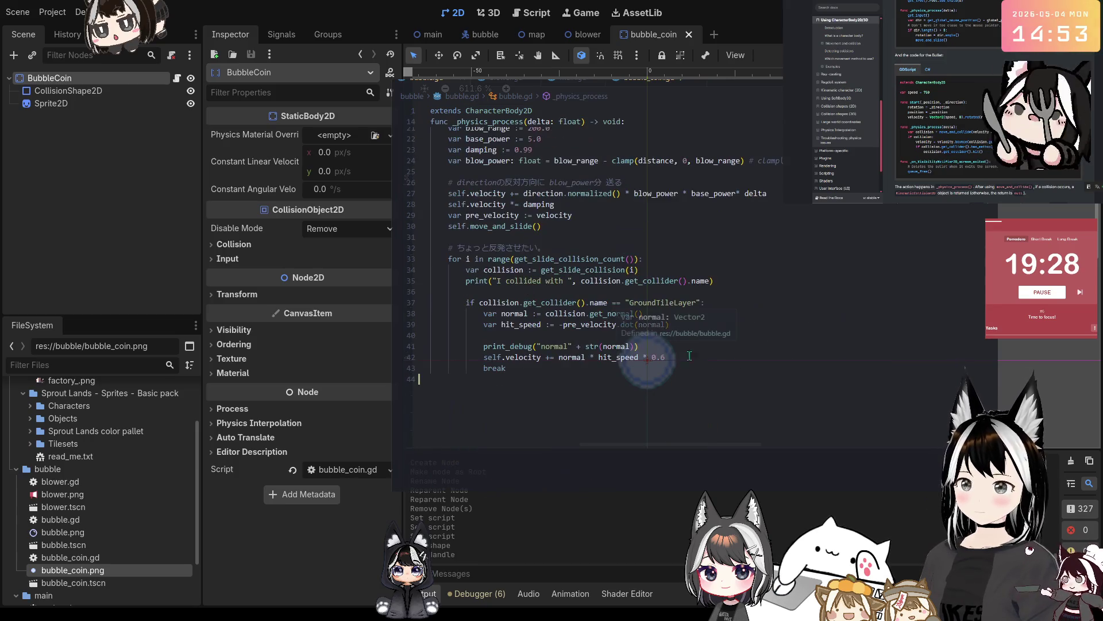
{"action": "scroll", "coordinate": [690, 356], "scroll_direction": "up", "scroll_amount": 7}
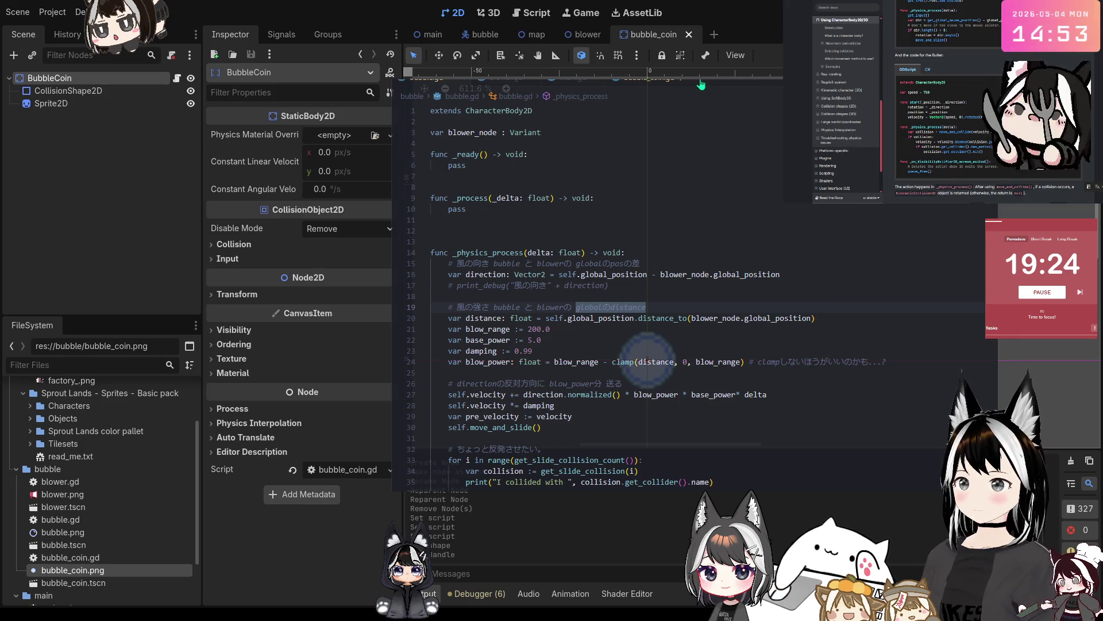
{"action": "left_click", "coordinate": [651, 84]}
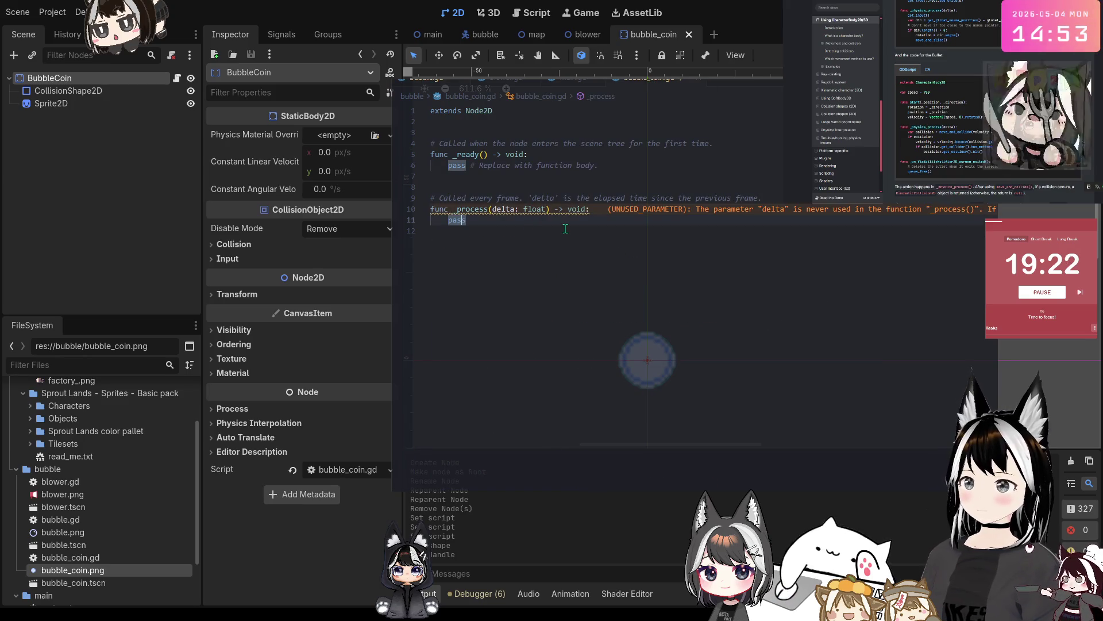
{"action": "key", "text": "Left"}
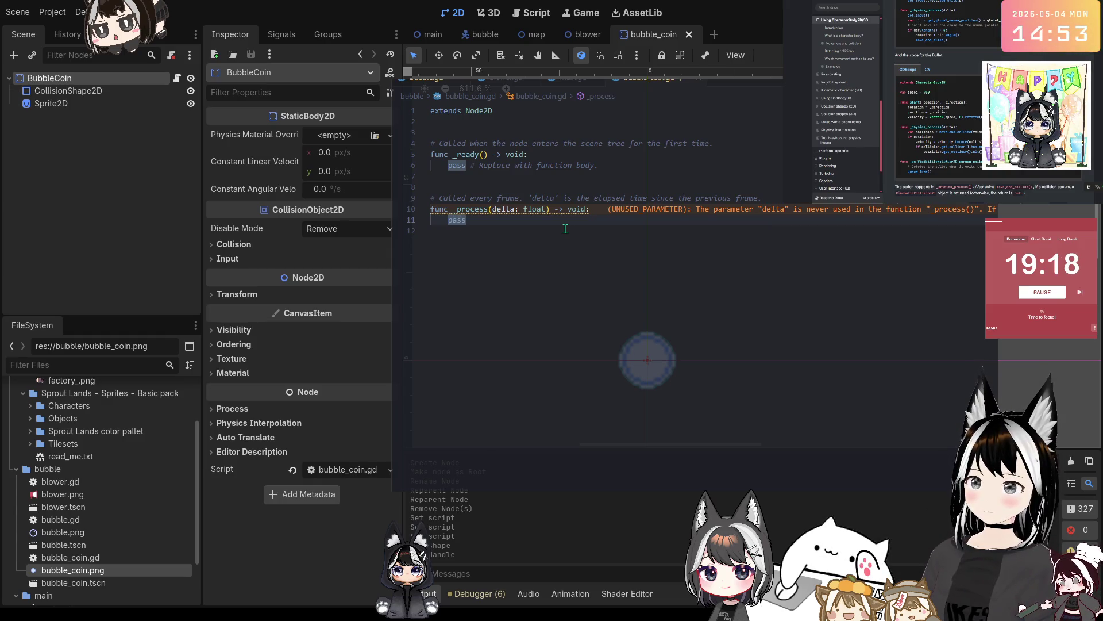
{"action": "key", "text": "Up"}
{"action": "key", "text": "Up"}
{"action": "key", "text": "Up"}
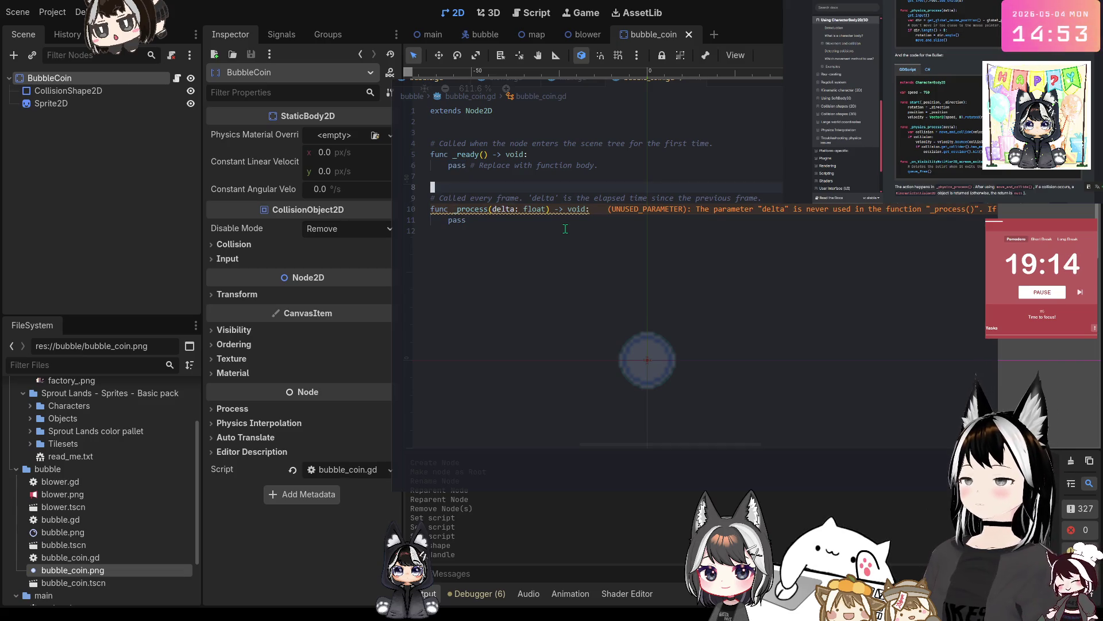
{"action": "left_click", "coordinate": [74, 139]}
Show the Node dock's Signals list for BubbleCoin
{"action": "left_click", "coordinate": [281, 34]}
{"action": "left_click", "coordinate": [231, 34]}
{"action": "left_click", "coordinate": [49, 77]}
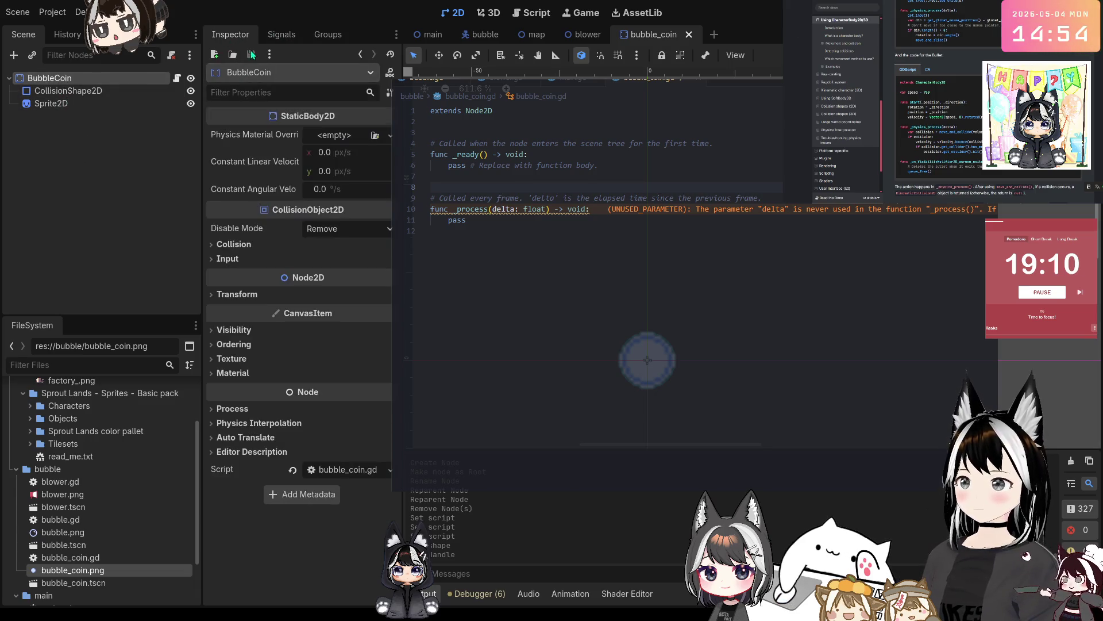
{"action": "left_click", "coordinate": [282, 34]}
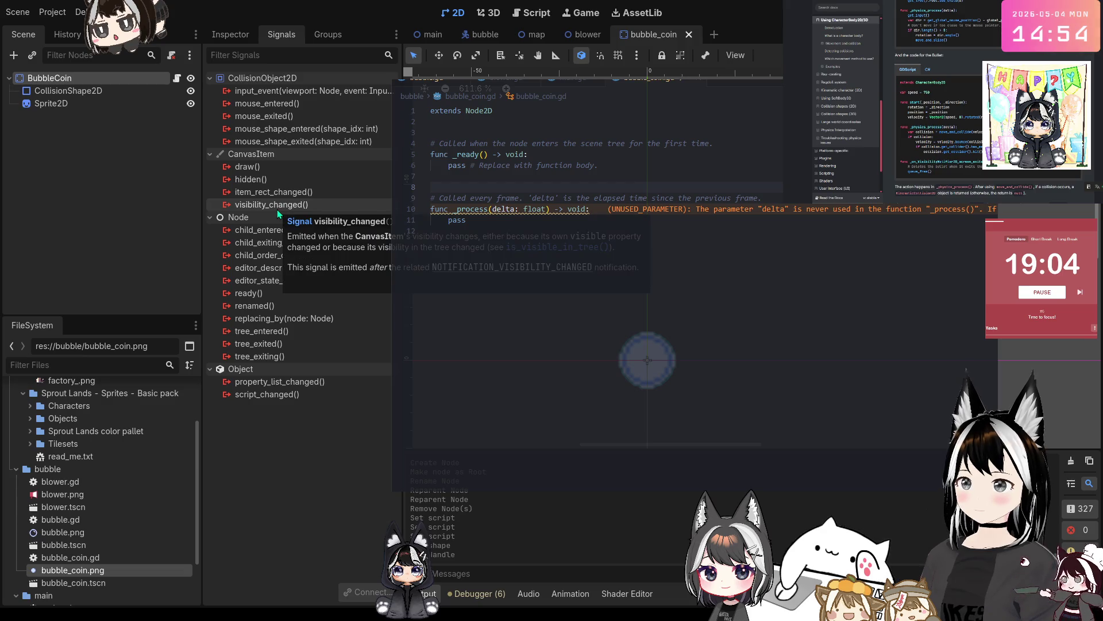
Compare CollisionShape2D and BubbleCoin signals, and inspect the Node2D base class in the script
{"action": "left_click", "coordinate": [96, 94]}
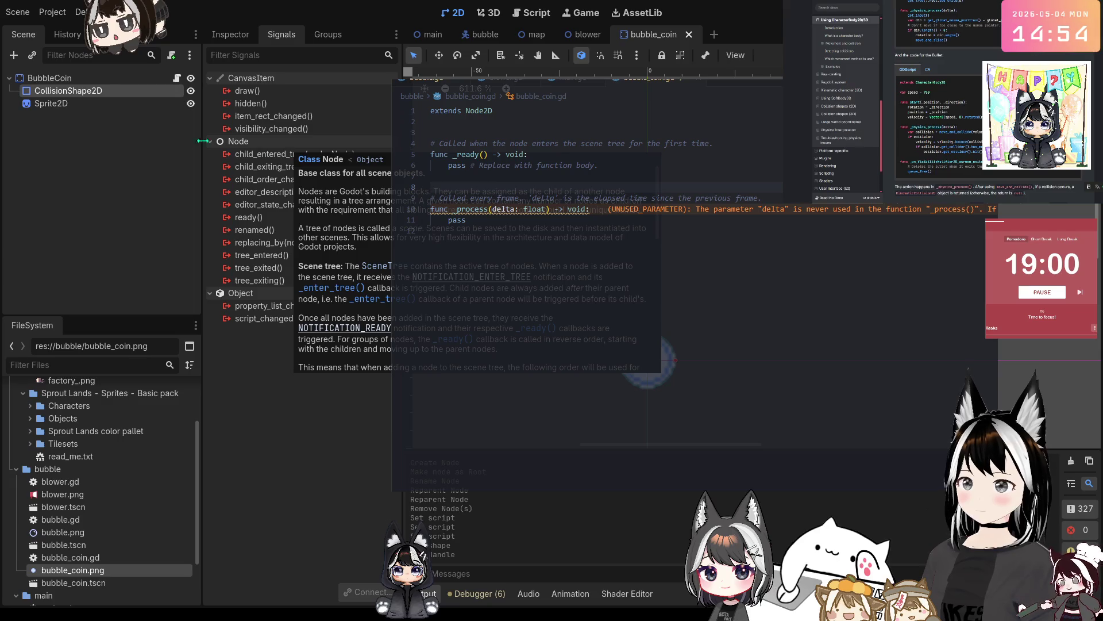
{"action": "left_click", "coordinate": [78, 77]}
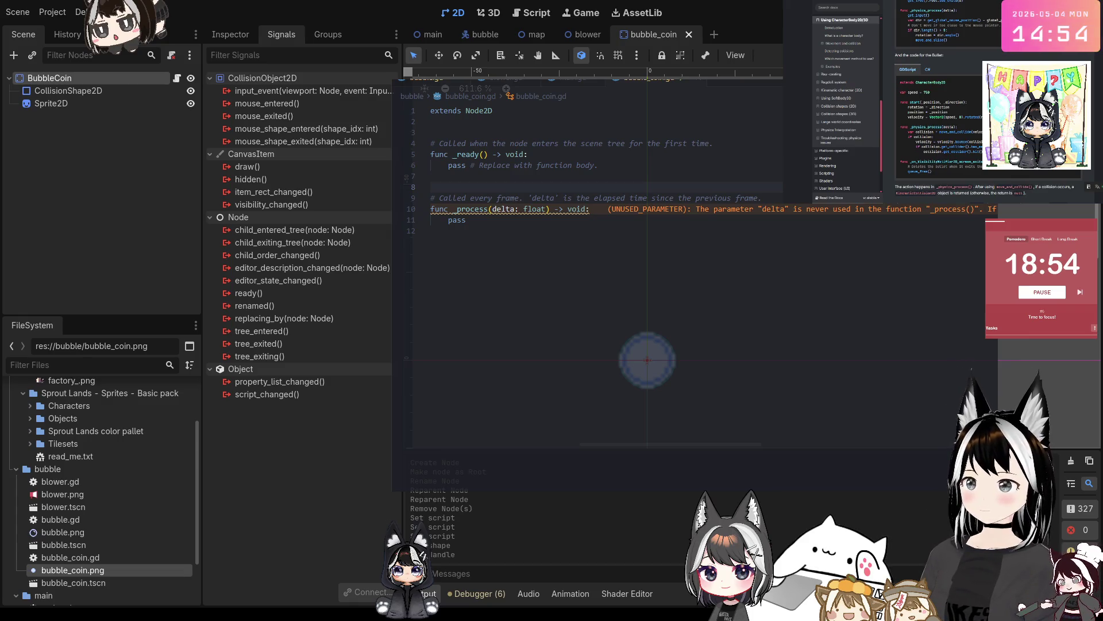
{"action": "double_click", "coordinate": [479, 111]}
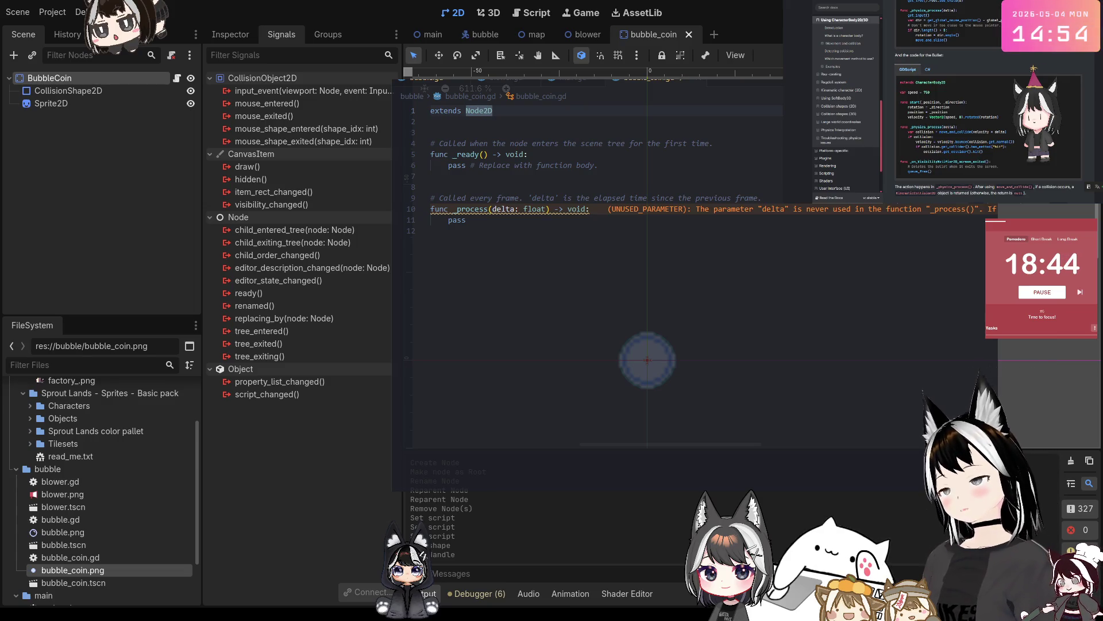
{"action": "left_click", "coordinate": [57, 78]}
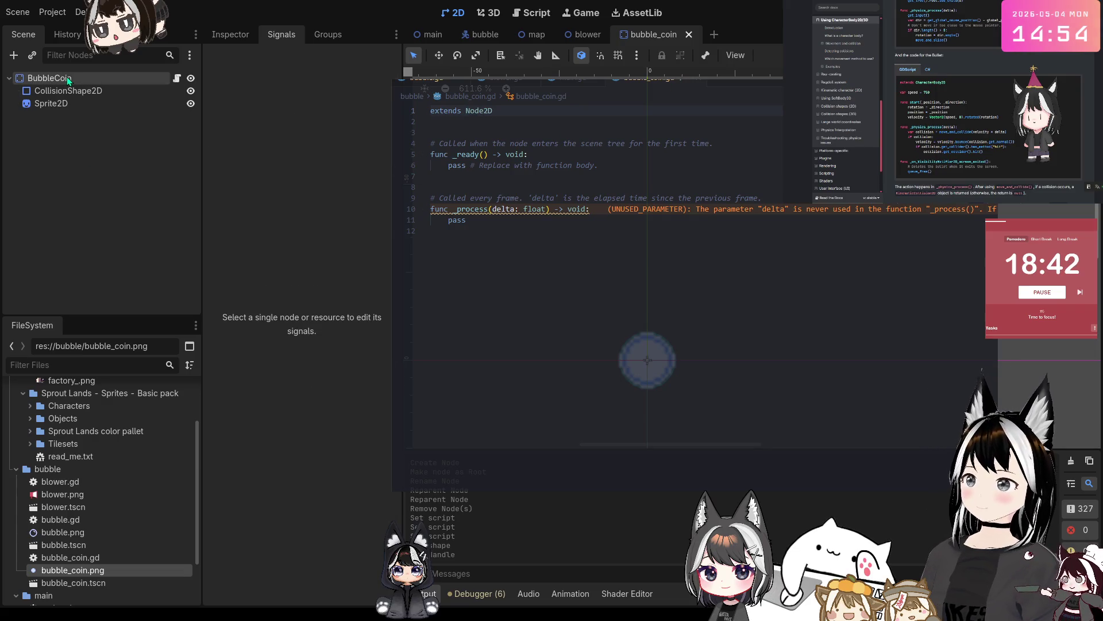
{"action": "left_click", "coordinate": [78, 106]}
{"action": "left_click", "coordinate": [78, 81]}
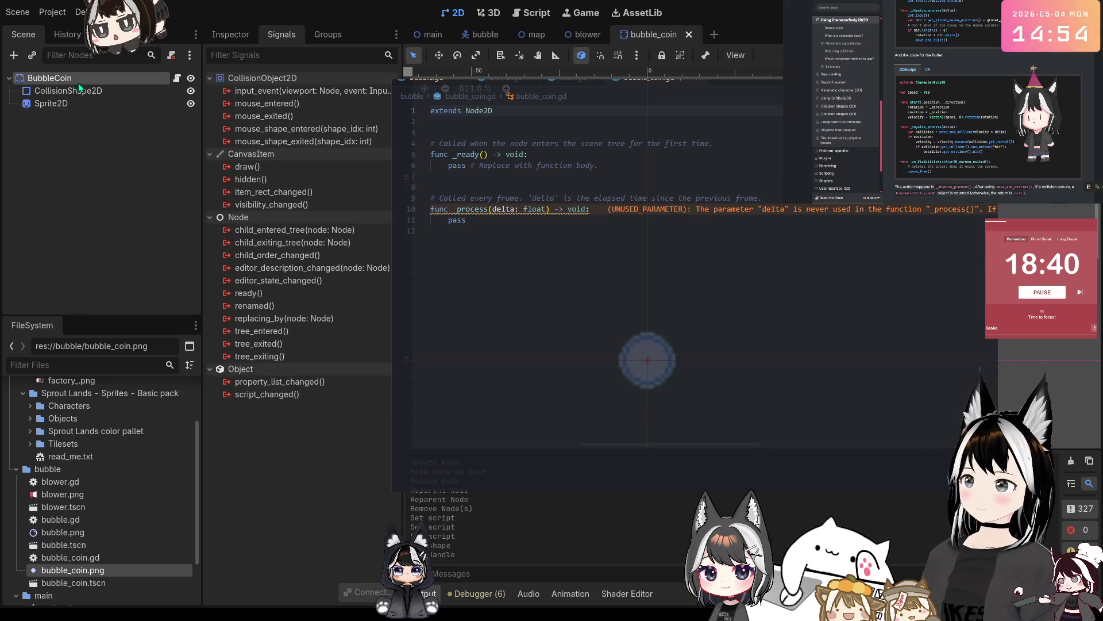
Undo the recent scene changes and delete BubbleCoin's CollisionShape2D
{"action": "left_click", "coordinate": [75, 139]}
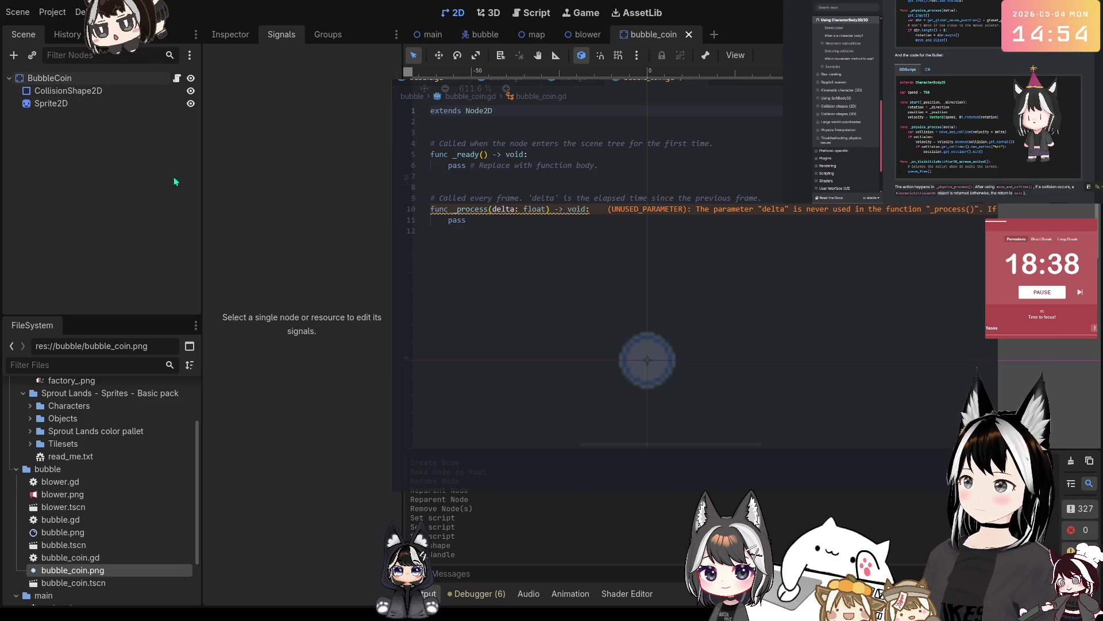
{"action": "key", "text": "ctrl+z"}
{"action": "key", "text": "ctrl+z"}
{"action": "key", "text": "ctrl+z"}
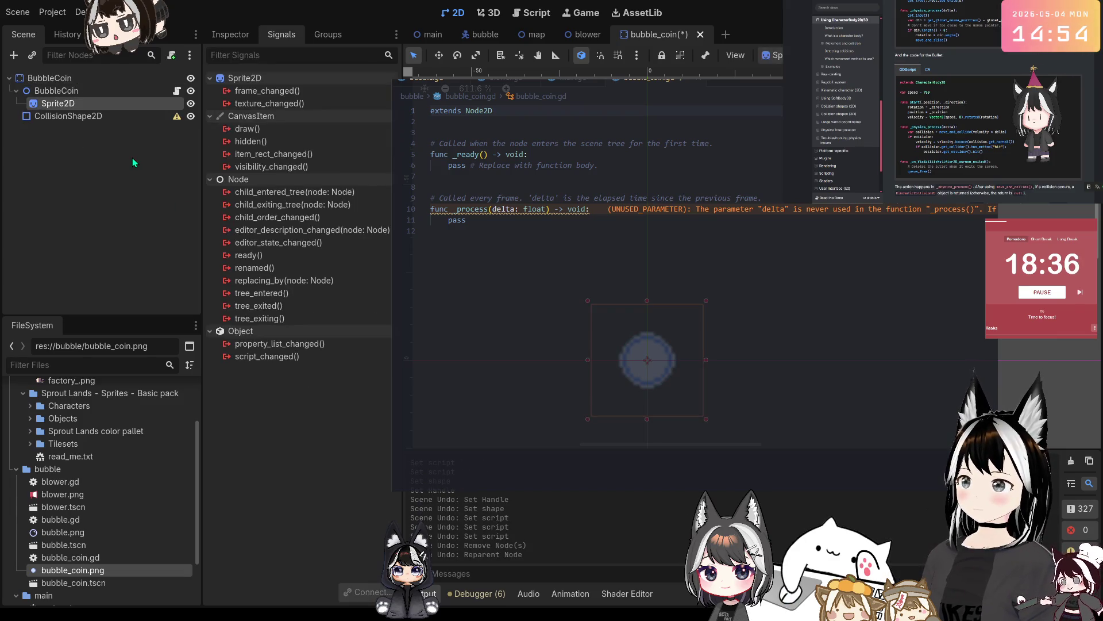
{"action": "key", "text": "ctrl+z"}
{"action": "key", "text": "ctrl+z"}
{"action": "key", "text": "ctrl+z"}
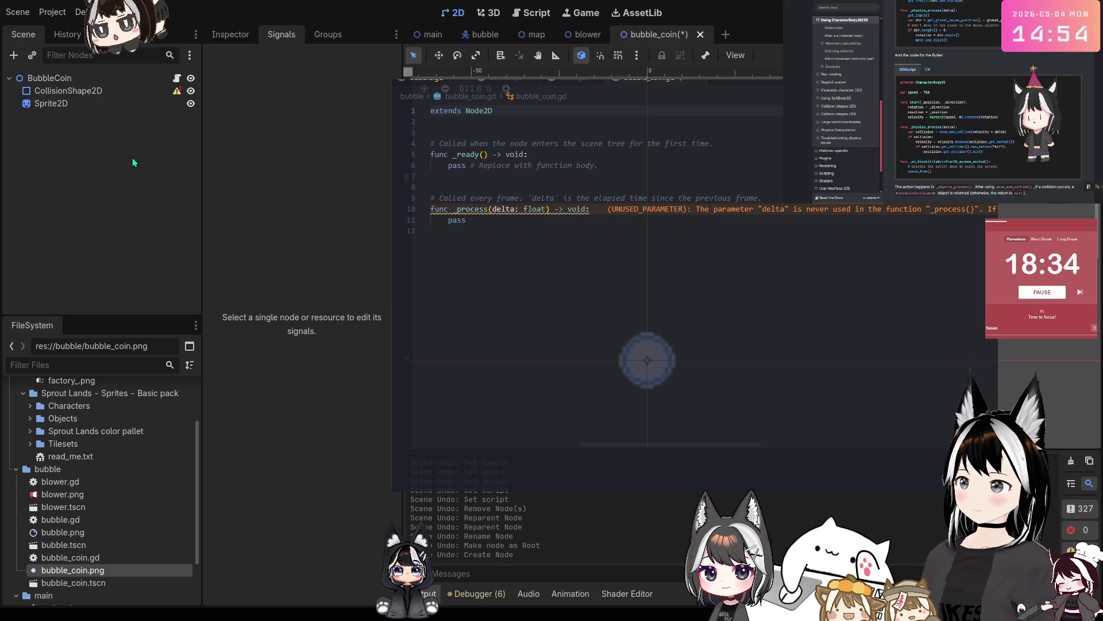
{"action": "left_click", "coordinate": [109, 92]}
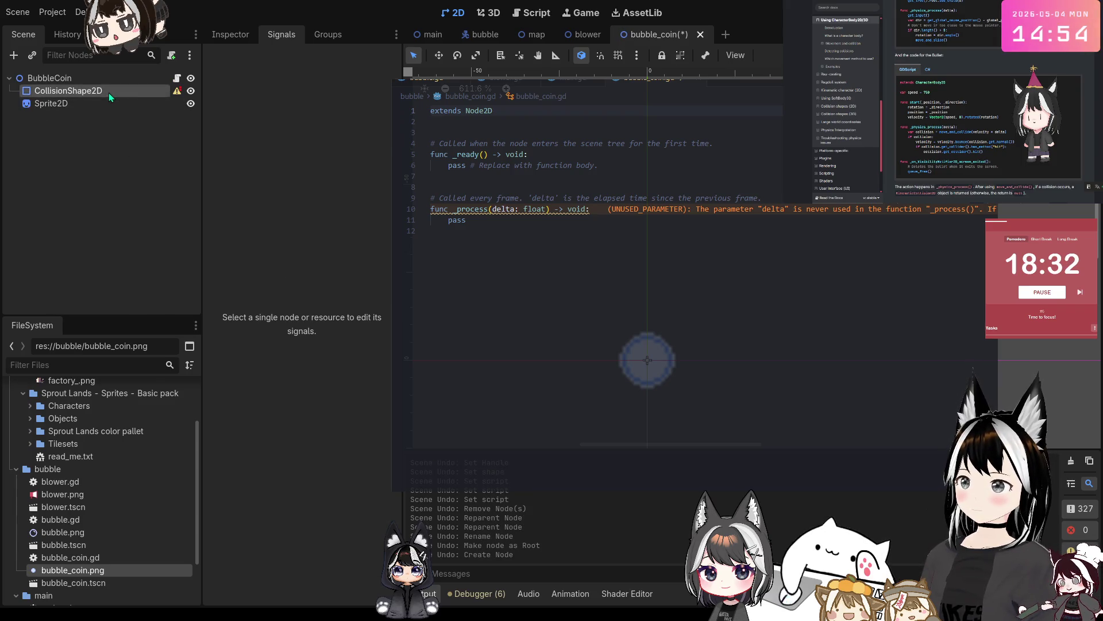
{"action": "right_click", "coordinate": [109, 92]}
{"action": "left_click", "coordinate": [184, 383]}
{"action": "key", "text": "Return"}
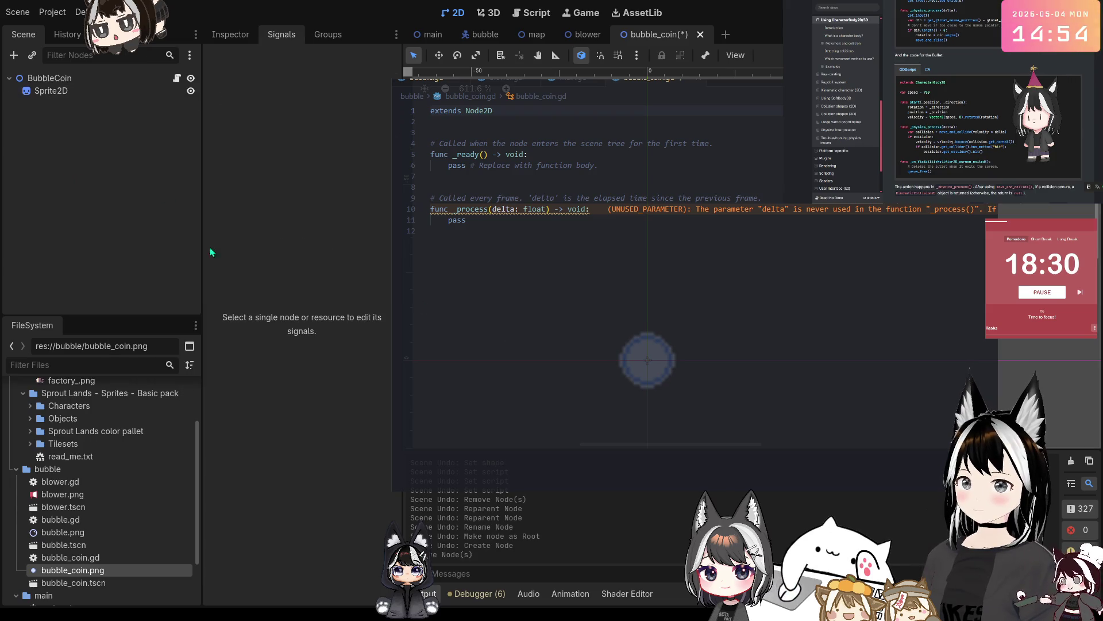
Add an Area2D child under BubbleCoin, keeping its default name
{"action": "left_click", "coordinate": [103, 77]}
{"action": "key", "text": "ctrl+a"}
{"action": "type", "text": "area"}
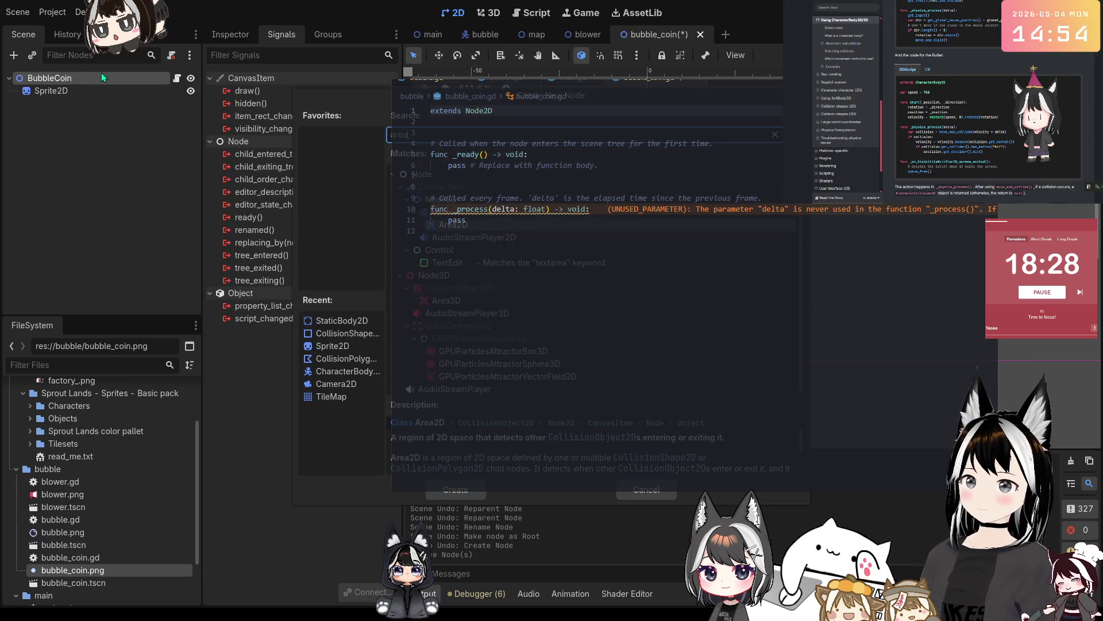
{"action": "key", "text": "Return"}
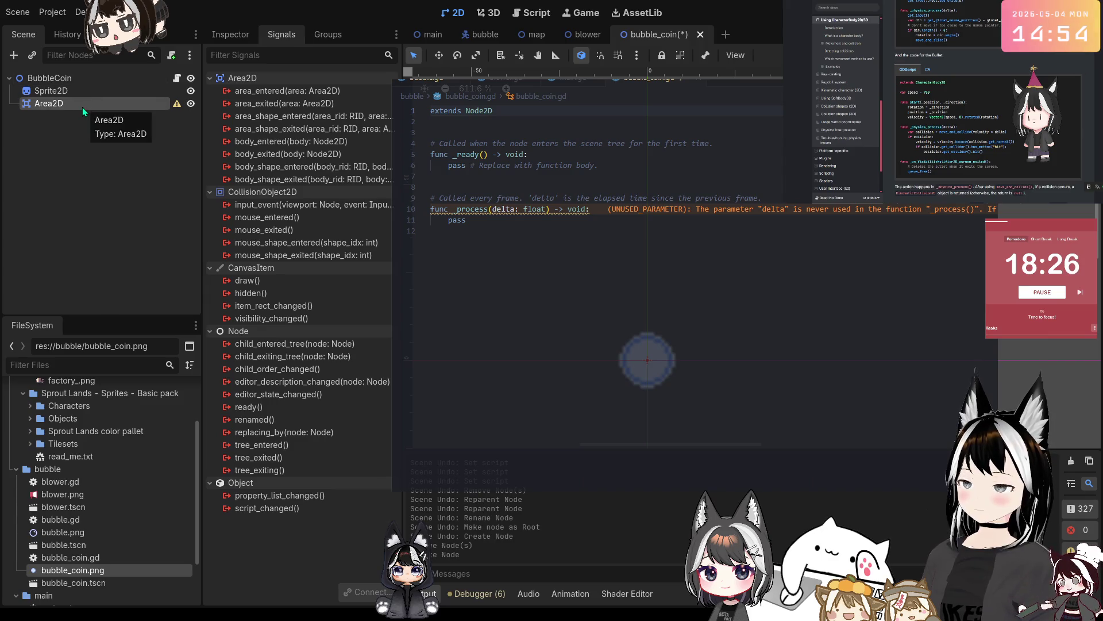
{"action": "left_click", "coordinate": [252, 36]}
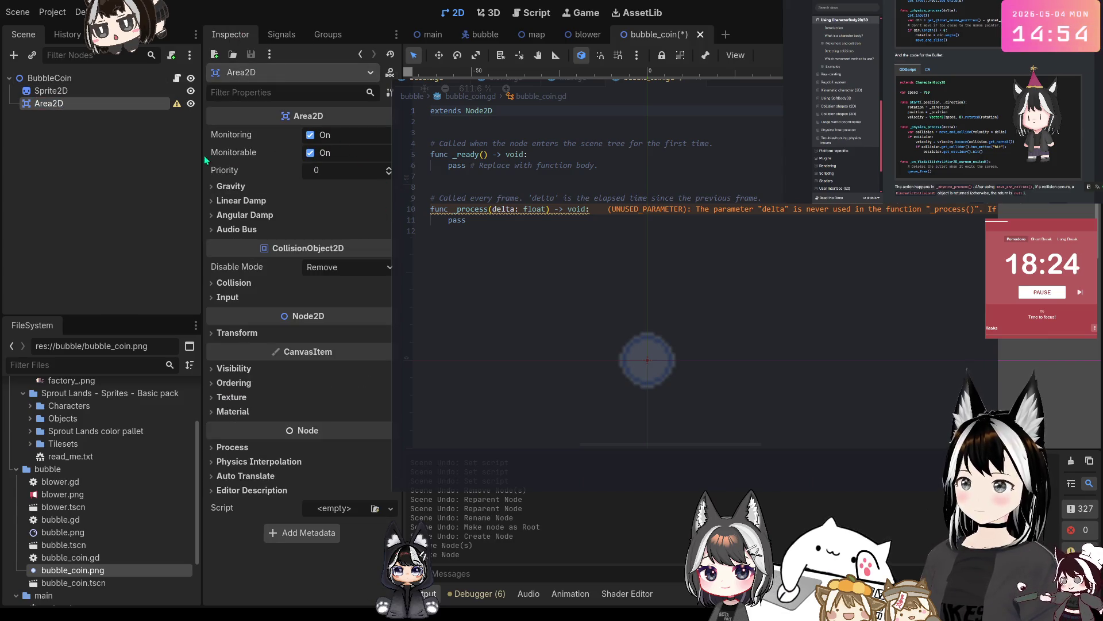
{"action": "left_click", "coordinate": [141, 105]}
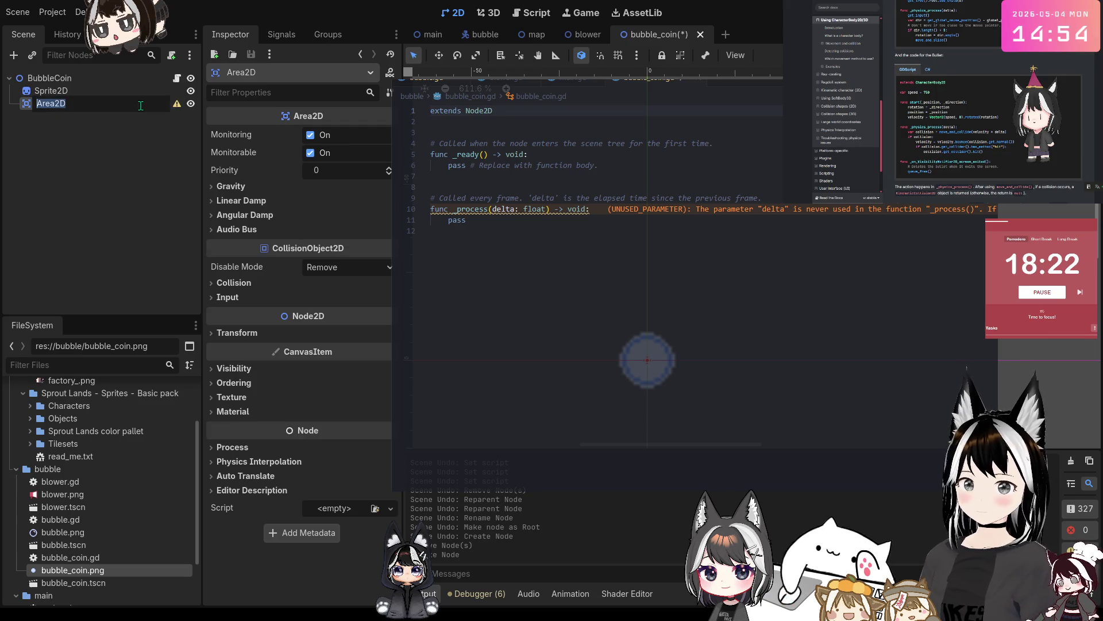
{"action": "key", "text": "Escape"}
{"action": "right_click", "coordinate": [125, 106]}
{"action": "left_click", "coordinate": [161, 119]}
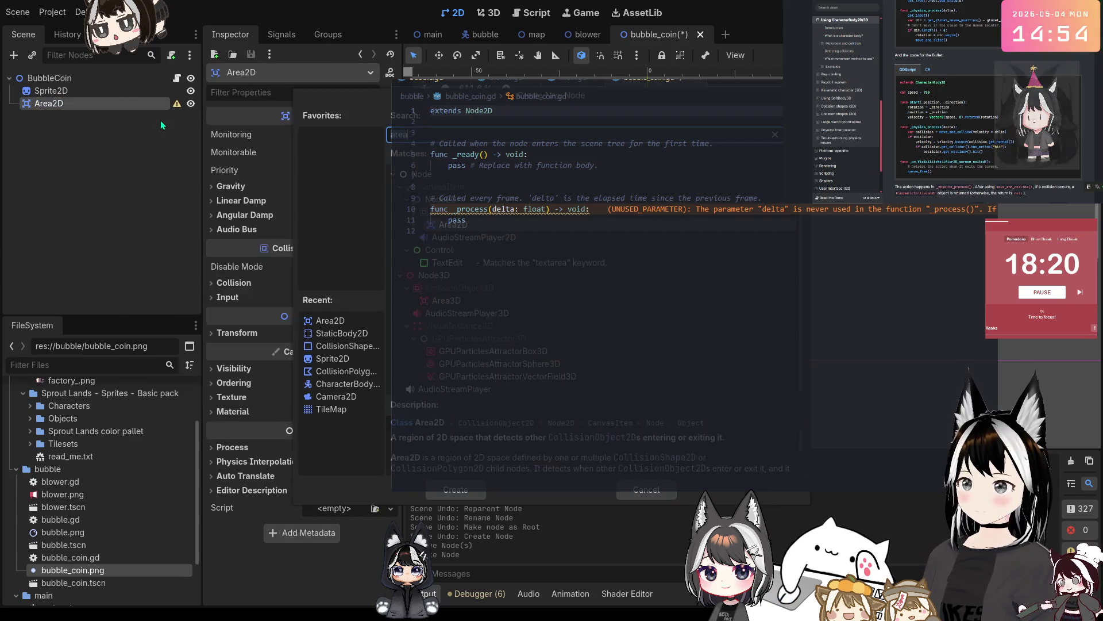
{"action": "type", "text": "co"}
{"action": "key", "text": "BackSpace"}
{"action": "key", "text": "BackSpace"}
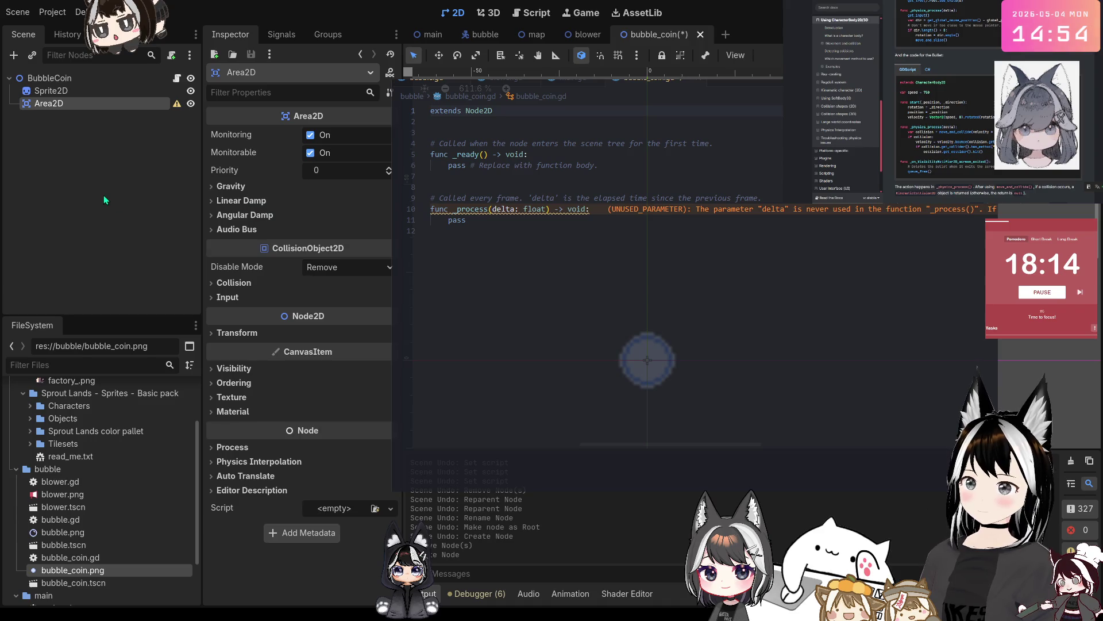
{"action": "left_click", "coordinate": [96, 177]}
Add a CollisionShape2D under Area2D with a New CircleShape2D shape
{"action": "left_click", "coordinate": [77, 106]}
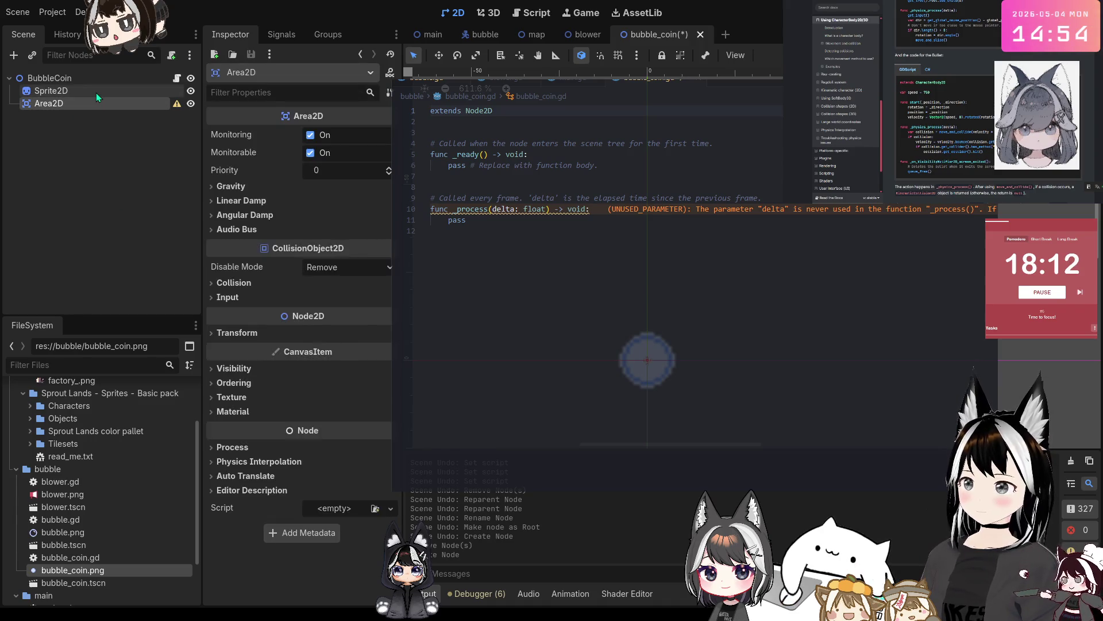
{"action": "key", "text": "ctrl+a"}
{"action": "type", "text": "coll"}
{"action": "key", "text": "Return"}
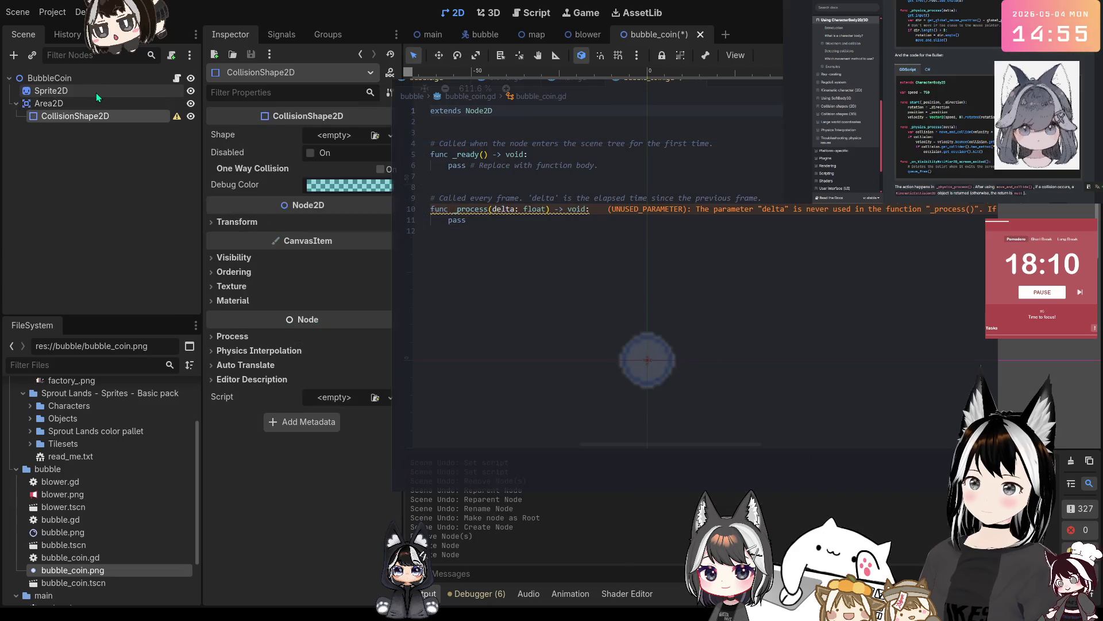
{"action": "left_click", "coordinate": [356, 138]}
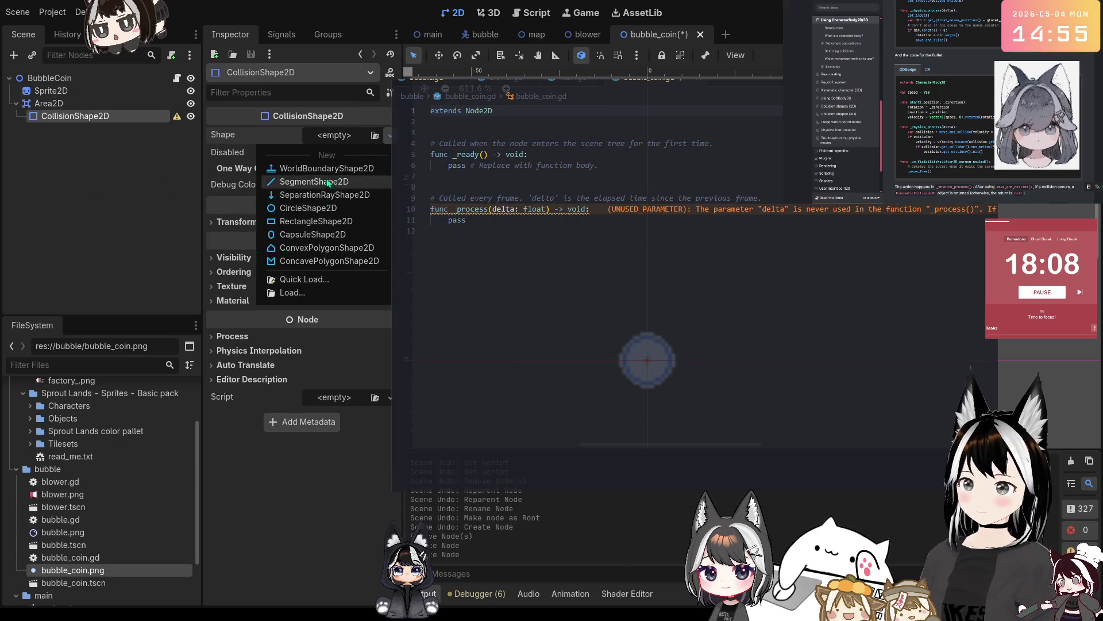
{"action": "left_click", "coordinate": [319, 218]}
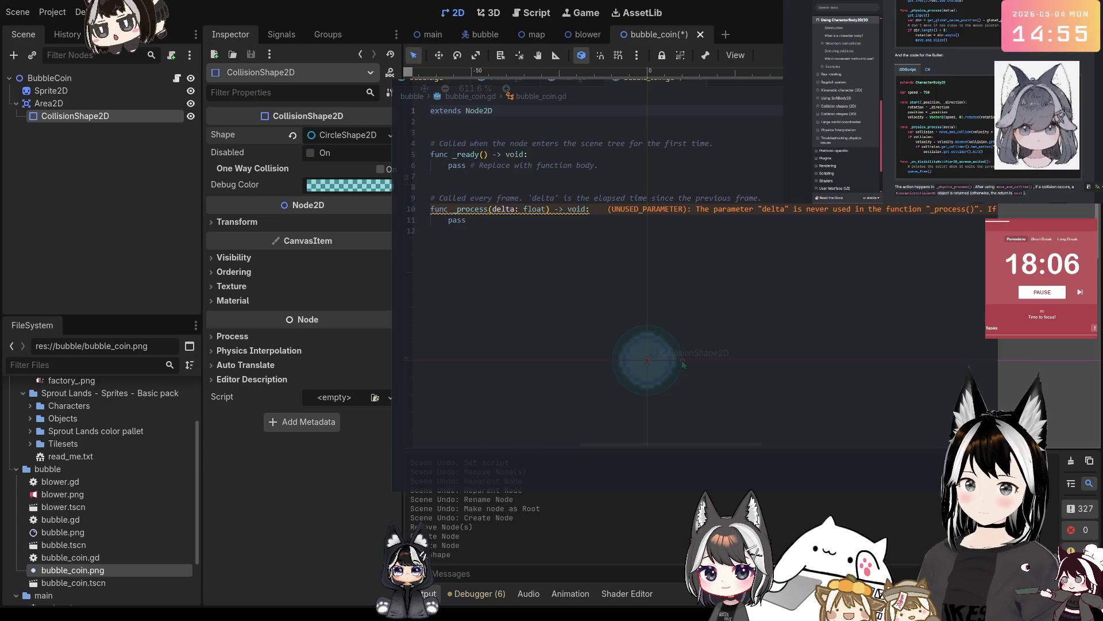
{"action": "left_click", "coordinate": [738, 369]}
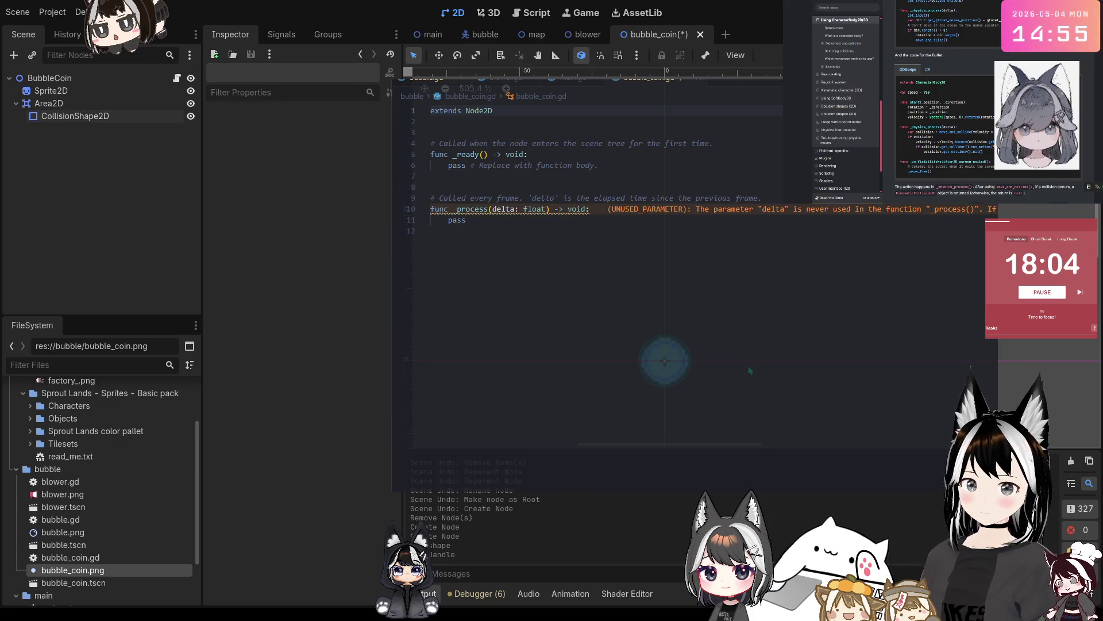
{"action": "scroll", "coordinate": [748, 366], "scroll_direction": "down", "scroll_amount": 1}
{"action": "left_click", "coordinate": [81, 106]}
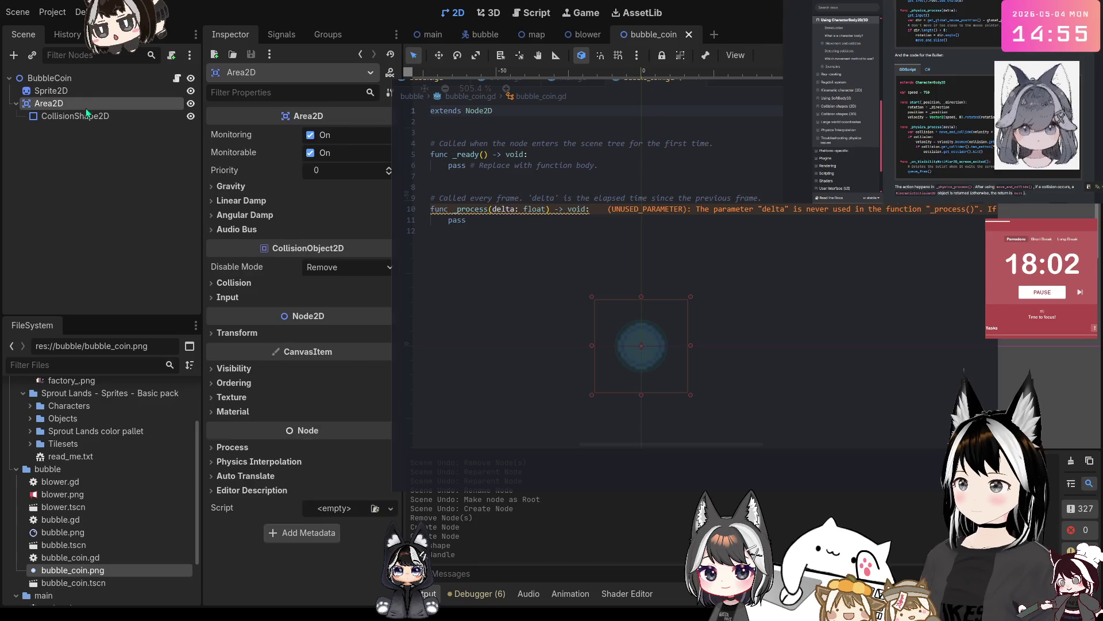
{"action": "left_click", "coordinate": [86, 77]}
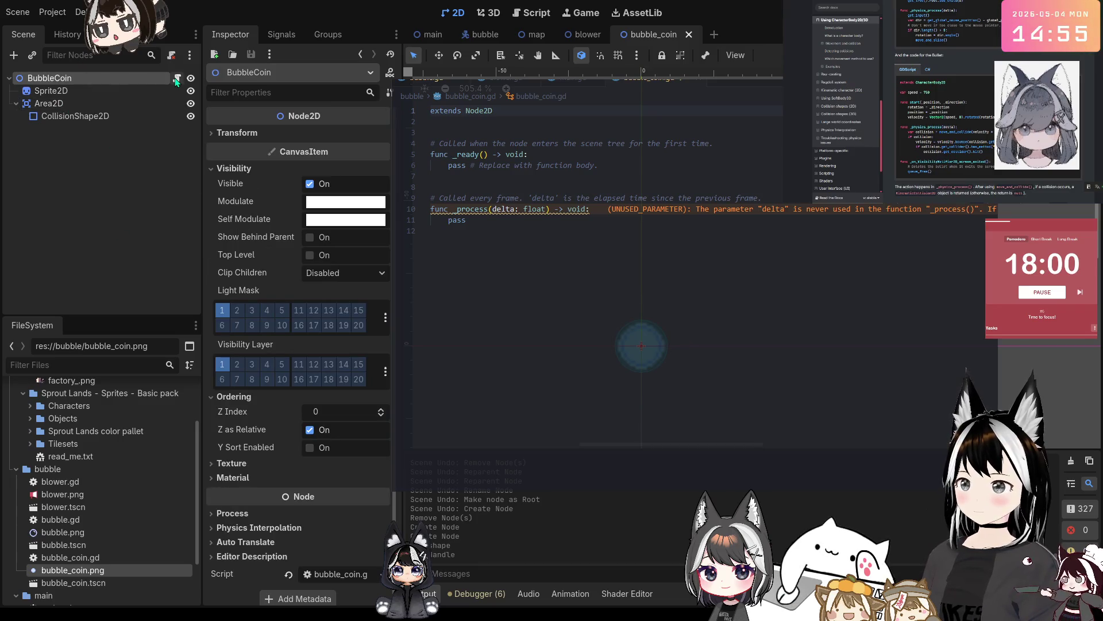
Open bubble_coin.gd from the script icon beside BubbleCoin in the Scene tree
{"action": "left_click", "coordinate": [178, 80]}
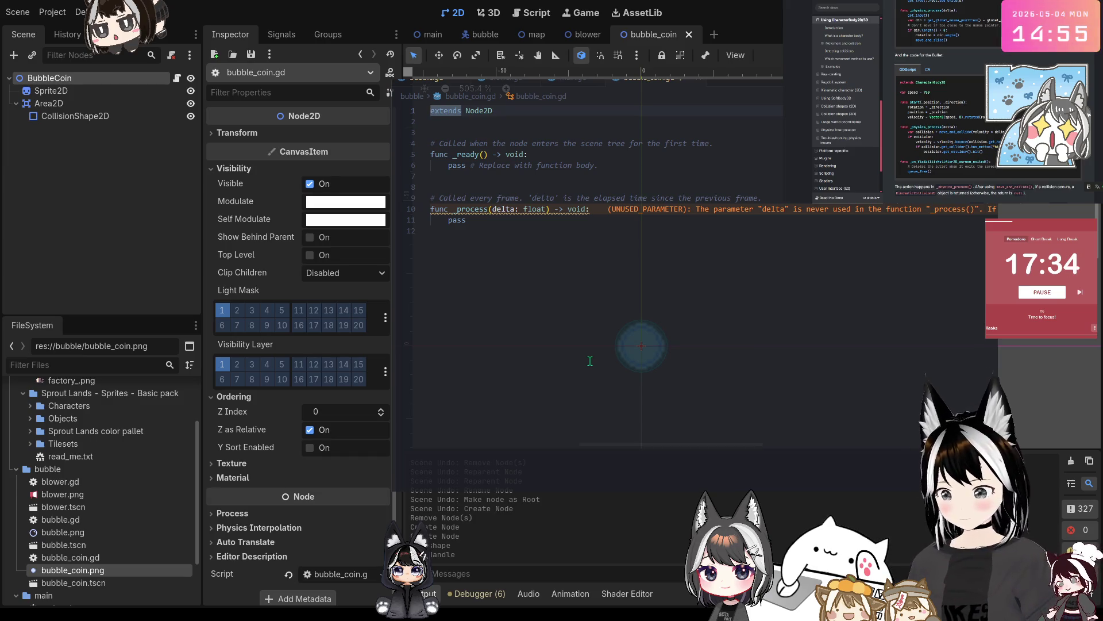
{"action": "double_click", "coordinate": [572, 143]}
Start replacing the Node2D base class on line 1, then undo back to extends Node2D
{"action": "key", "text": "Up"}
{"action": "key", "text": "Up"}
{"action": "key", "text": "Up"}
{"action": "key", "text": "ctrl+shift+Left"}
{"action": "type", "text": "bu"}
{"action": "key", "text": "BackSpace"}
{"action": "key", "text": "BackSpace"}
{"action": "key", "text": "ctrl+z"}
{"action": "key", "text": "Down"}
{"action": "key", "text": "Return"}
{"action": "type", "text": "@onready var area"}
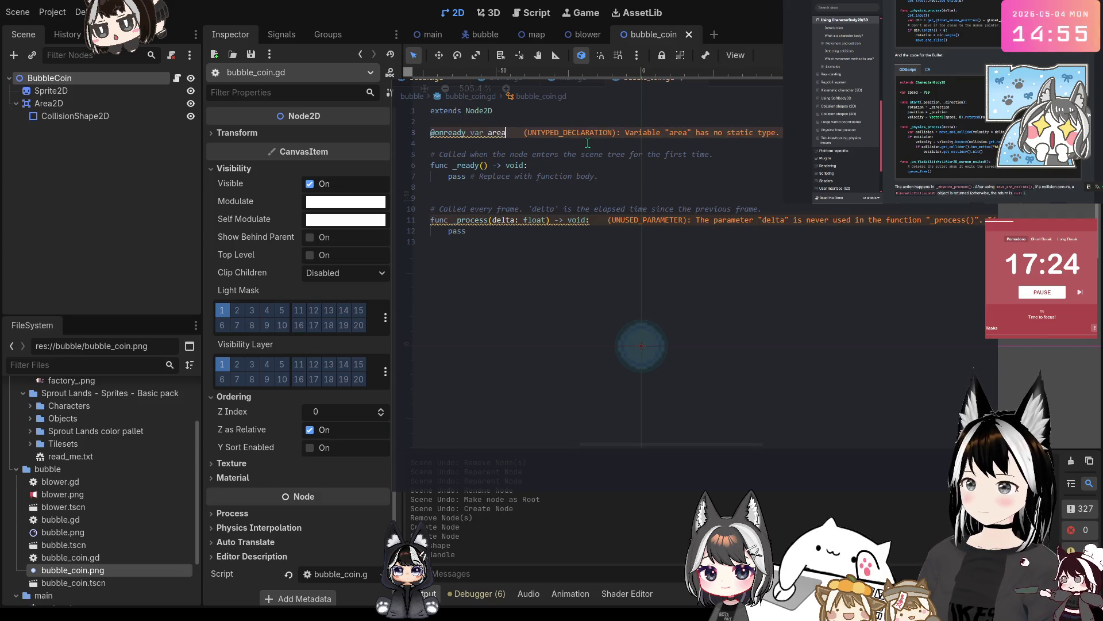
{"action": "key", "text": "BackSpace"}
{"action": "key", "text": "BackSpace"}
{"action": "type", "text": "area2d ="}
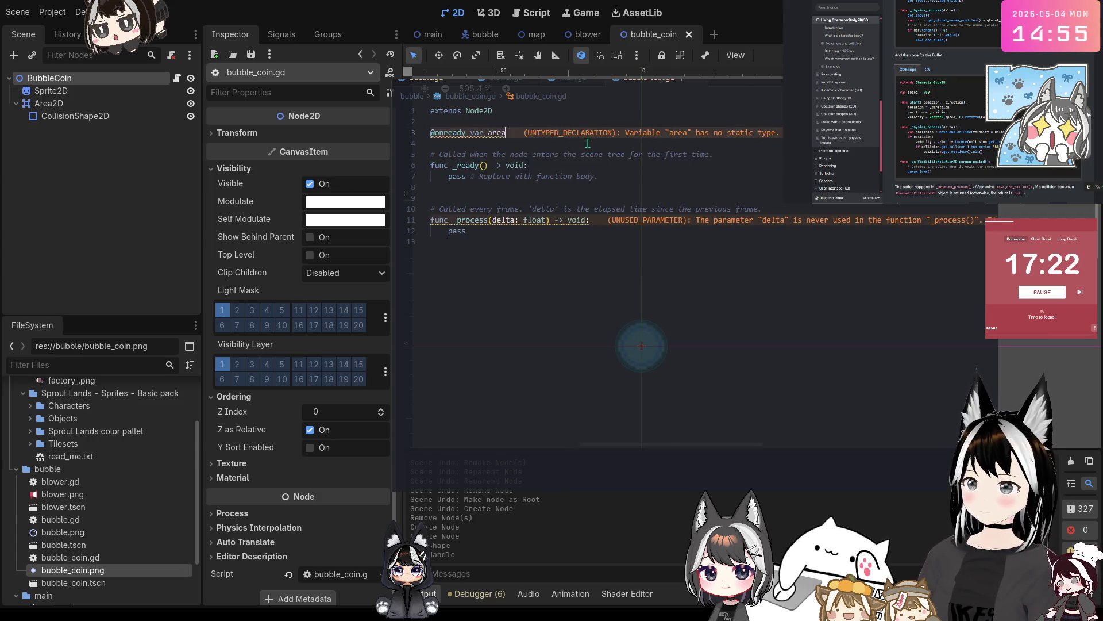
{"action": "key", "text": "BackSpace"}
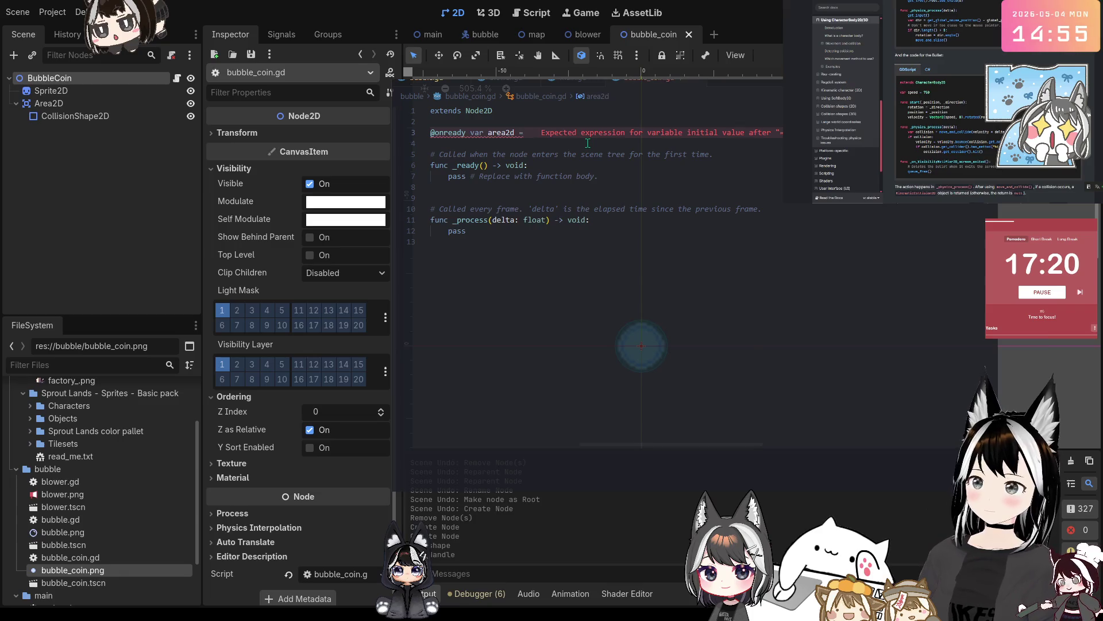
{"action": "type", "text": ":"}
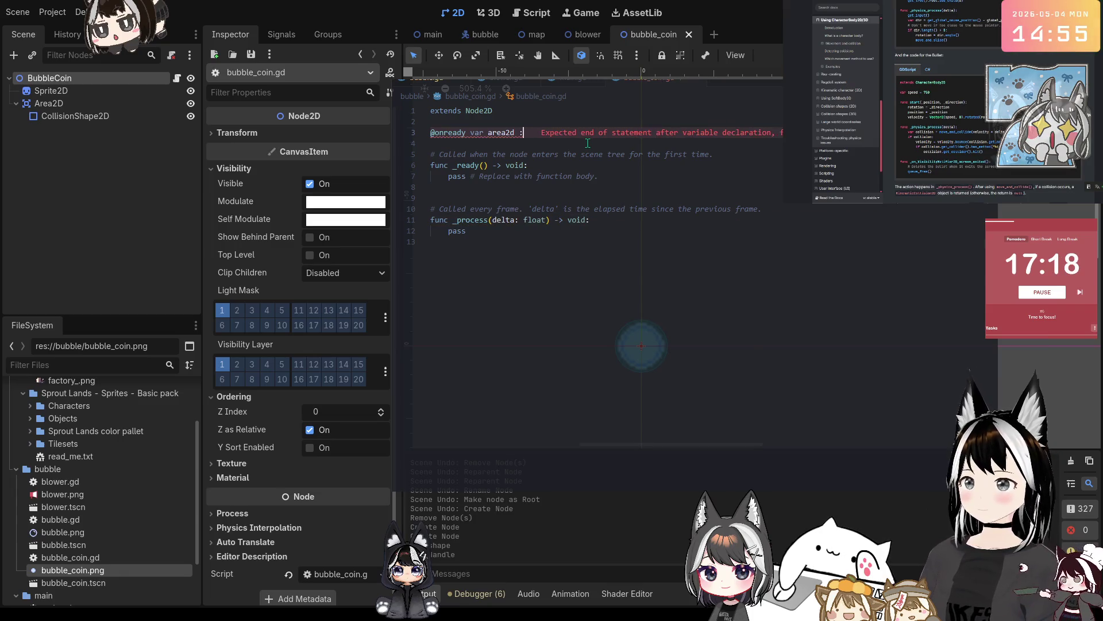
{"action": "type", "text": "="}
{"action": "key", "text": "BackSpace"}
{"action": "key", "text": "BackSpace"}
{"action": "type", "text": "= $"}
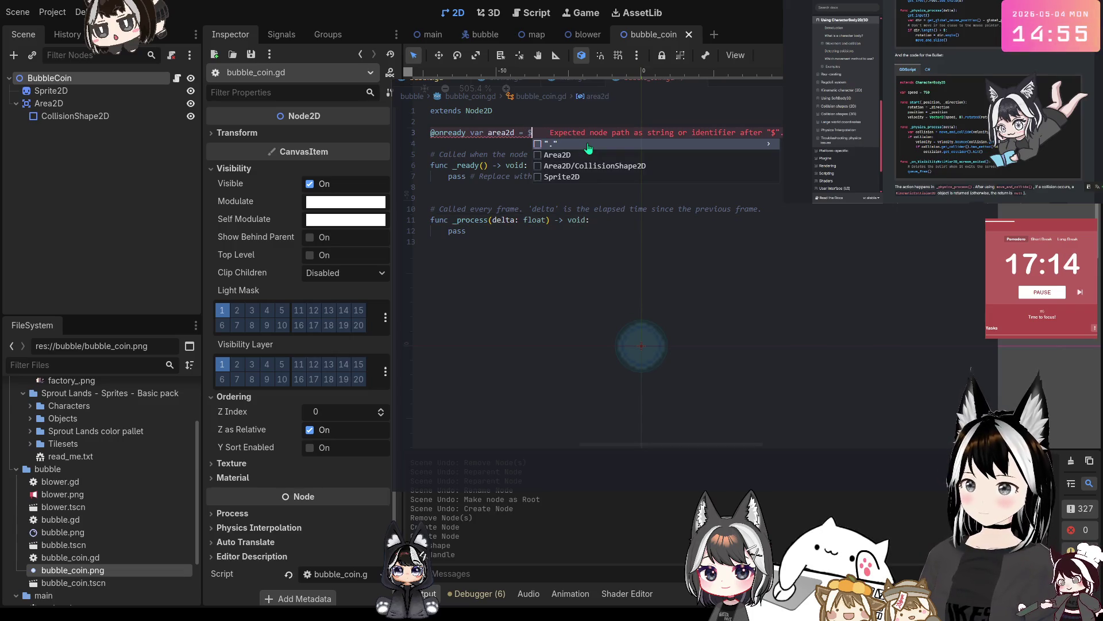
{"action": "key", "text": "Down"}
{"action": "key", "text": "Return"}
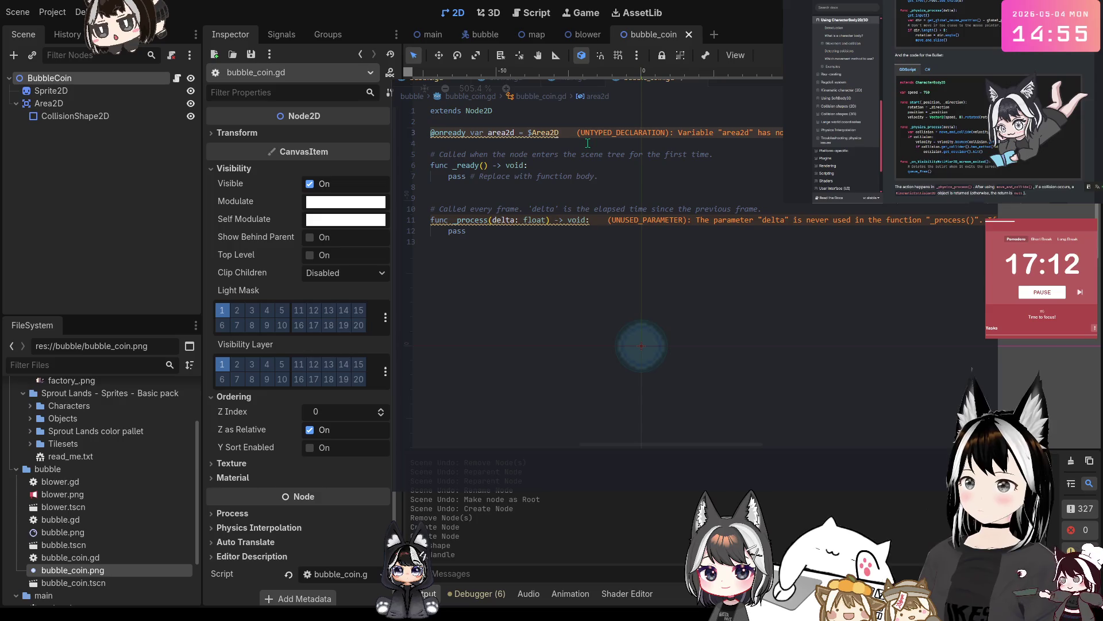
{"action": "key", "text": "Left"}
{"action": "type", "text": ":"}
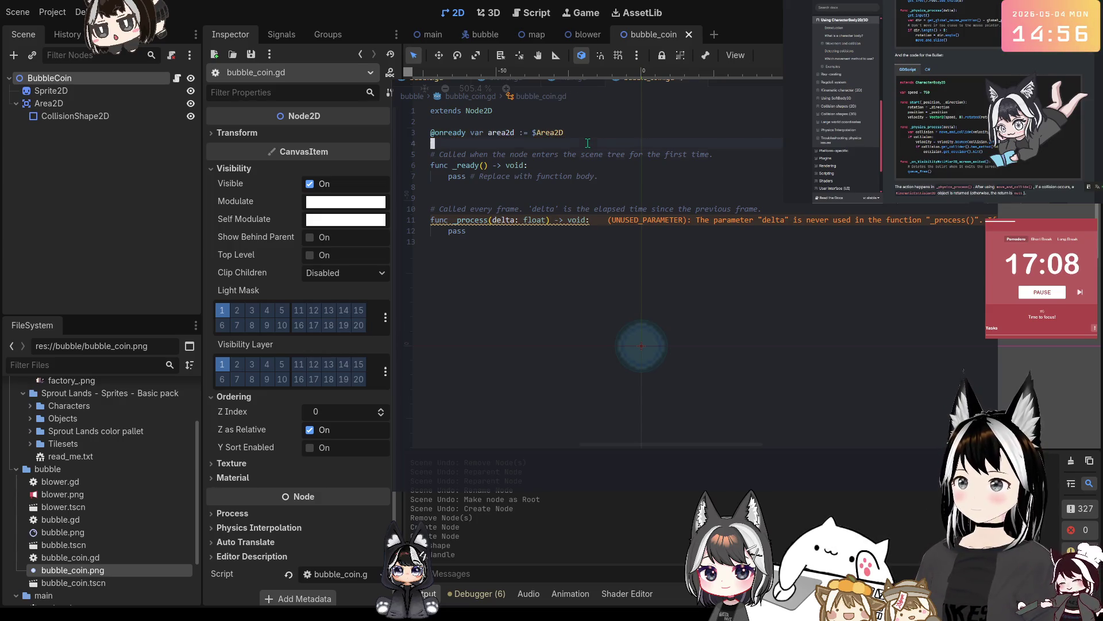
Replace the placeholder pass in _ready with an unfinished 'area2d.' line
{"action": "key", "text": "Down"}
{"action": "key", "text": "Down"}
{"action": "key", "text": "Down"}
{"action": "key", "text": "End"}
{"action": "key", "text": "shift+Home"}
{"action": "key", "text": "BackSpace"}
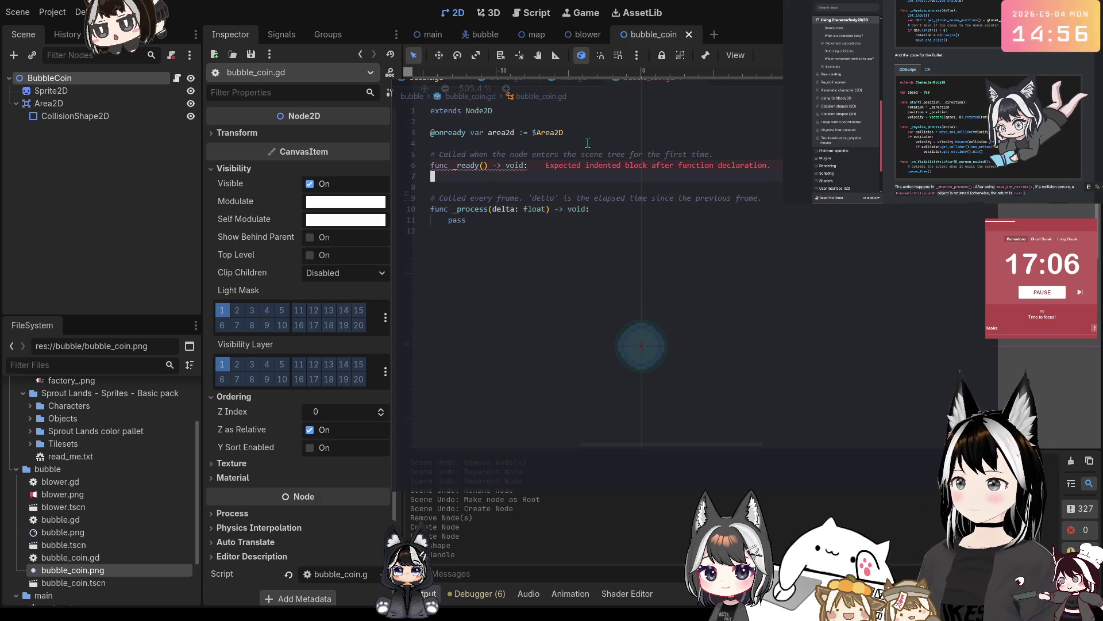
{"action": "type", "text": "rea2d.on"}
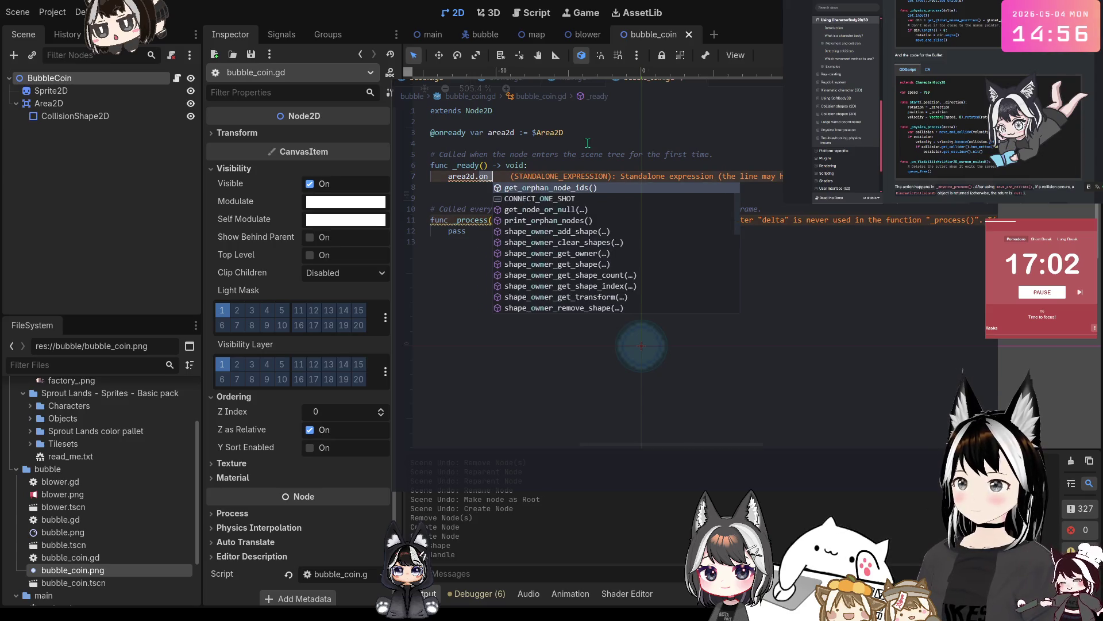
{"action": "key", "text": "BackSpace"}
{"action": "key", "text": "BackSpace"}
{"action": "key", "text": "Escape"}
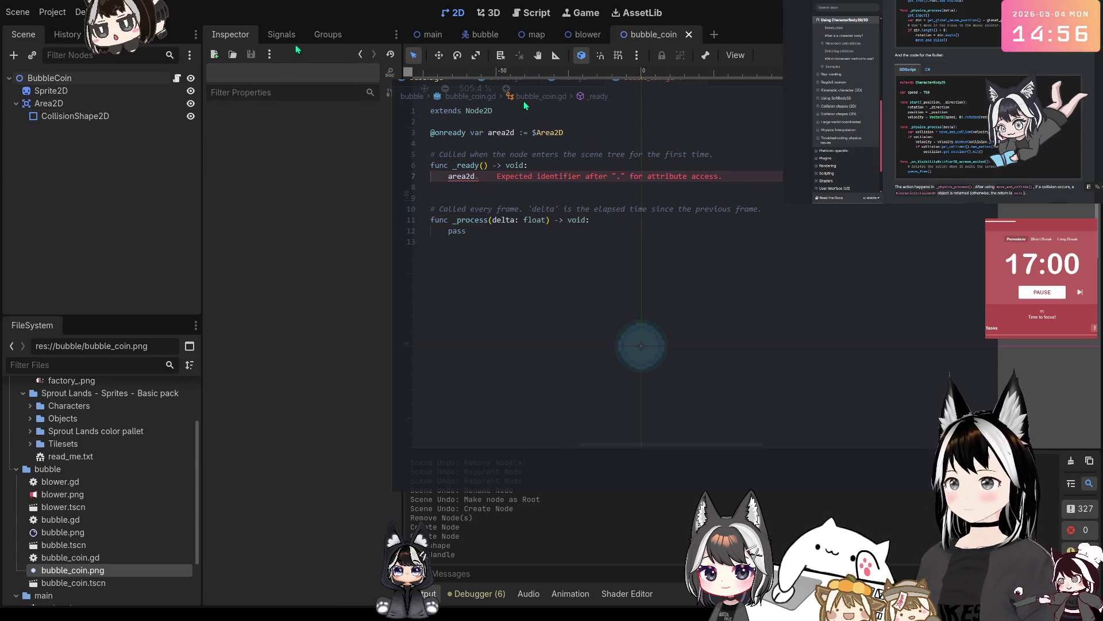
{"action": "left_click", "coordinate": [49, 103]}
Show the signals Area2D can emit in the Node panel's Signals list
{"action": "left_click", "coordinate": [282, 34]}
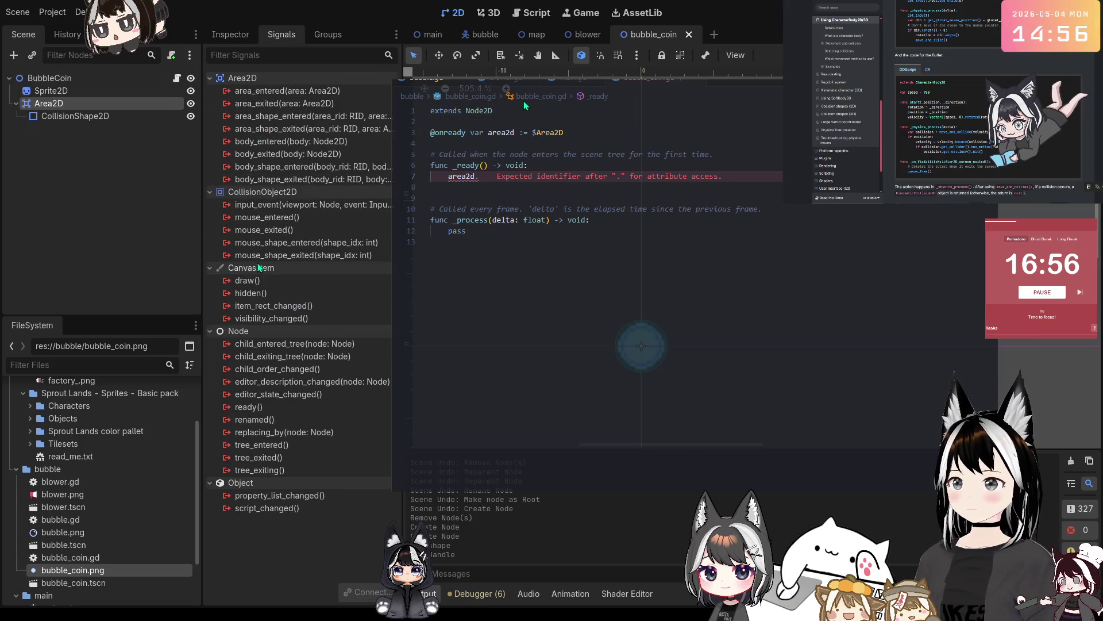
{"action": "mouse_move", "coordinate": [259, 267]}
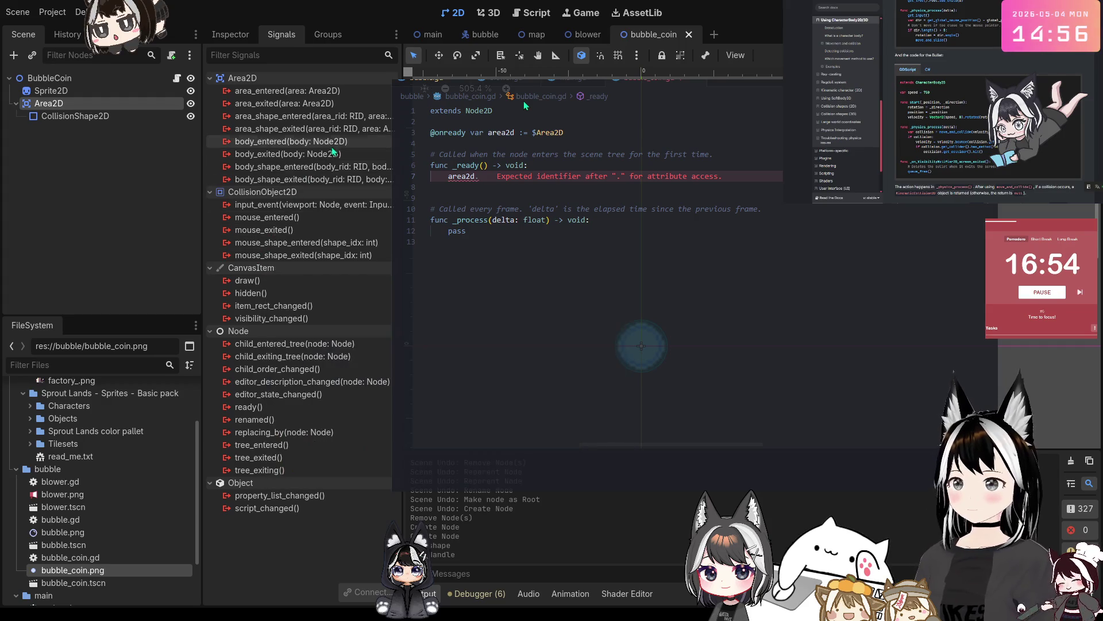
{"action": "mouse_move", "coordinate": [346, 133]}
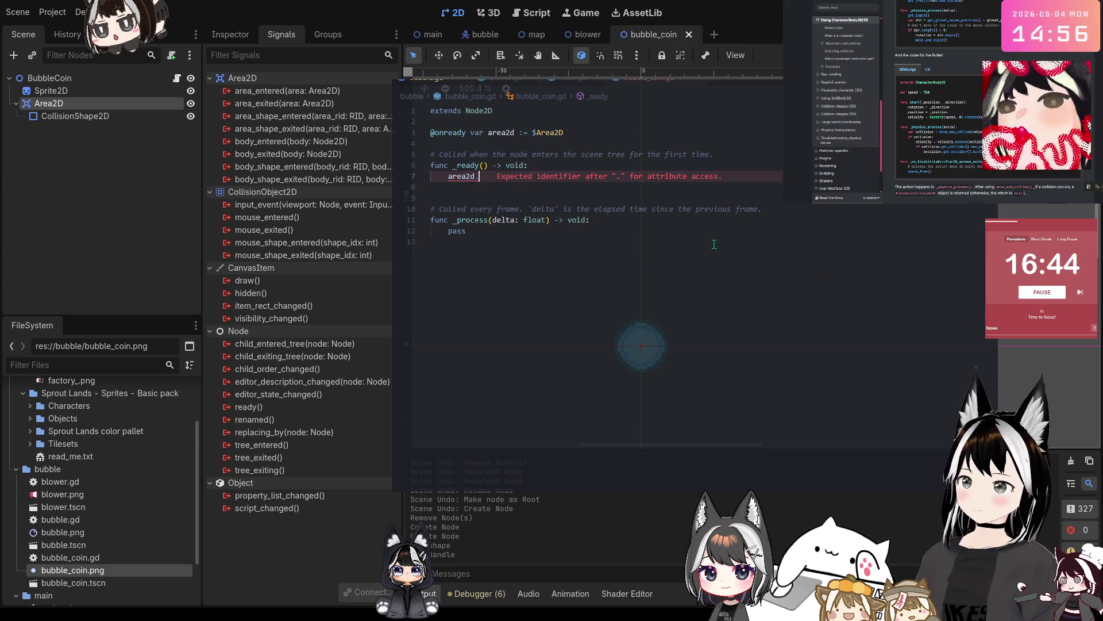
Complete area2d.body_entered in _ready using the body_entered autocomplete suggestion
{"action": "type", "text": "bu"}
{"action": "key", "text": "BackSpace"}
{"action": "type", "text": "o"}
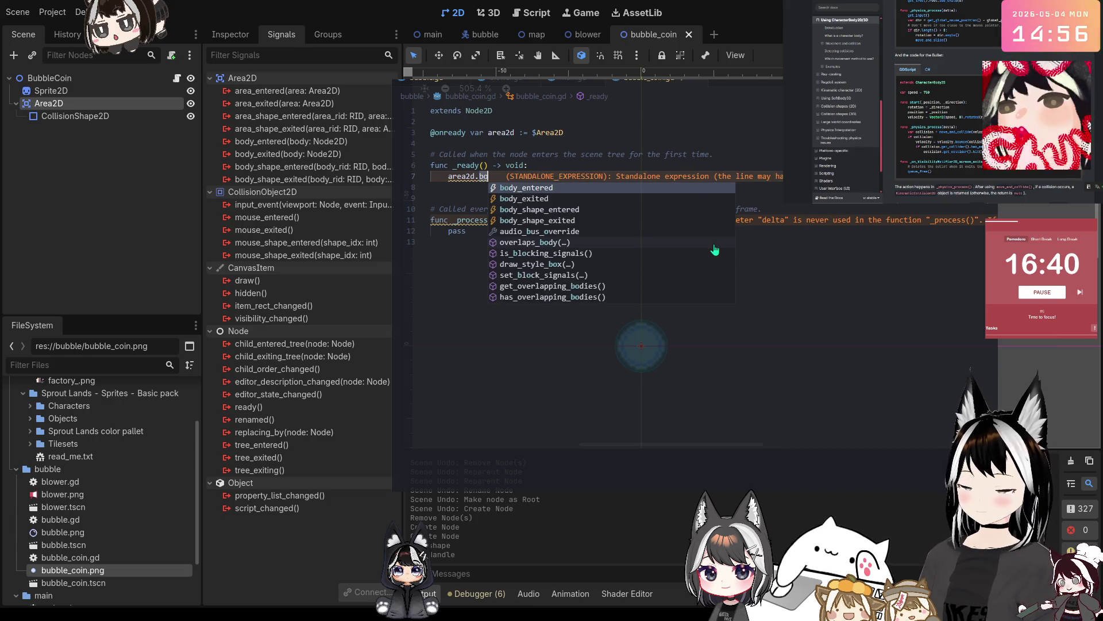
{"action": "key", "text": "Down"}
{"action": "key", "text": "Up"}
{"action": "key", "text": "Return"}
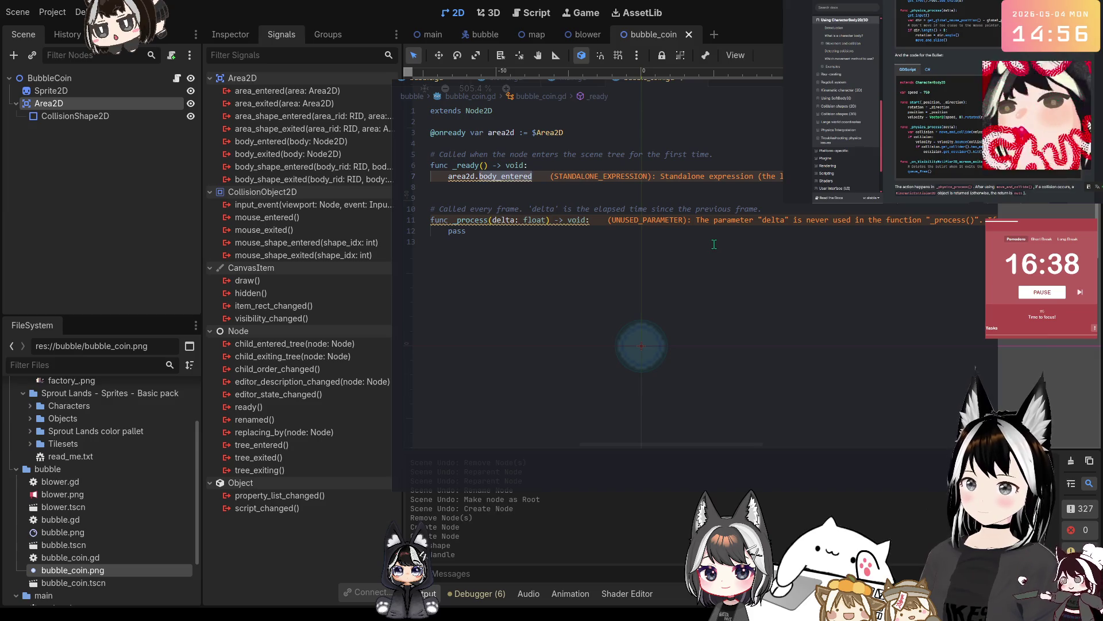
{"action": "type", "text": "."}
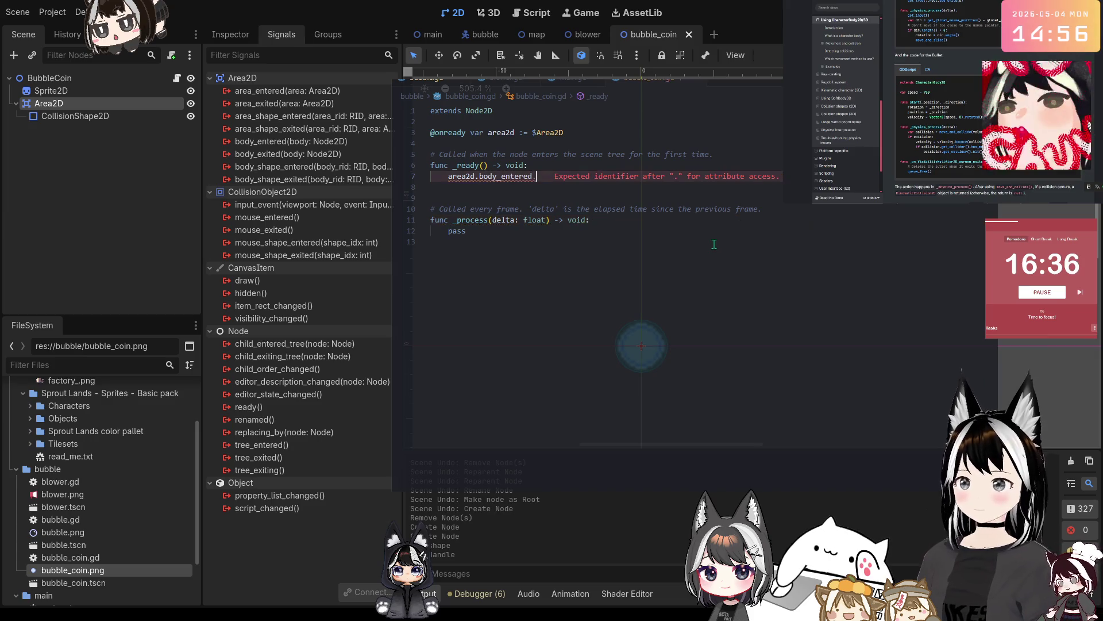
{"action": "key", "text": "BackSpace"}
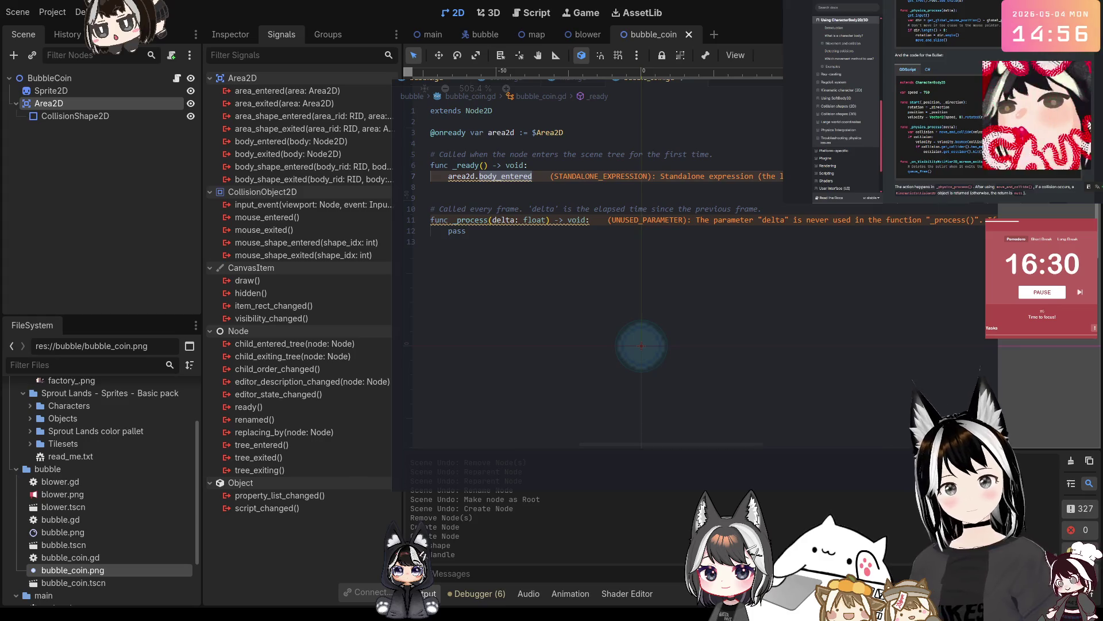
{"action": "left_click", "coordinate": [850, 359]}
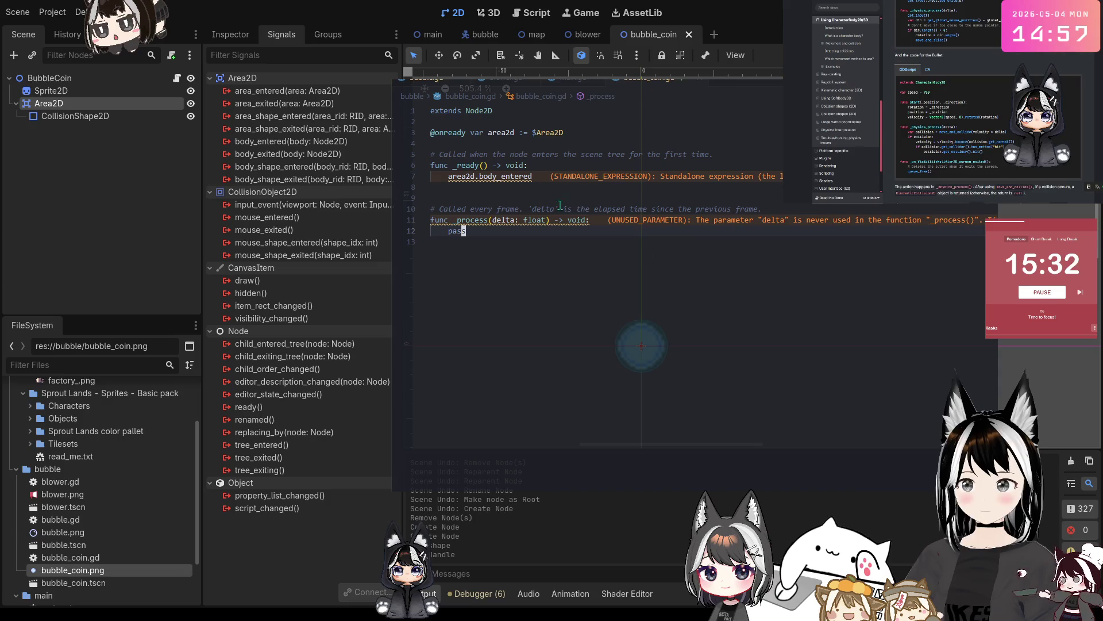
Insert a blank line above the onready Area2D declaration on line 3
{"action": "double_click", "coordinate": [532, 176]}
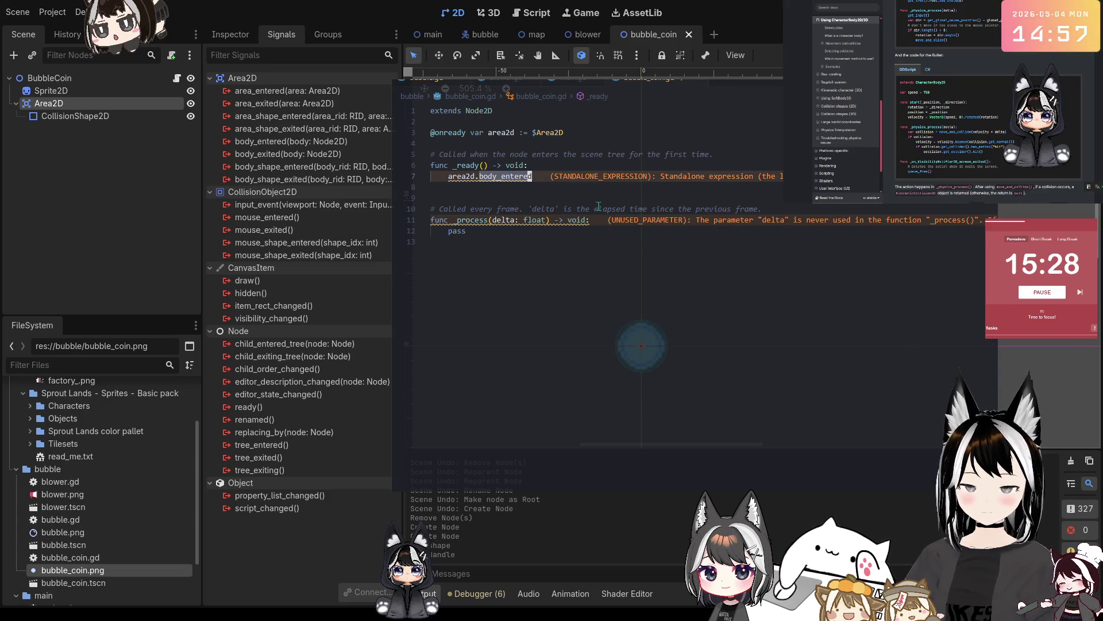
{"action": "double_click", "coordinate": [549, 132]}
{"action": "key", "text": "Left"}
{"action": "key", "text": "Return"}
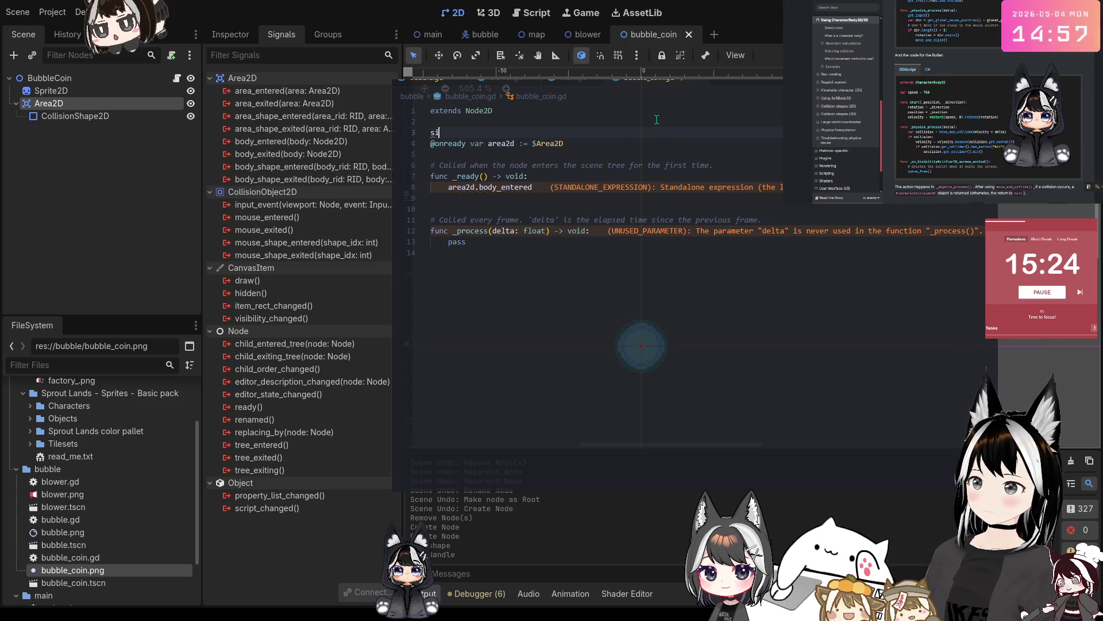
Declare signal bubble_collected() near the top of bubble_coin.gd
{"action": "key", "text": "Up"}
{"action": "key", "text": "Return"}
{"action": "type", "text": "signal "}
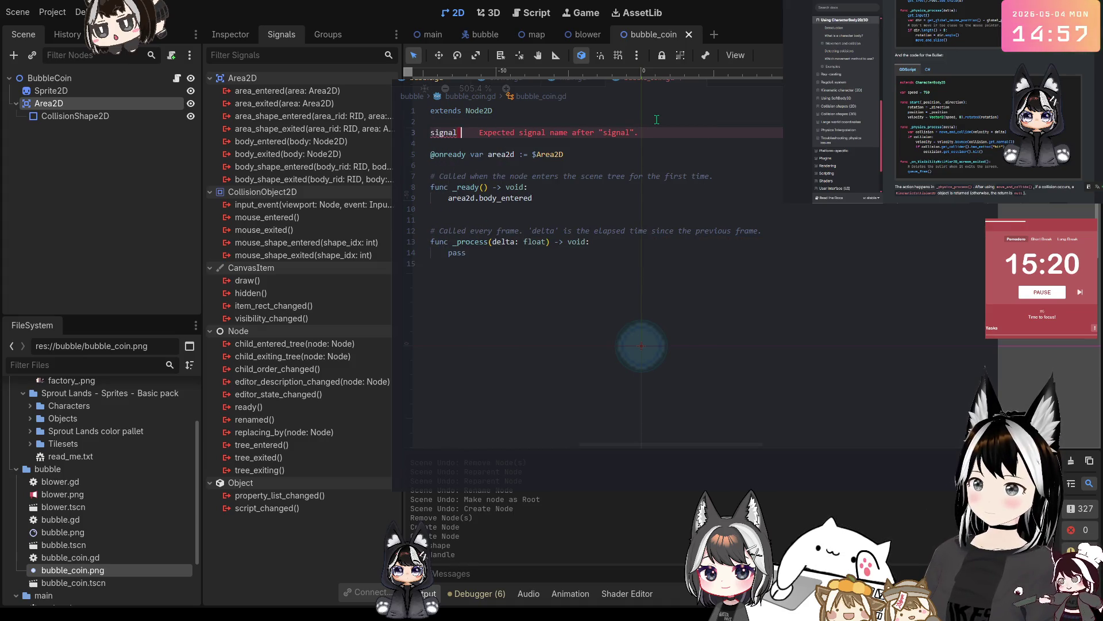
{"action": "type", "text": "bubble_co"}
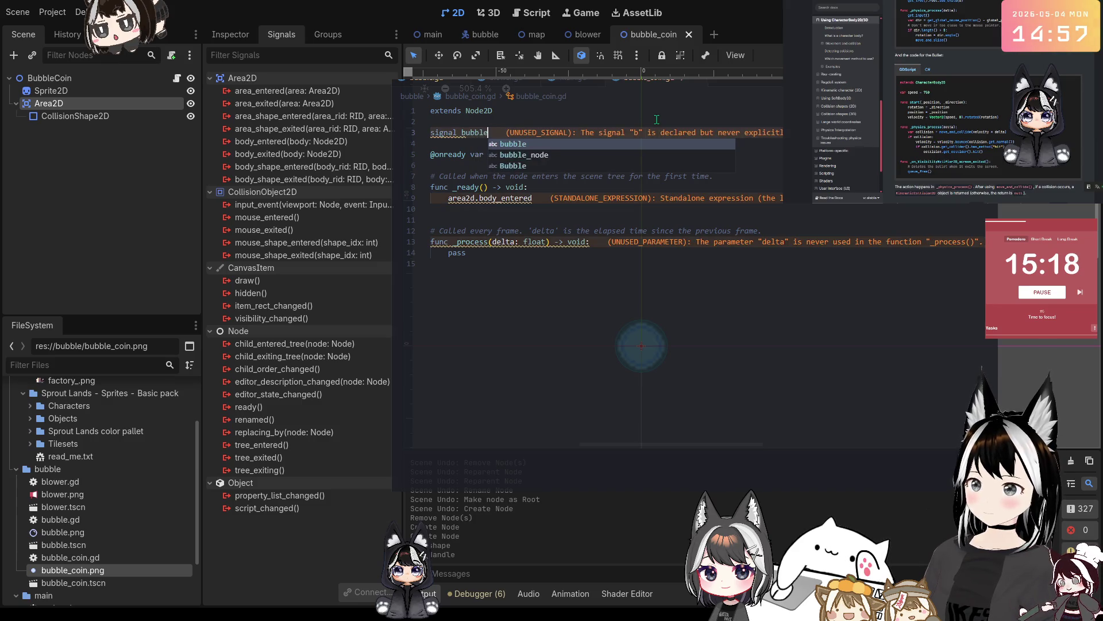
{"action": "type", "text": "llected"}
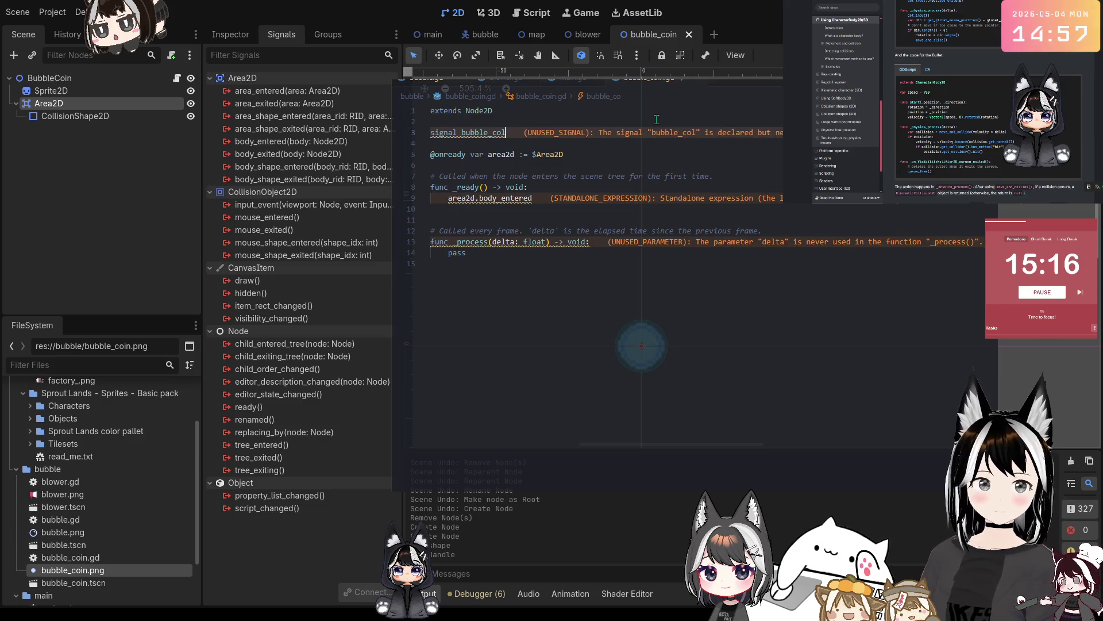
{"action": "type", "text": "("}
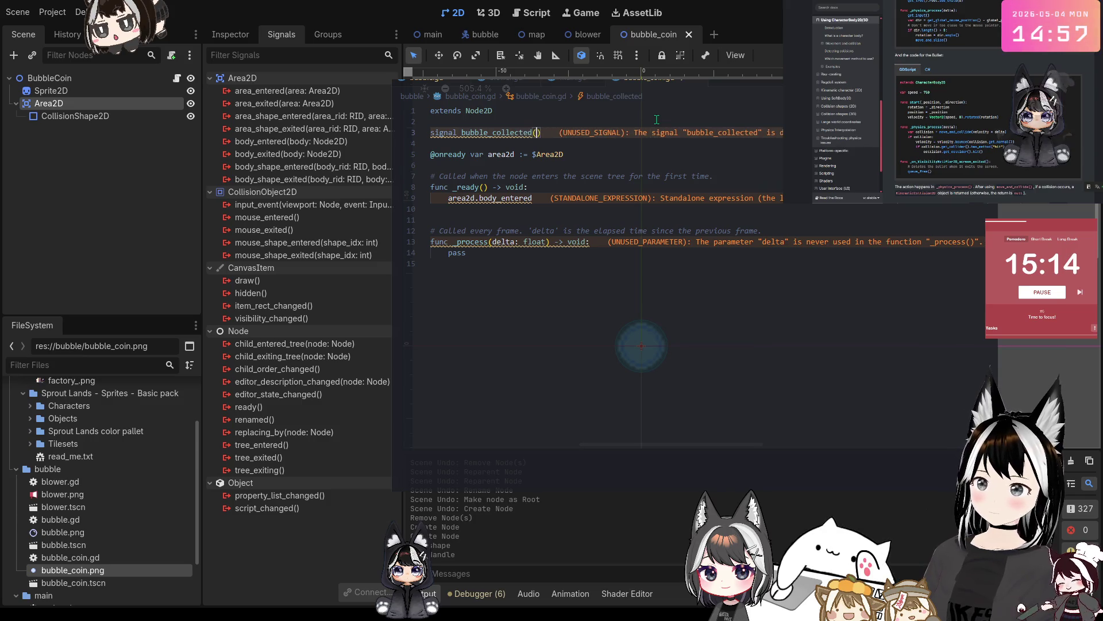
{"action": "key", "text": "Down"}
{"action": "key", "text": "Down"}
{"action": "key", "text": "Down"}
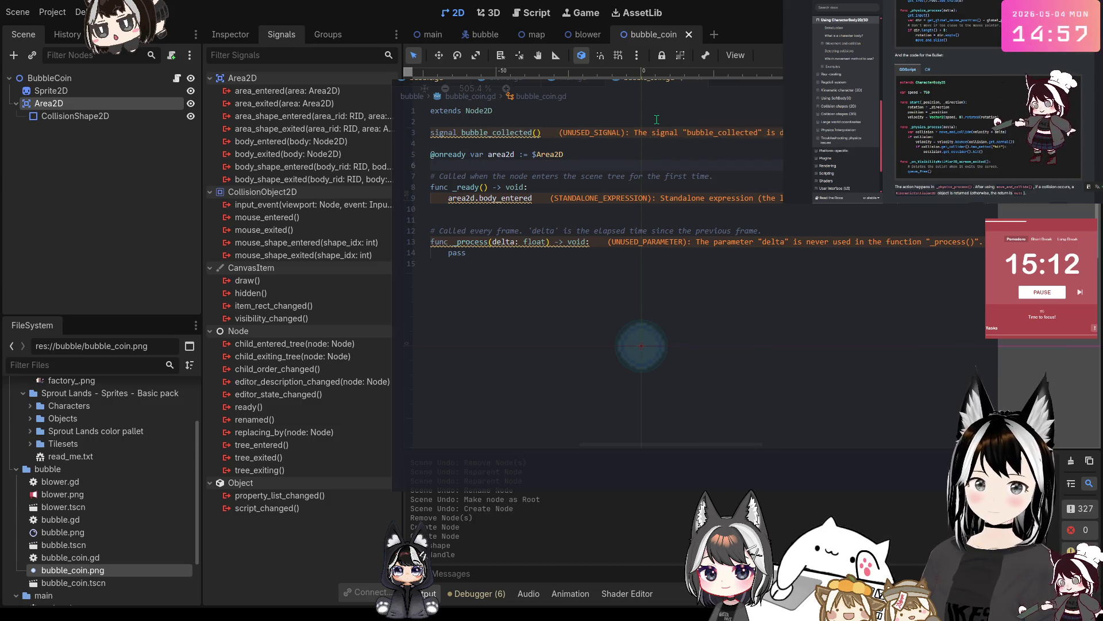
Append .connect(_on_body_entered) to area2d.body_entered, fixing the misspelled callback name
{"action": "key", "text": "Down"}
{"action": "key", "text": "Down"}
{"action": "key", "text": "Down"}
{"action": "key", "text": "End"}
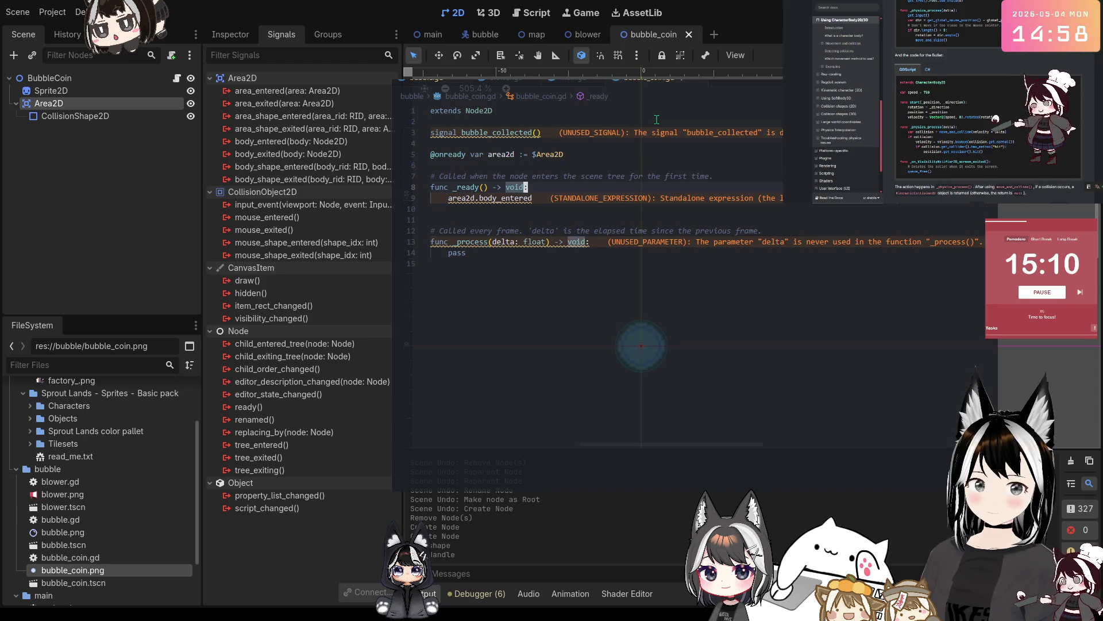
{"action": "type", "text": ".connect("}
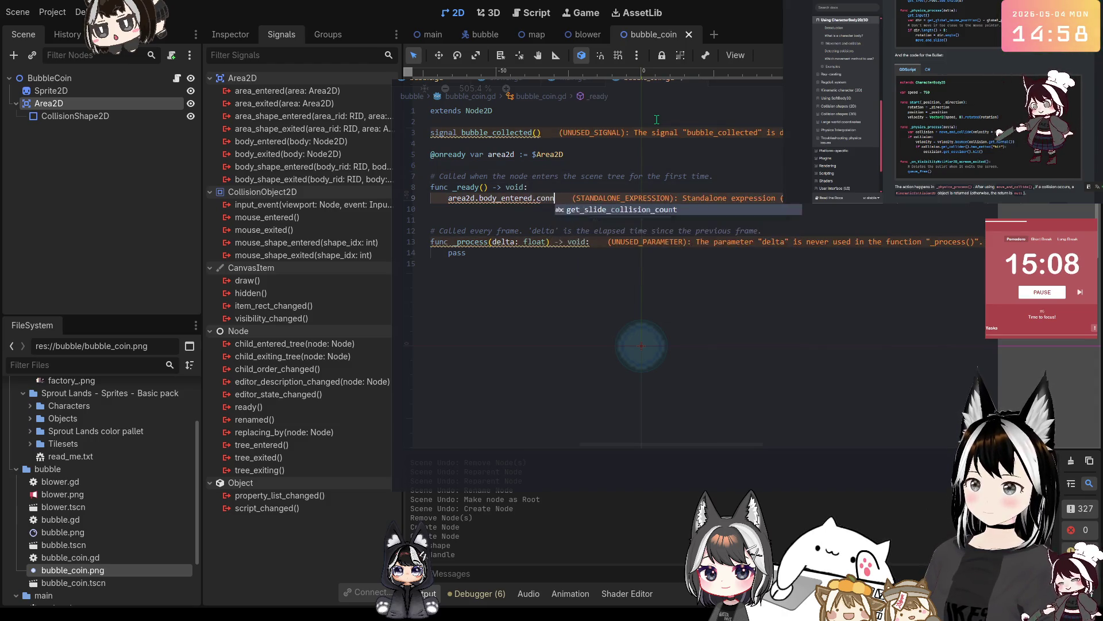
{"action": "type", "text": "on_"}
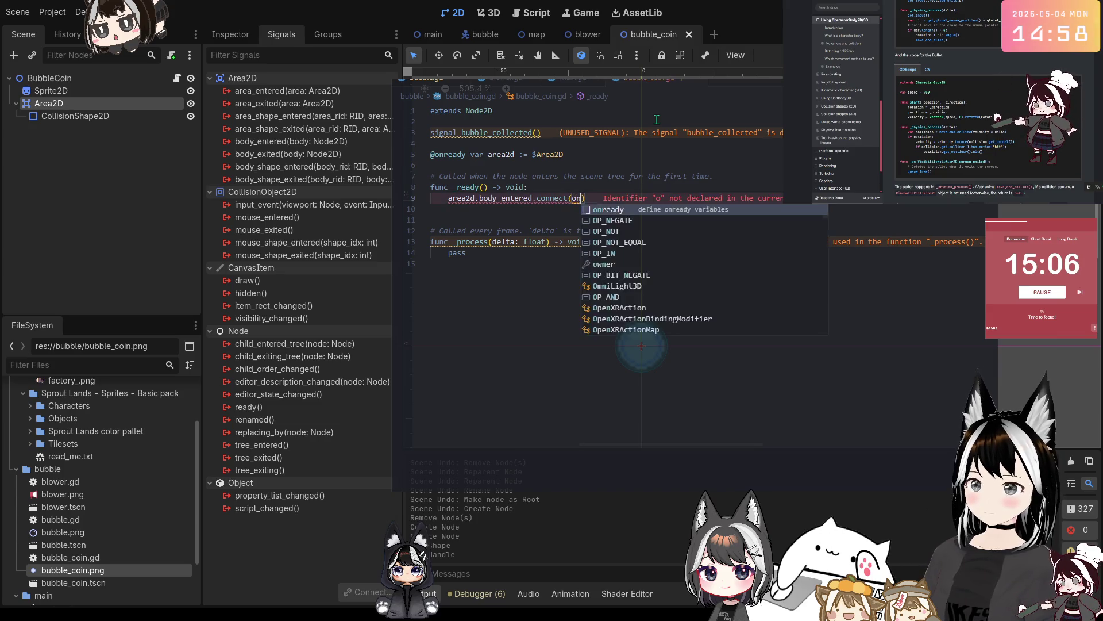
{"action": "key", "text": "BackSpace"}
{"action": "key", "text": "BackSpace"}
{"action": "key", "text": "BackSpace"}
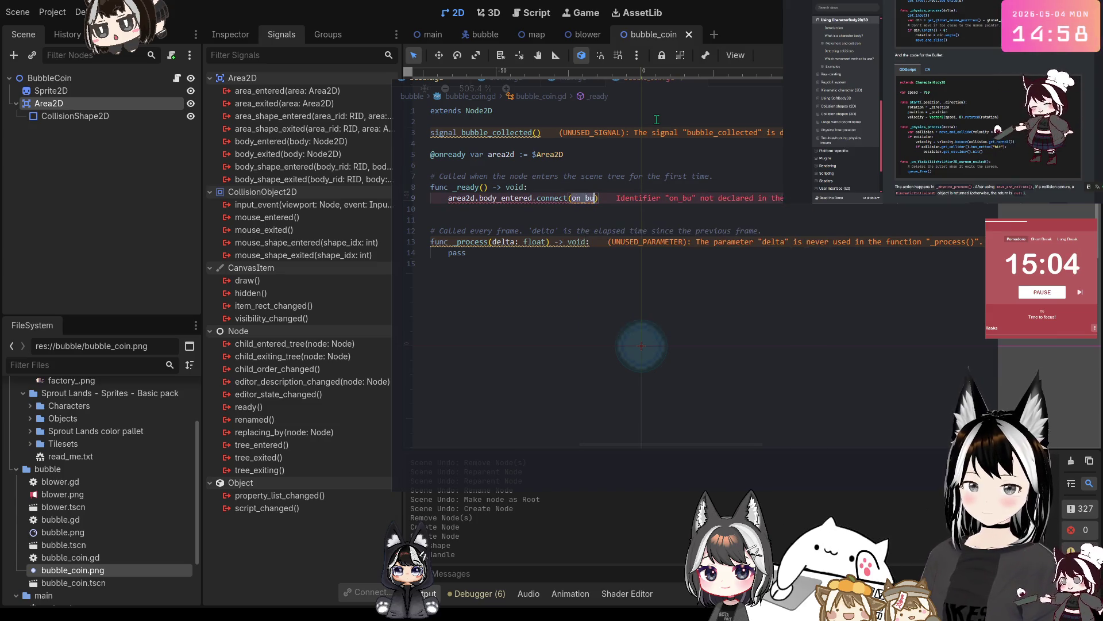
{"action": "type", "text": "_on"}
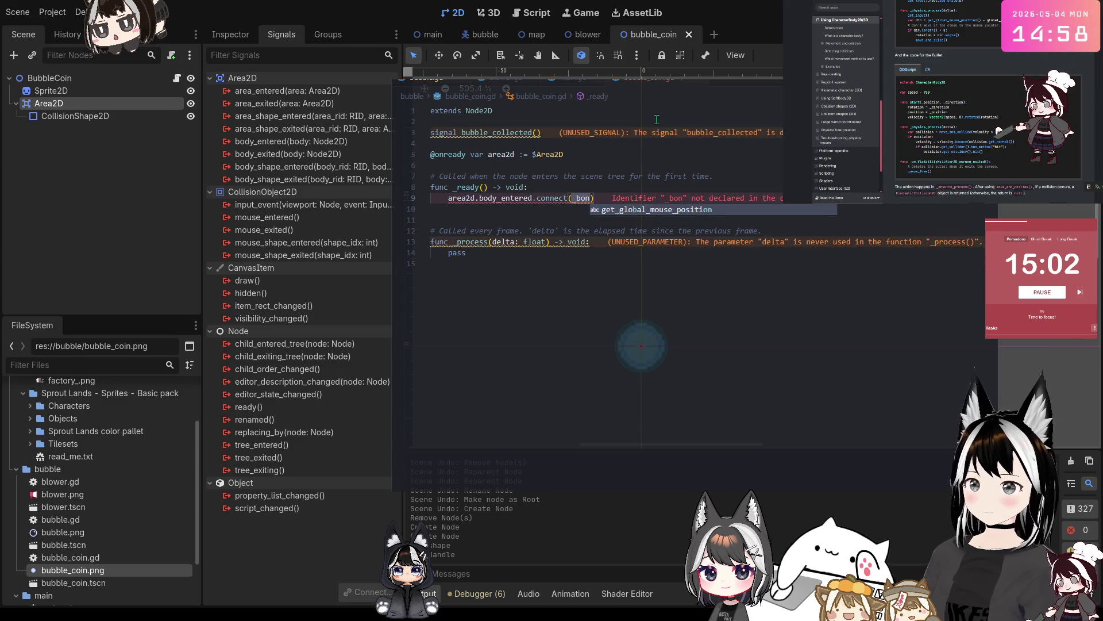
{"action": "type", "text": "_budy_enter"}
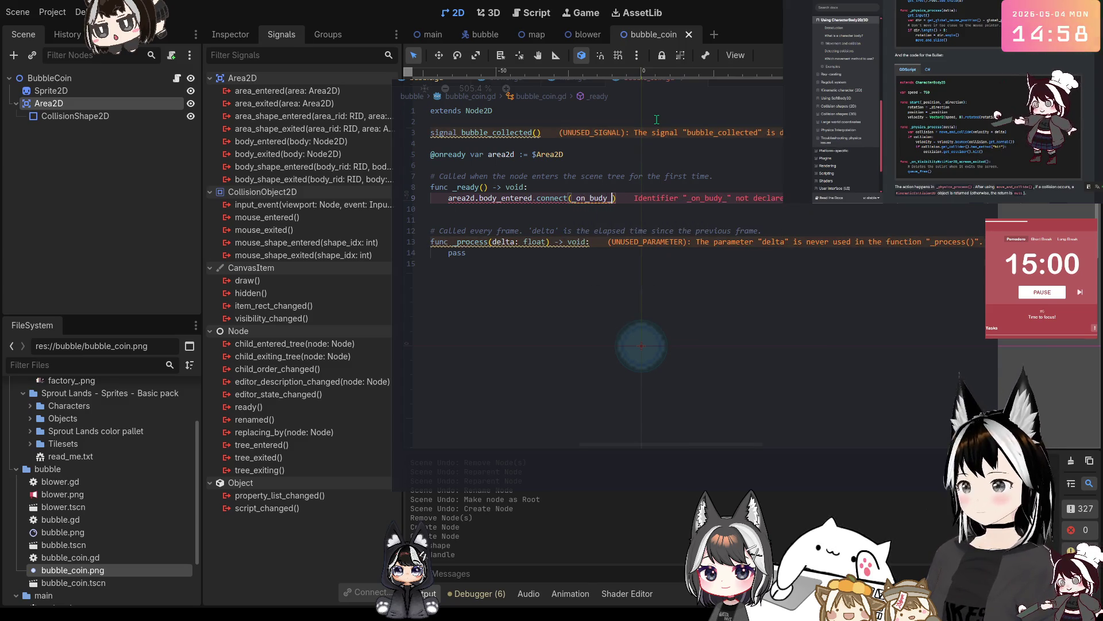
{"action": "type", "text": "ed"}
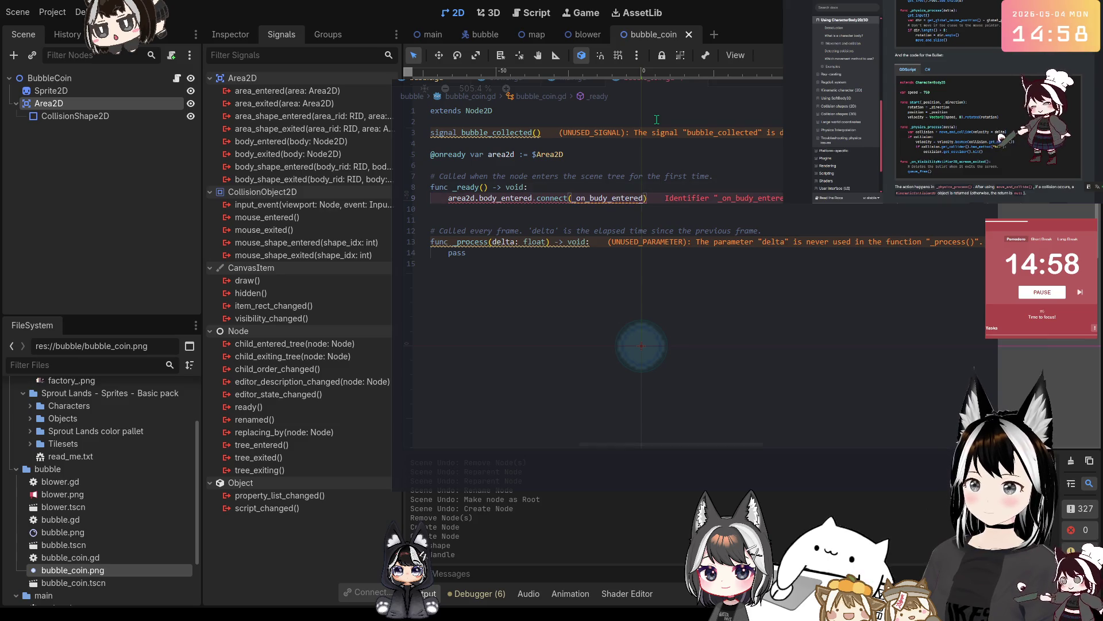
{"action": "key", "text": "ctrl+shift+Left"}
{"action": "key", "text": "Right"}
{"action": "key", "text": "Left"}
{"action": "key", "text": "Left"}
{"action": "key", "text": "Left"}
{"action": "key", "text": "BackSpace"}
{"action": "key", "text": "BackSpace"}
{"action": "key", "text": "BackSpace"}
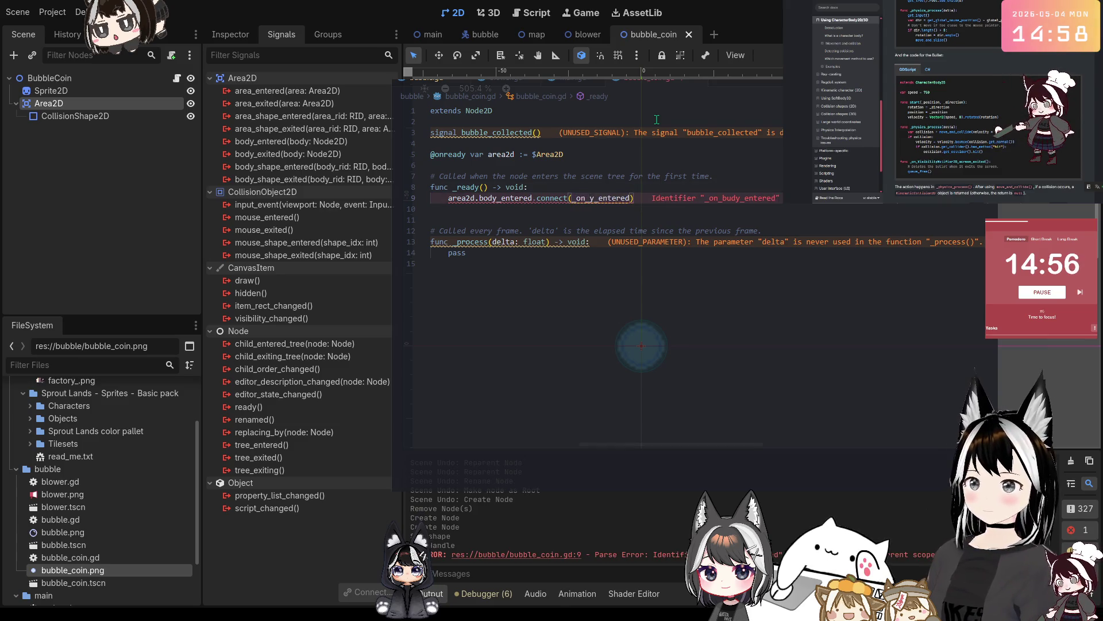
{"action": "type", "text": "ody"}
{"action": "key", "text": "Down"}
{"action": "key", "text": "Down"}
{"action": "key", "text": "Down"}
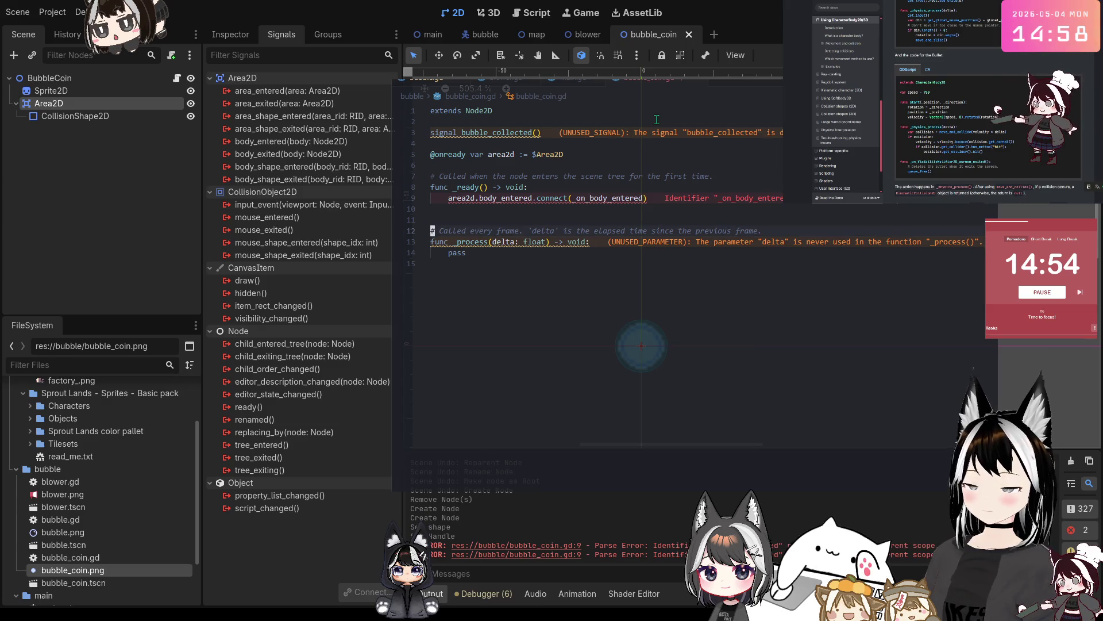
{"action": "key", "text": "Return"}
Write the header func _on_body_entered(body: Node) -> void:
{"action": "type", "text": "func "}
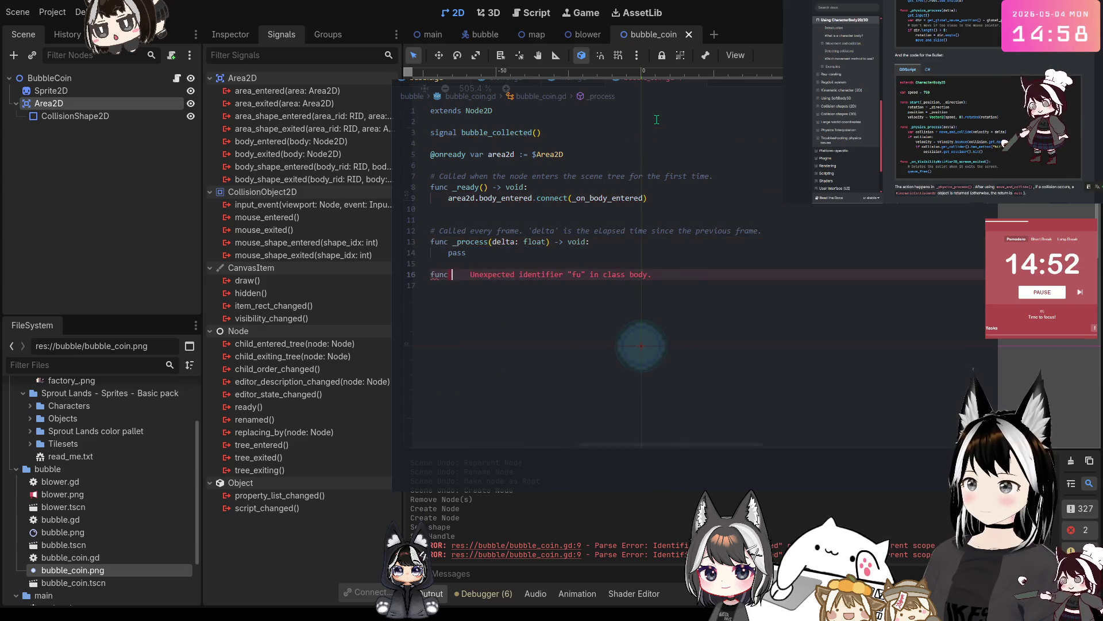
{"action": "type", "text": "_on_body("}
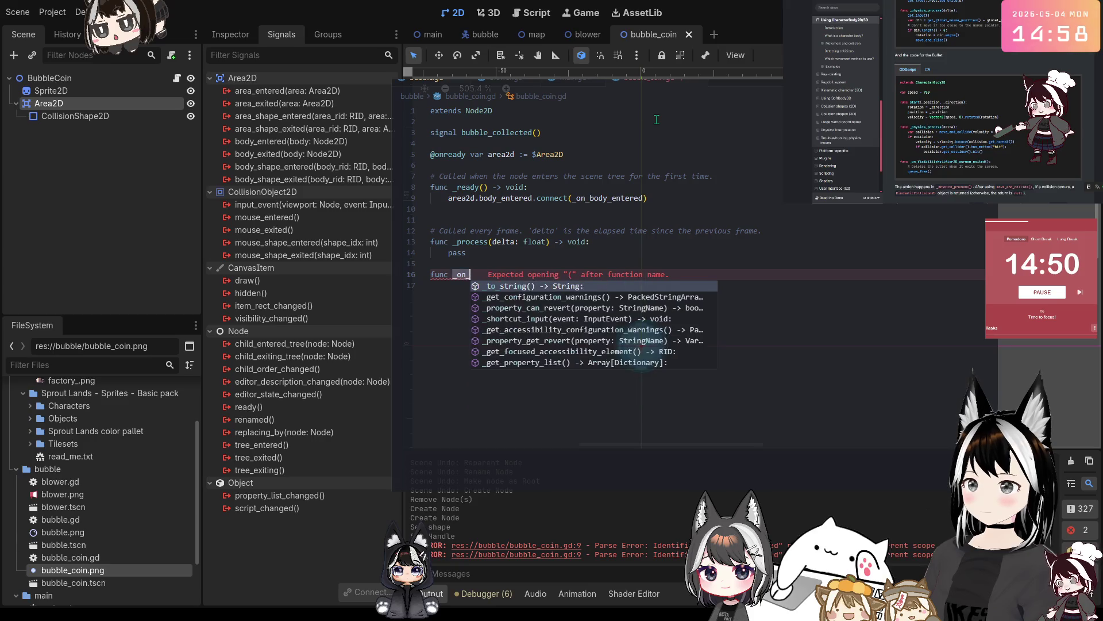
{"action": "key", "text": "BackSpace"}
{"action": "key", "text": "BackSpace"}
{"action": "type", "text": "_ent"}
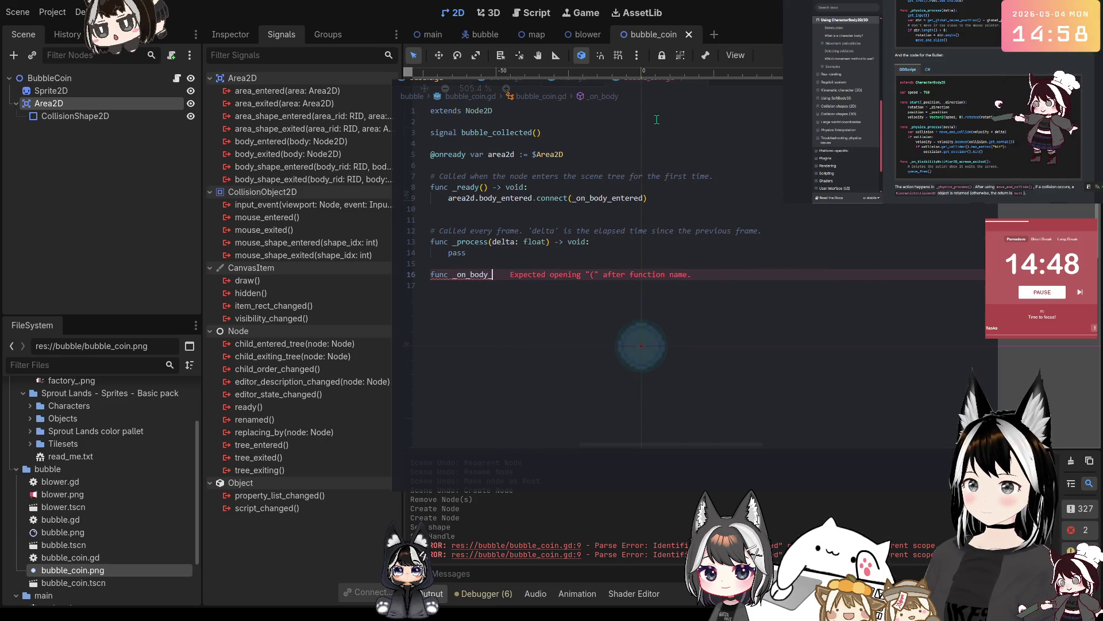
{"action": "type", "text": "ered():"}
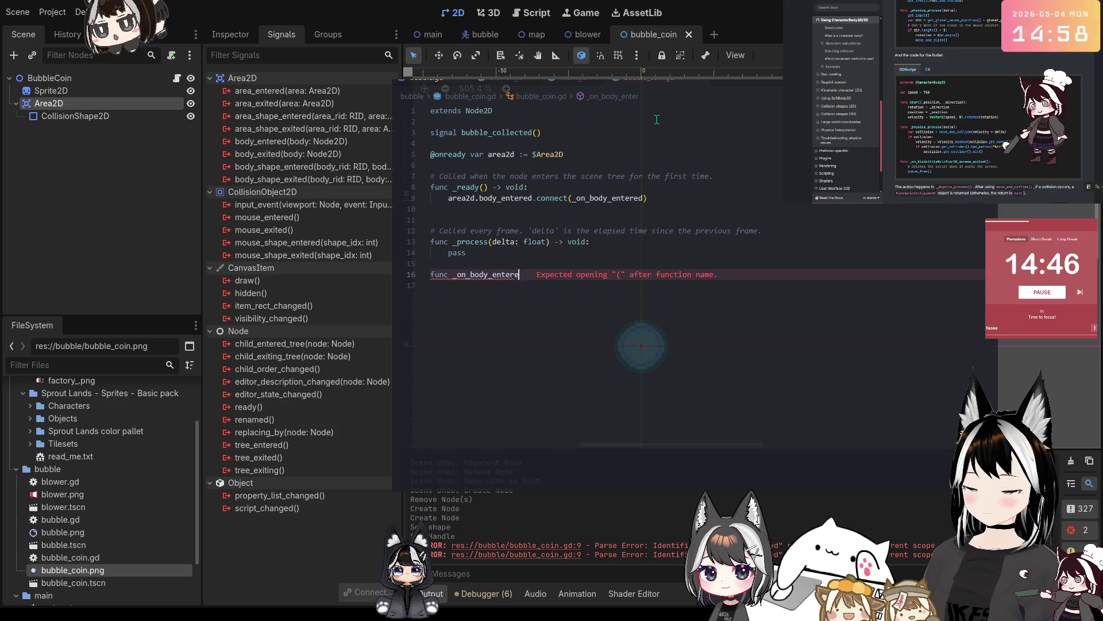
{"action": "key", "text": "Return"}
{"action": "key", "text": "Up"}
{"action": "key", "text": "Home"}
{"action": "key", "text": "ctrl+Right"}
{"action": "key", "text": "ctrl+shift+Right"}
{"action": "key", "text": "Right"}
{"action": "key", "text": "Right"}
{"action": "type", "text": "-> void"}
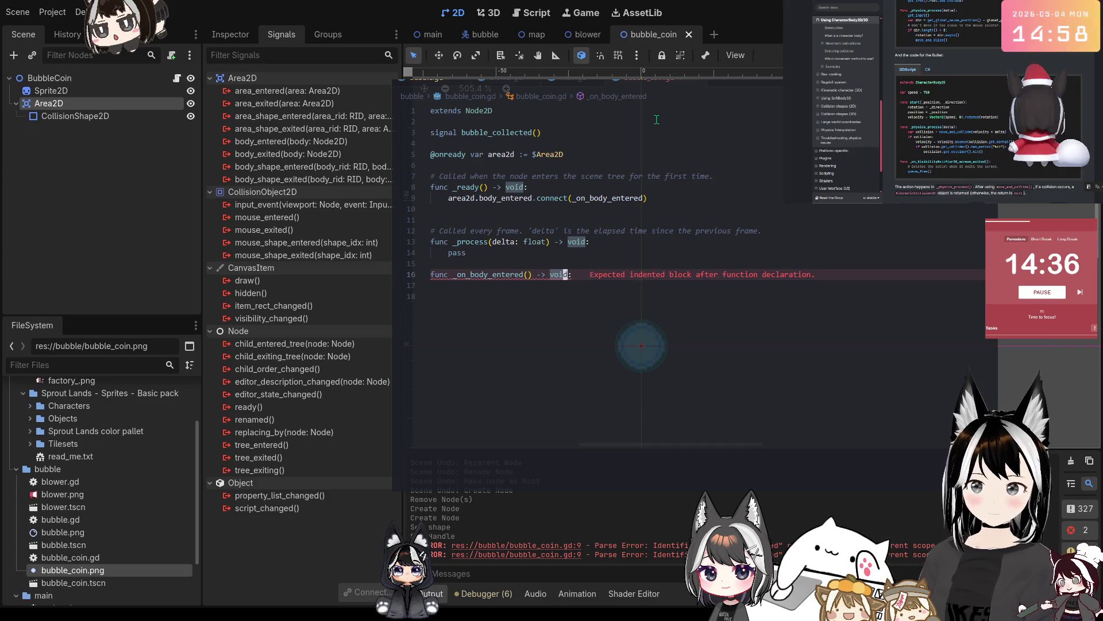
{"action": "key", "text": "Left"}
{"action": "key", "text": "Left"}
{"action": "key", "text": "Left"}
{"action": "type", "text": "body: No"}
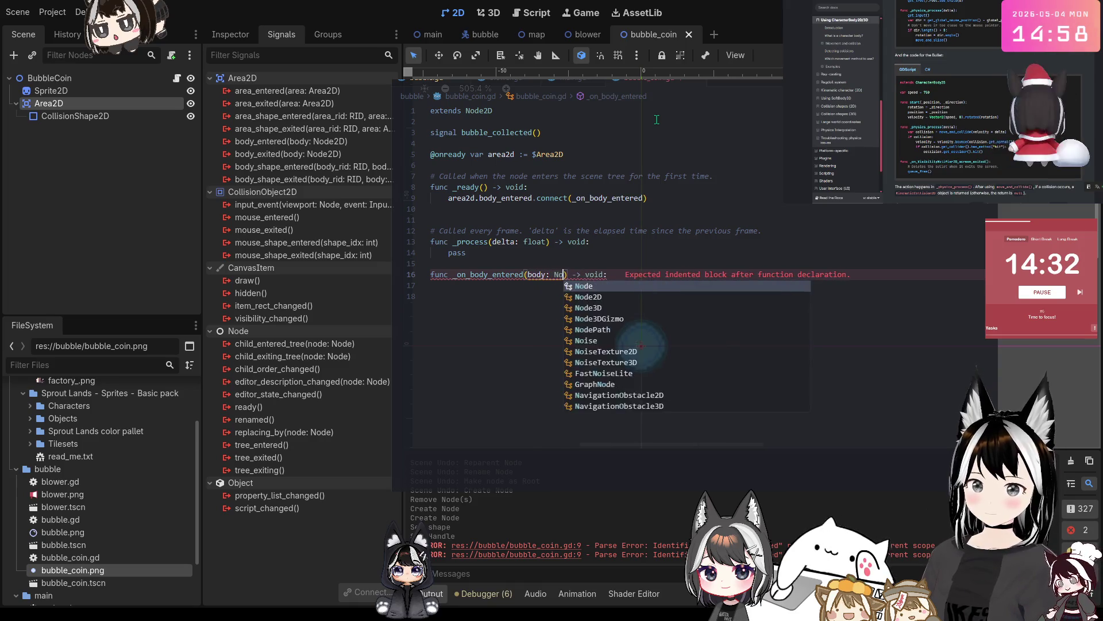
{"action": "key", "text": "Return"}
Add an 'if body is CharacterBody2D:' check with an indented line beneath it
{"action": "key", "text": "End"}
{"action": "key", "text": "Return"}
{"action": "type", "text": "if "}
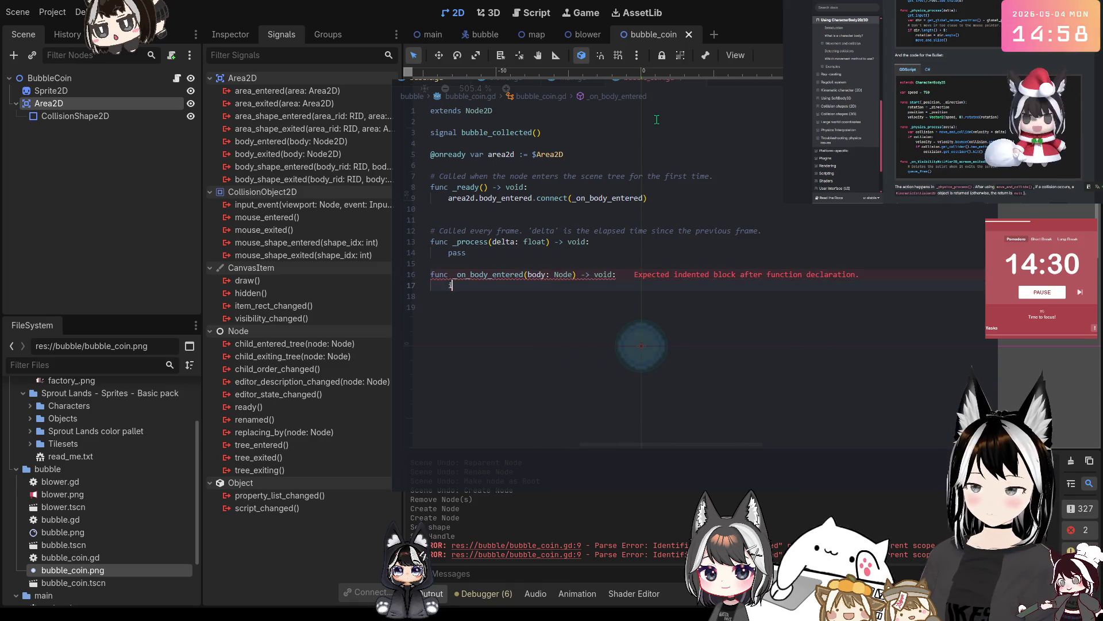
{"action": "type", "text": "body"}
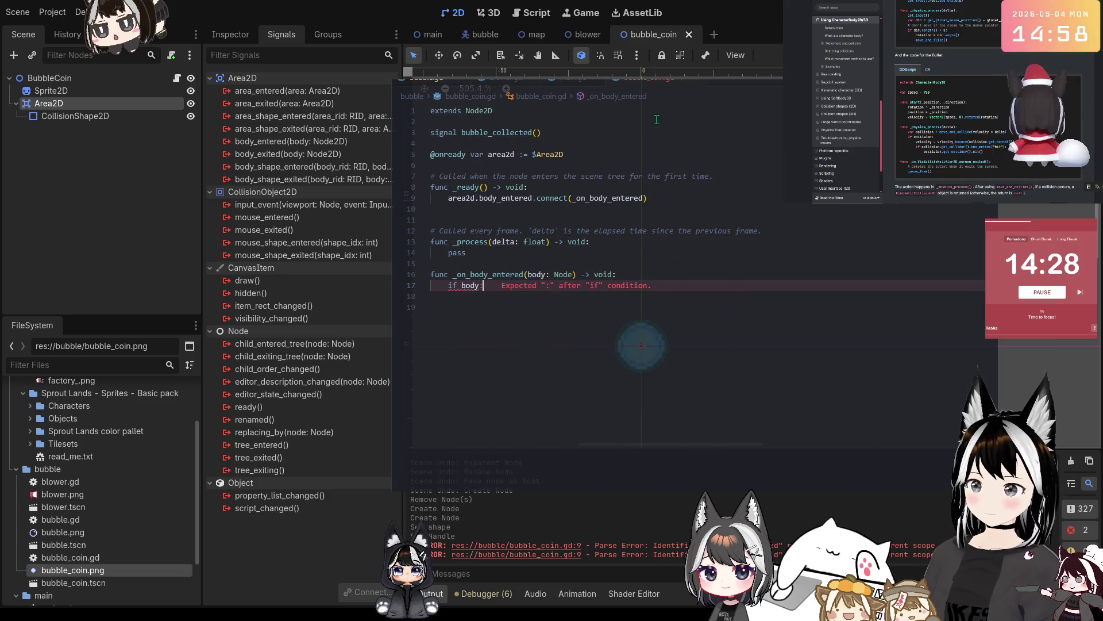
{"action": "type", "text": " is C"}
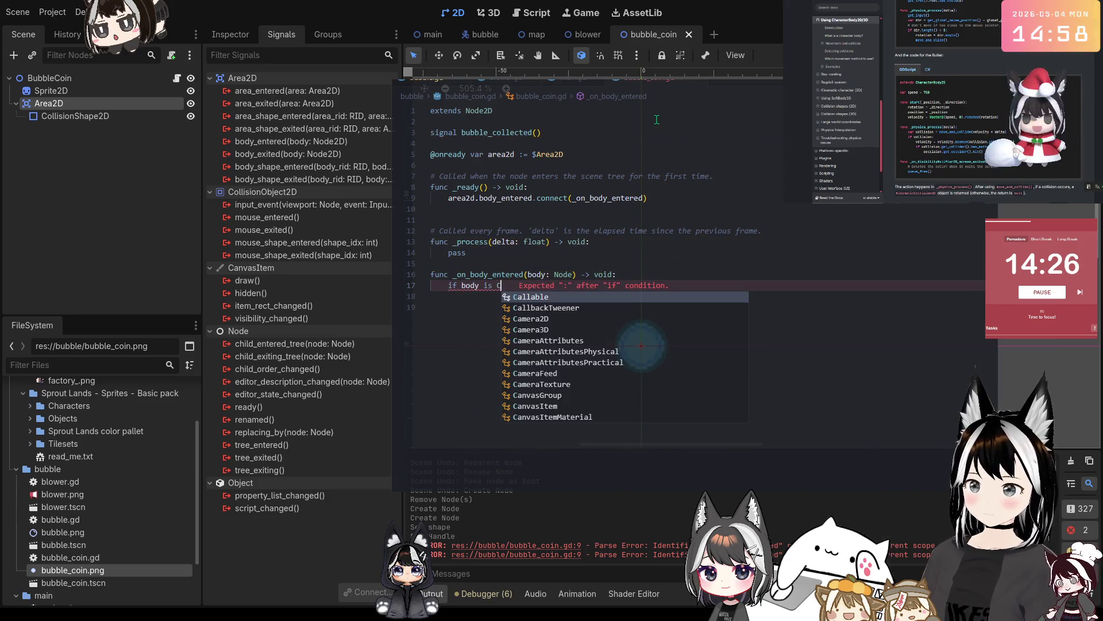
{"action": "type", "text": "ha"}
{"action": "key", "text": "Return"}
{"action": "type", "text": ":"}
{"action": "key", "text": "Return"}
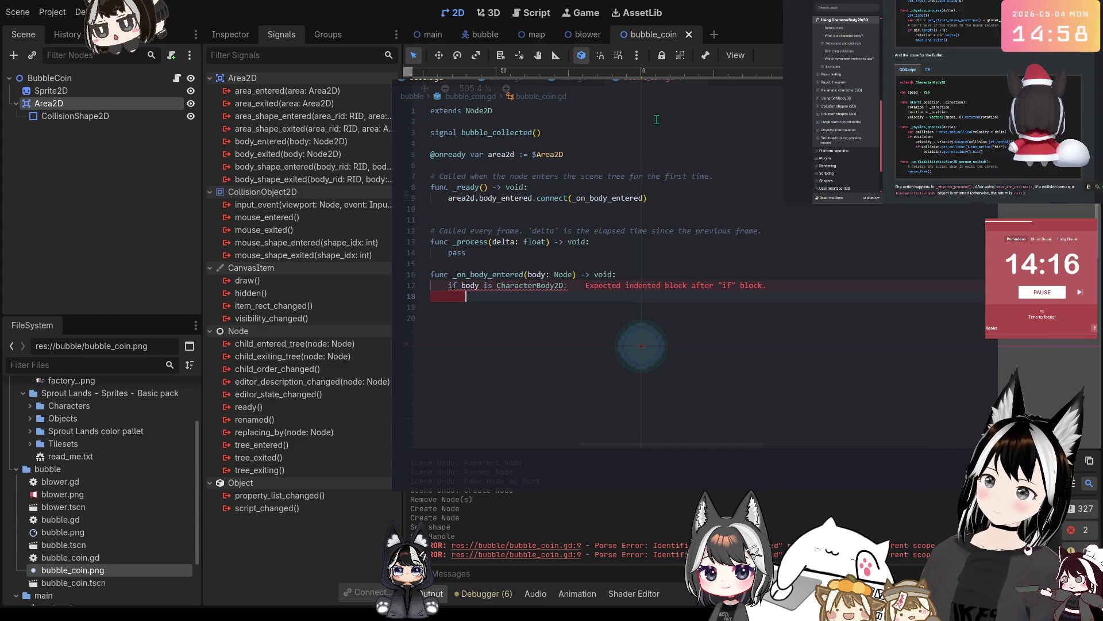
{"action": "type", "text": "bble.h_co"}
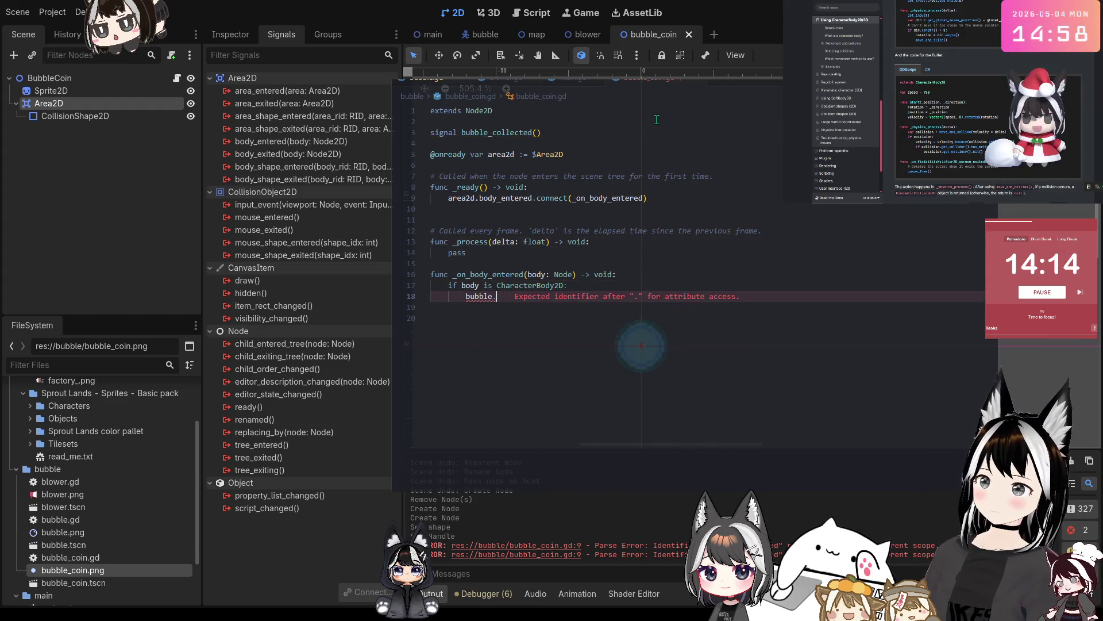
{"action": "type", "text": "llected.em"}
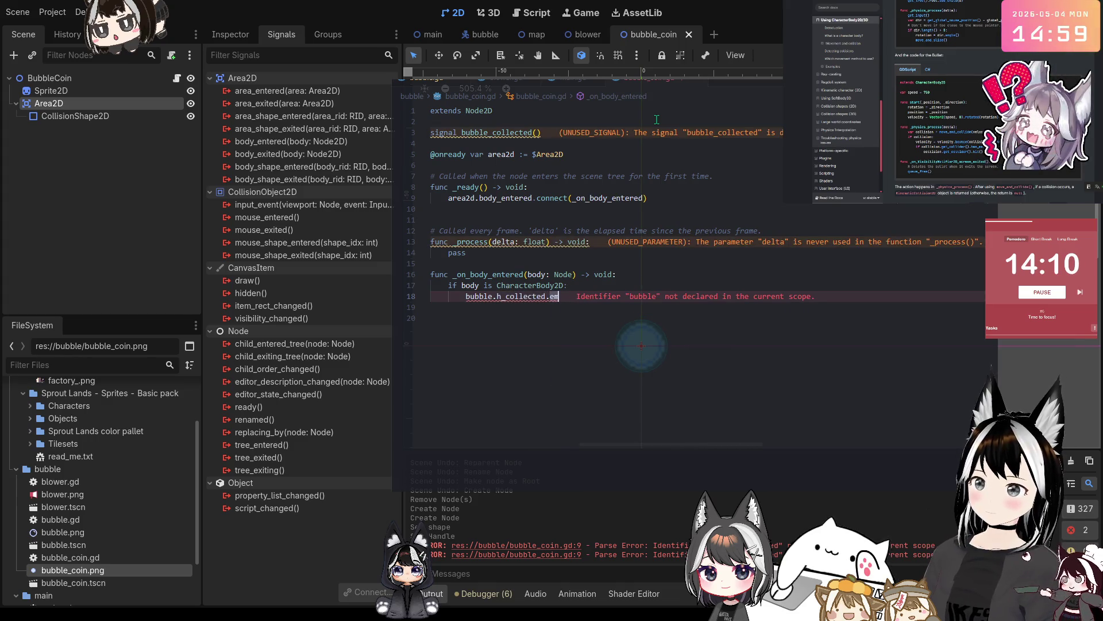
{"action": "key", "text": "BackSpace"}
{"action": "key", "text": "BackSpace"}
{"action": "key", "text": "BackSpace"}
{"action": "key", "text": "BackSpace"}
{"action": "key", "text": "BackSpace"}
{"action": "key", "text": "BackSpace"}
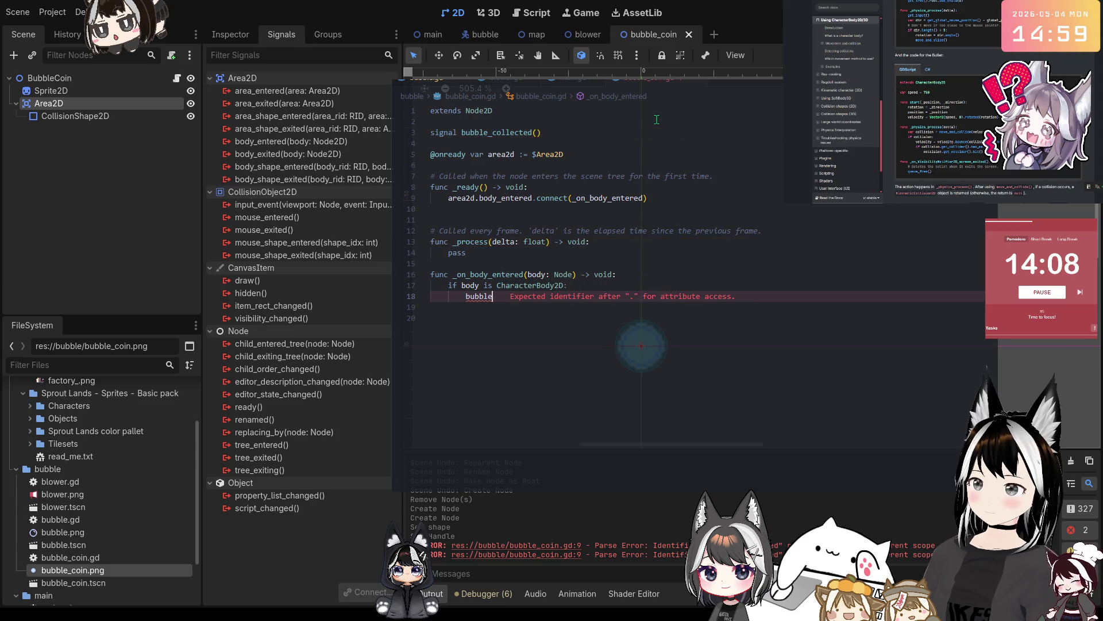
Call bubble_collected.emit() inside the CharacterBody2D check
{"action": "type", "text": "b"}
{"action": "key", "text": "Return"}
{"action": "type", "text": ".e"}
{"action": "key", "text": "Return"}
{"action": "key", "text": "End"}
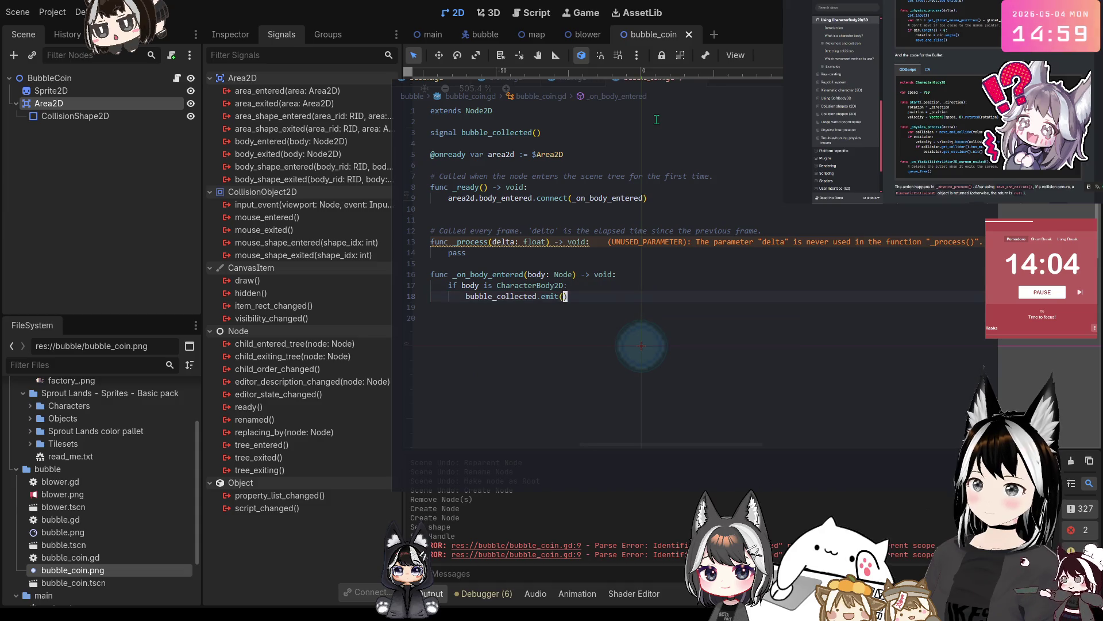
{"action": "key", "text": "Return"}
Add print_debug("size up bubble") and queue_free() after the emit call
{"action": "type", "text": "print_debu"}
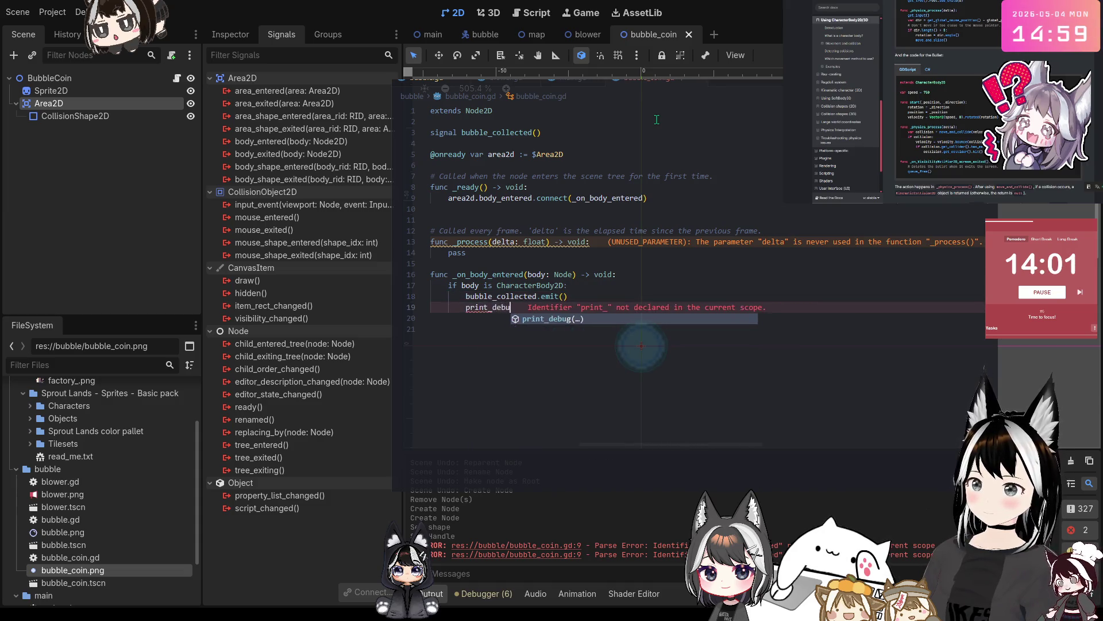
{"action": "key", "text": "Return"}
{"action": "type", "text": "\""}
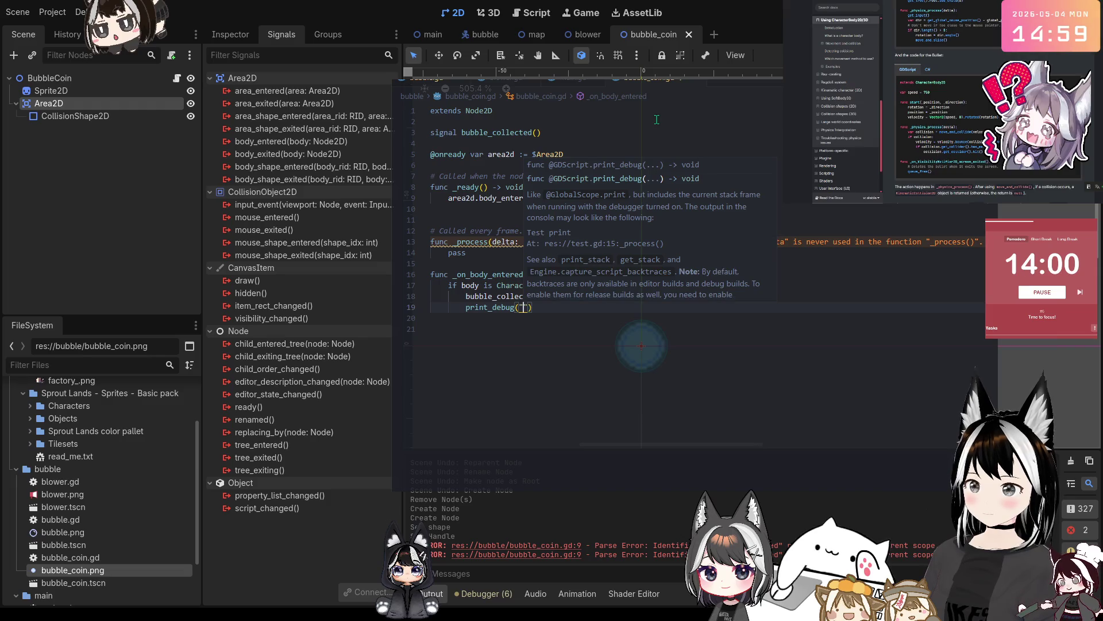
{"action": "type", "text": "size up"}
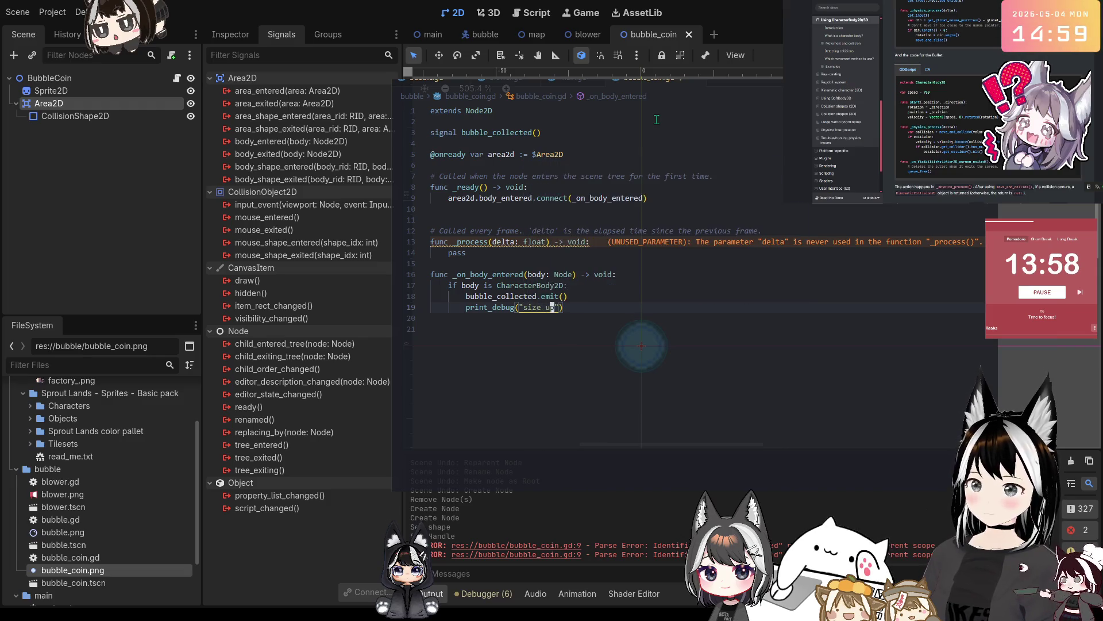
{"action": "type", "text": " bubble"}
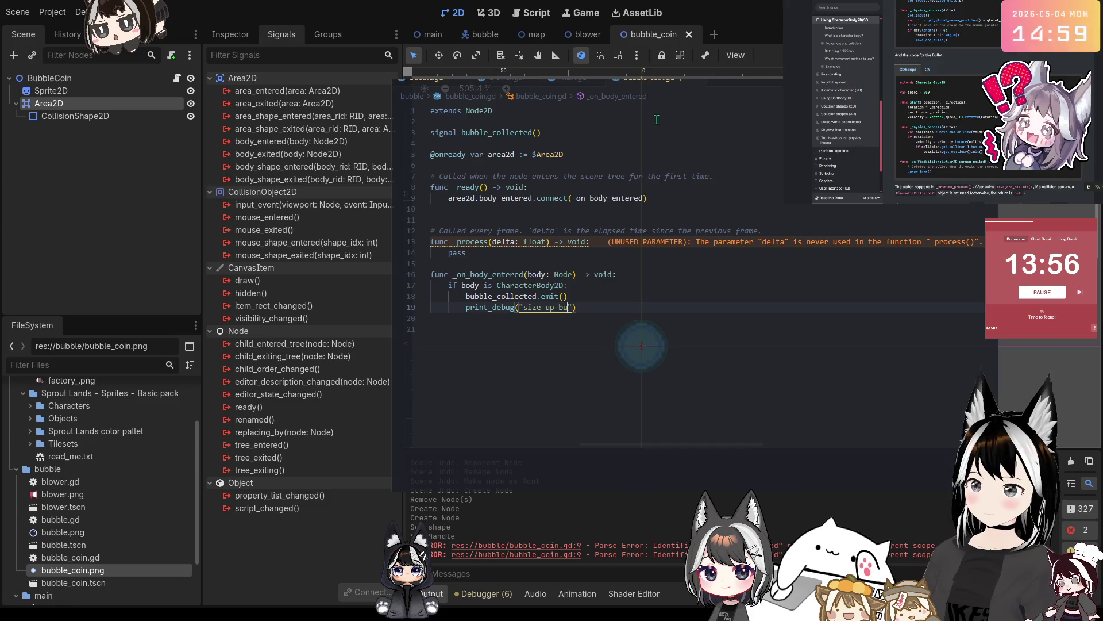
{"action": "key", "text": "Down"}
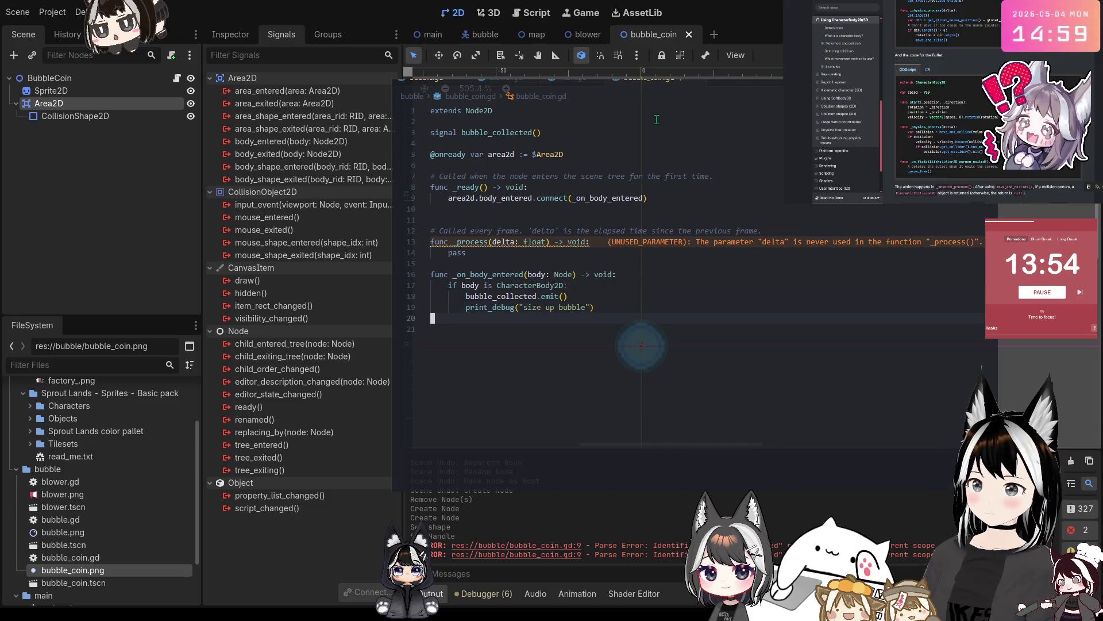
{"action": "key", "text": "Up"}
{"action": "key", "text": "Up"}
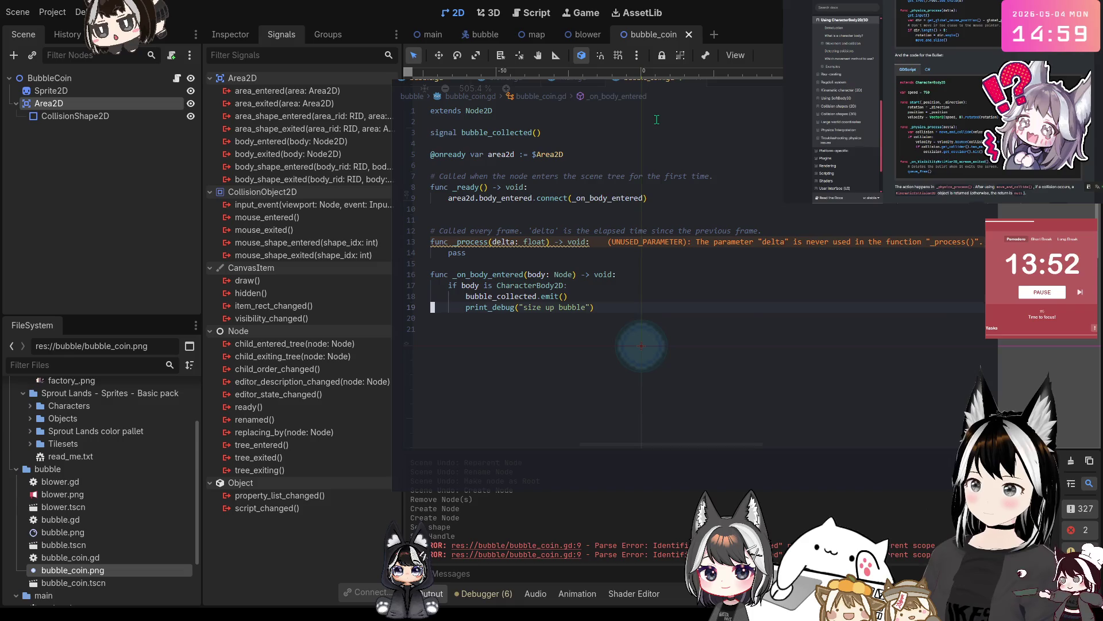
{"action": "key", "text": "Down"}
{"action": "key", "text": "End"}
{"action": "key", "text": "Return"}
{"action": "type", "text": "queue"}
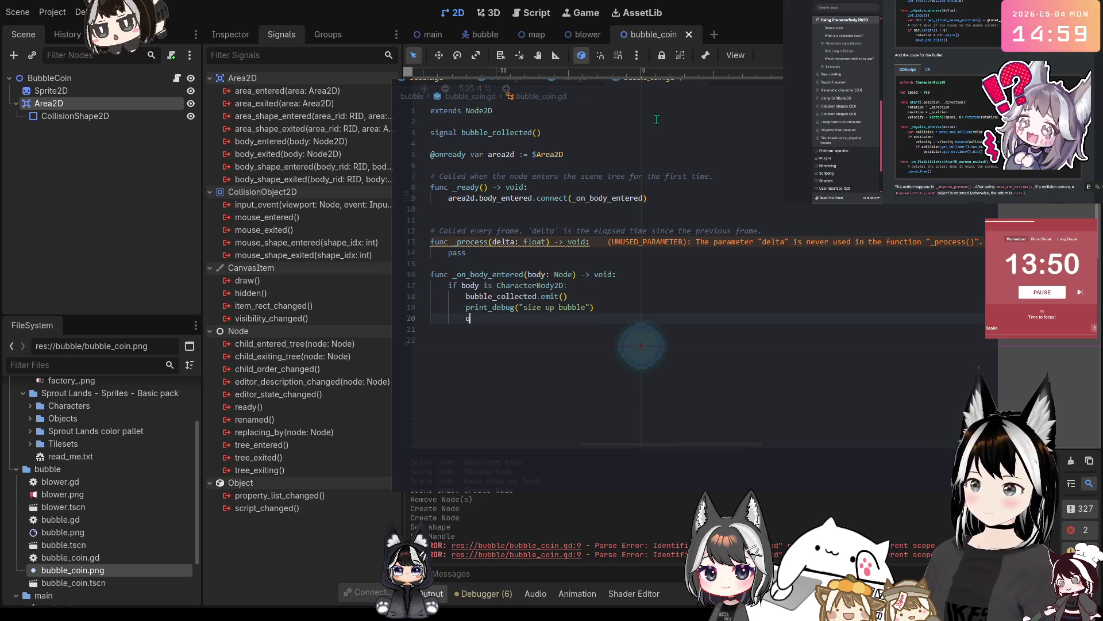
{"action": "key", "text": "Down"}
{"action": "key", "text": "Return"}
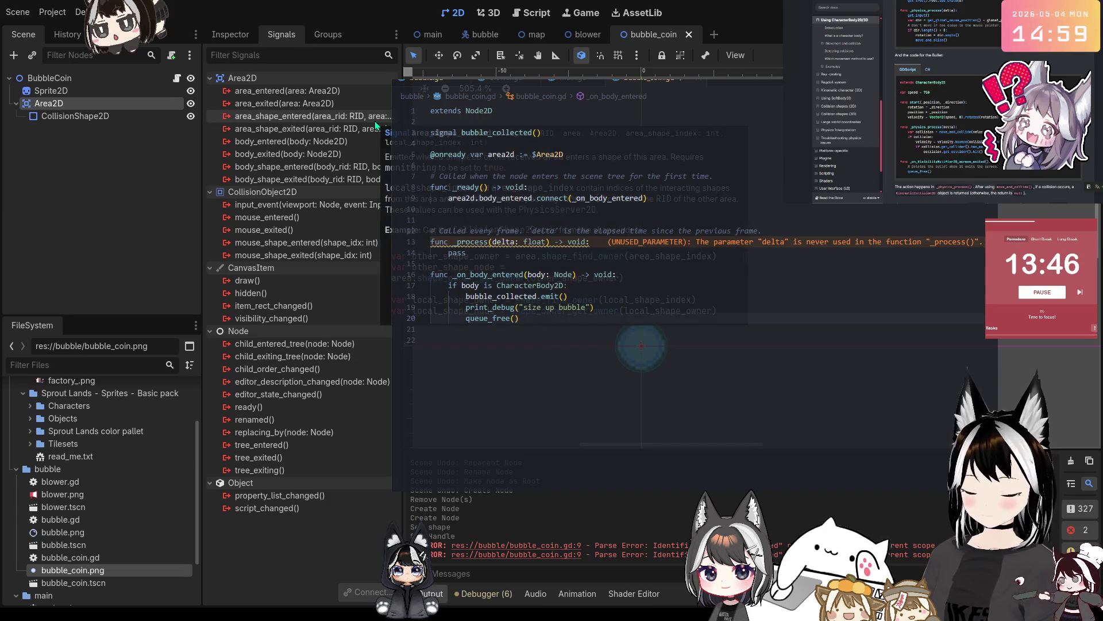
Run the project with F5, stop it with F8, and return to the main scene
{"action": "key", "text": "F5"}
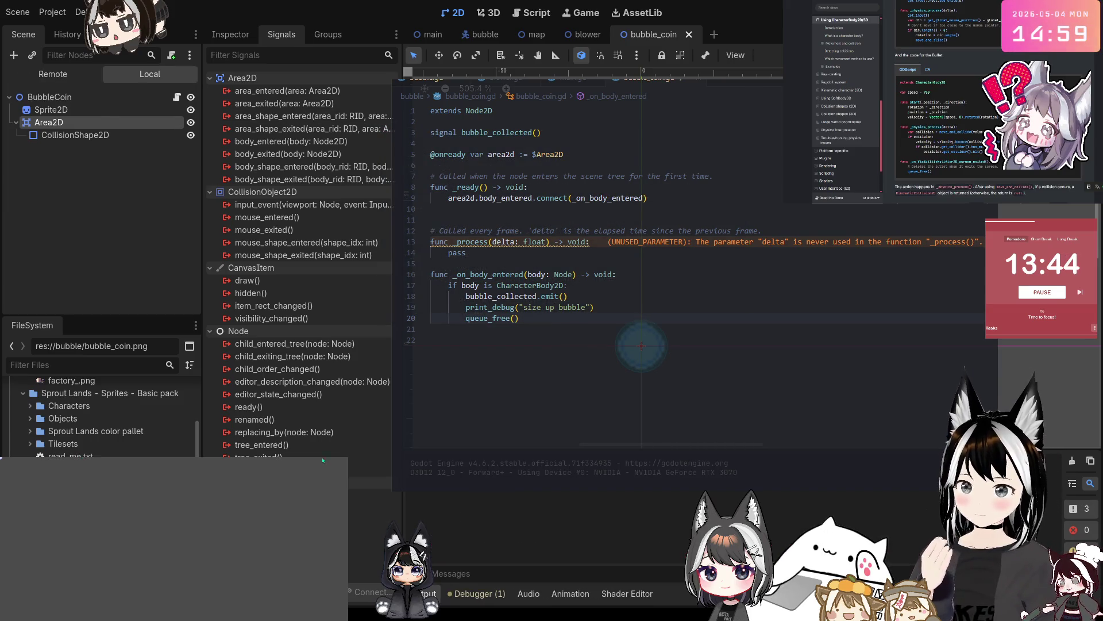
{"action": "key", "text": "F8"}
{"action": "left_click", "coordinate": [432, 34]}
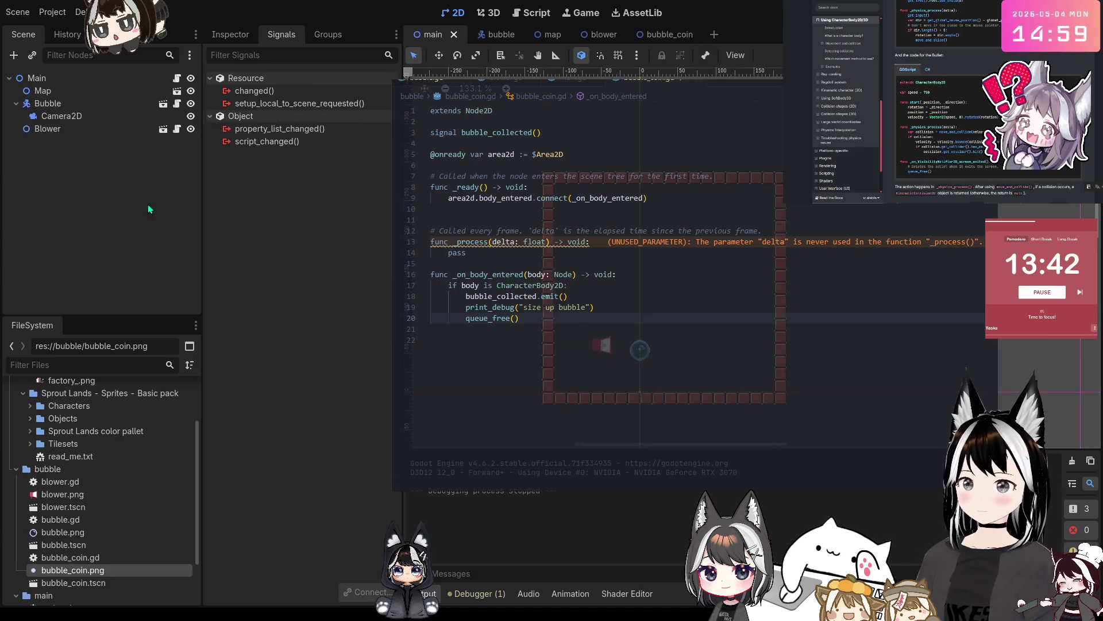
Switch to the map scene and select the Map root node
{"action": "left_click", "coordinate": [547, 34]}
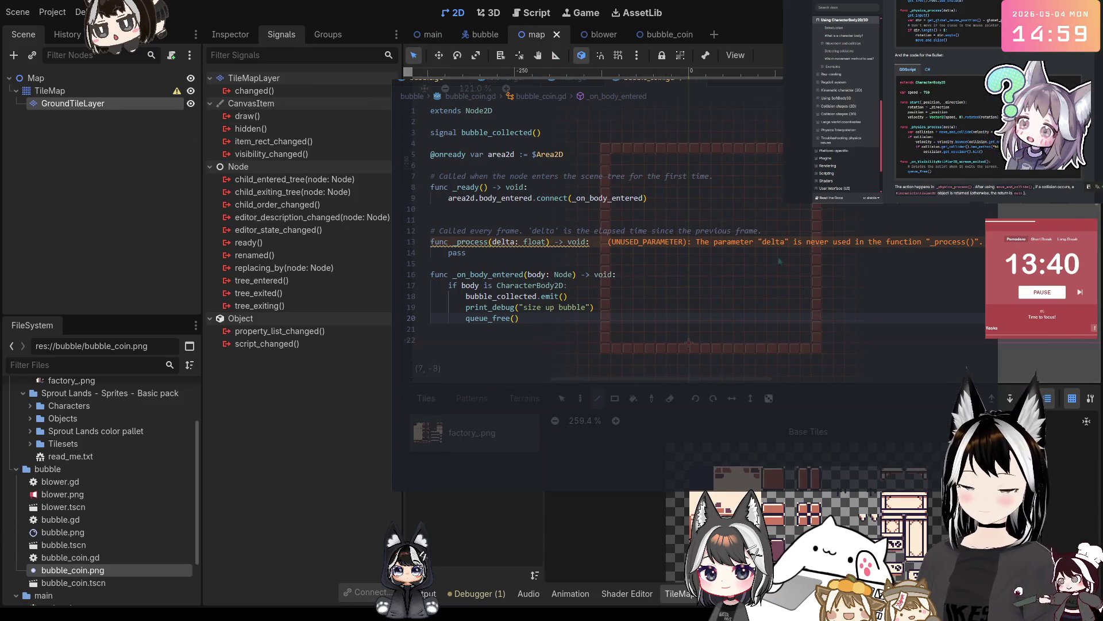
{"action": "left_click", "coordinate": [429, 37]}
{"action": "left_click", "coordinate": [547, 34]}
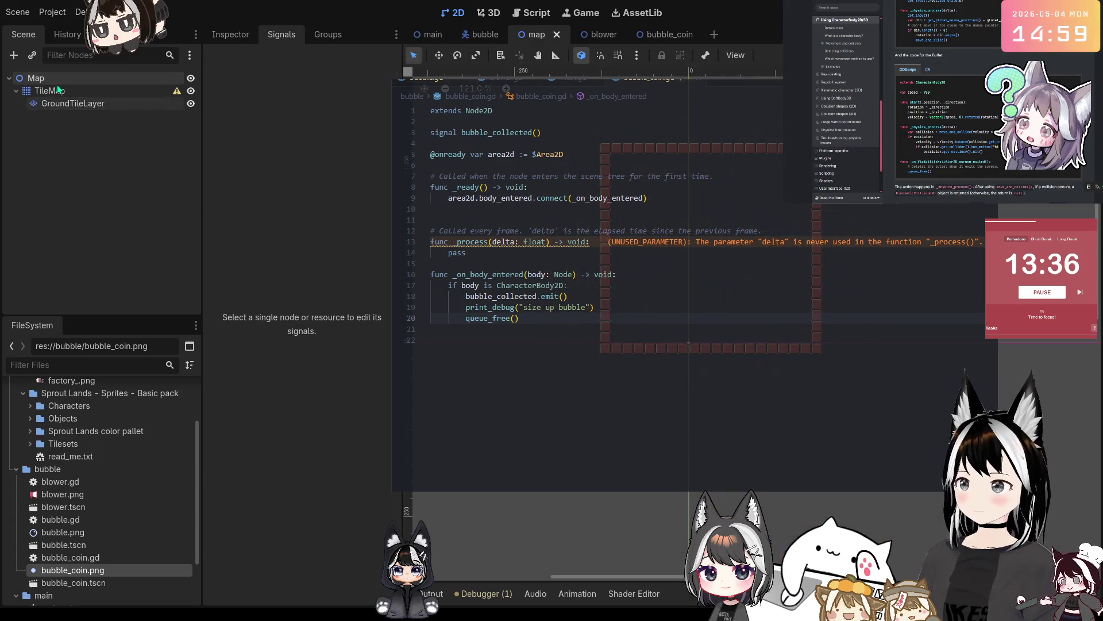
{"action": "left_click", "coordinate": [102, 81]}
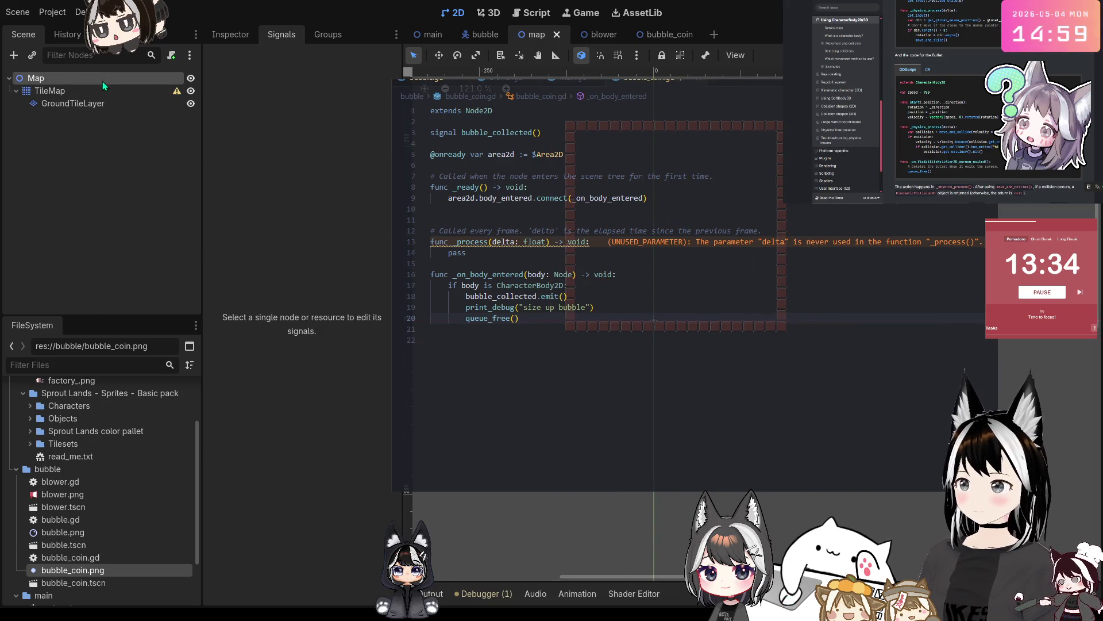
Add a Node2D child under Map and name it Bubble_coins
{"action": "key", "text": "ctrl+a"}
{"action": "key", "text": "BackSpace"}
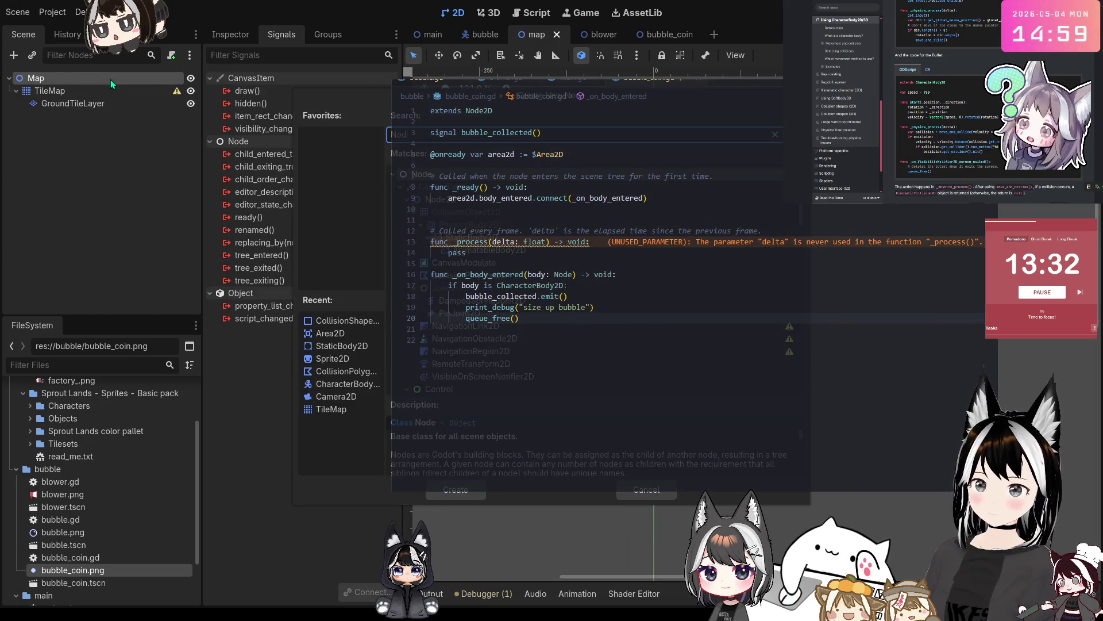
{"action": "type", "text": "node"}
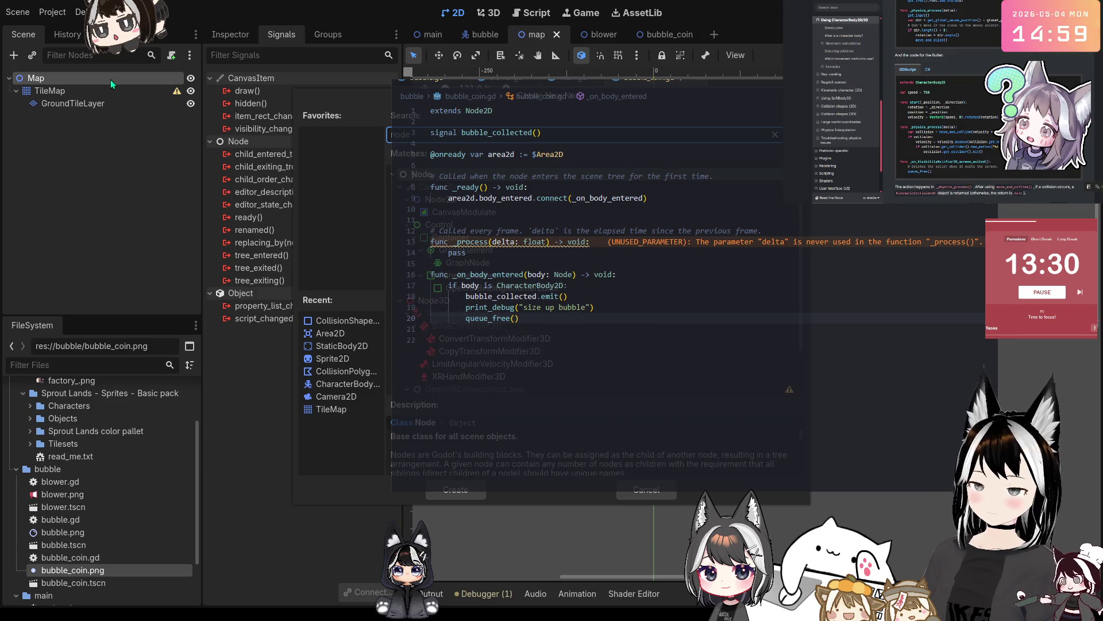
{"action": "left_click", "coordinate": [438, 199]}
{"action": "left_click", "coordinate": [453, 490]}
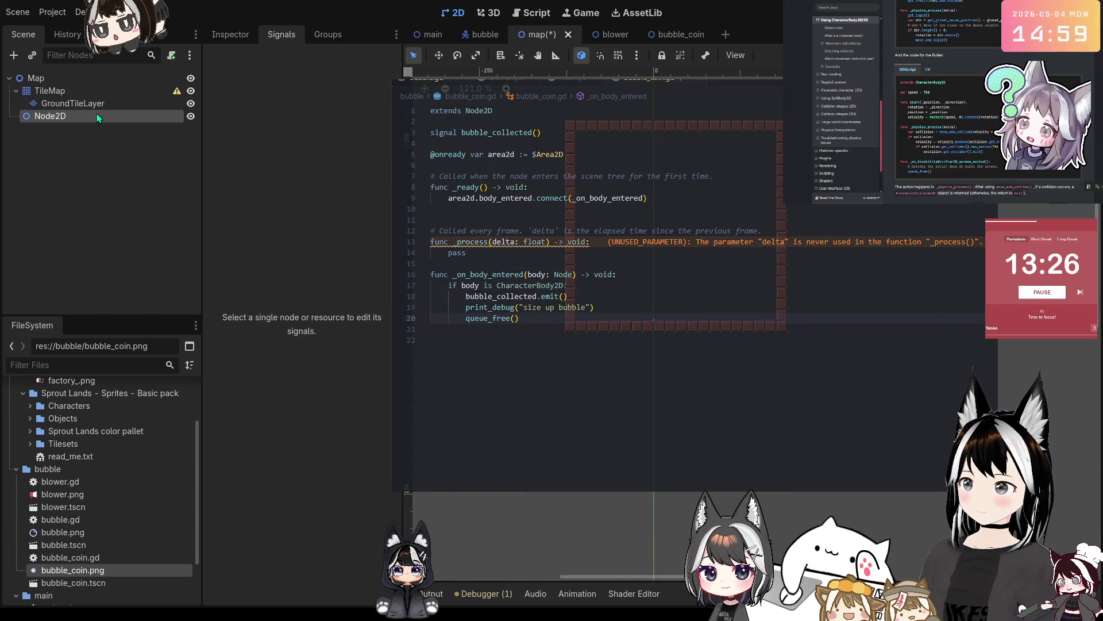
{"action": "key", "text": "F2"}
{"action": "type", "text": "Bubble"}
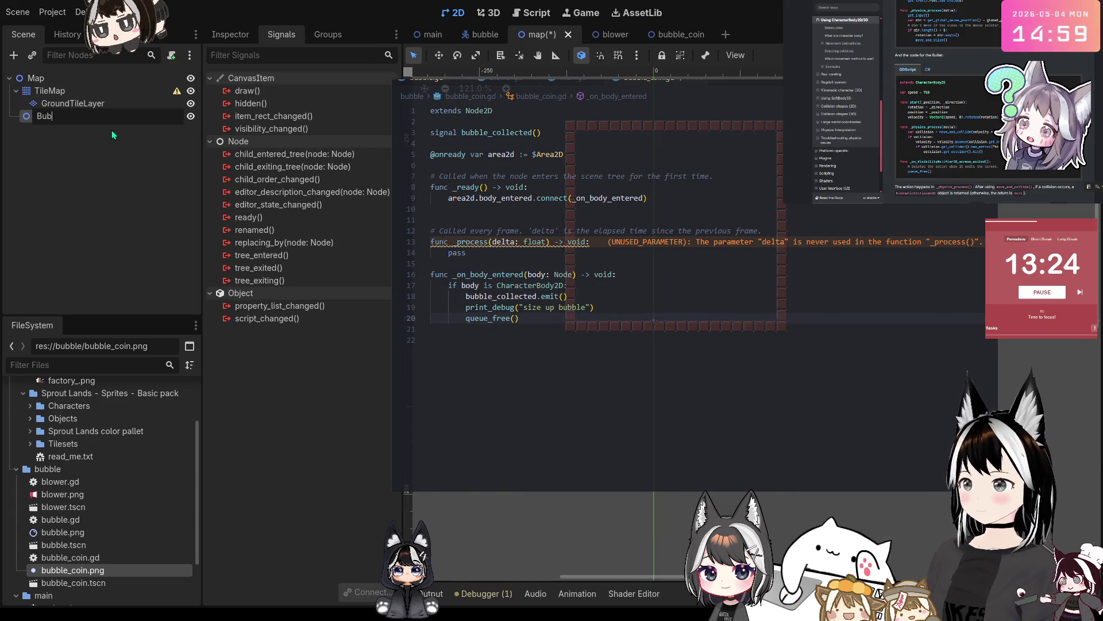
{"action": "type", "text": "_coin"}
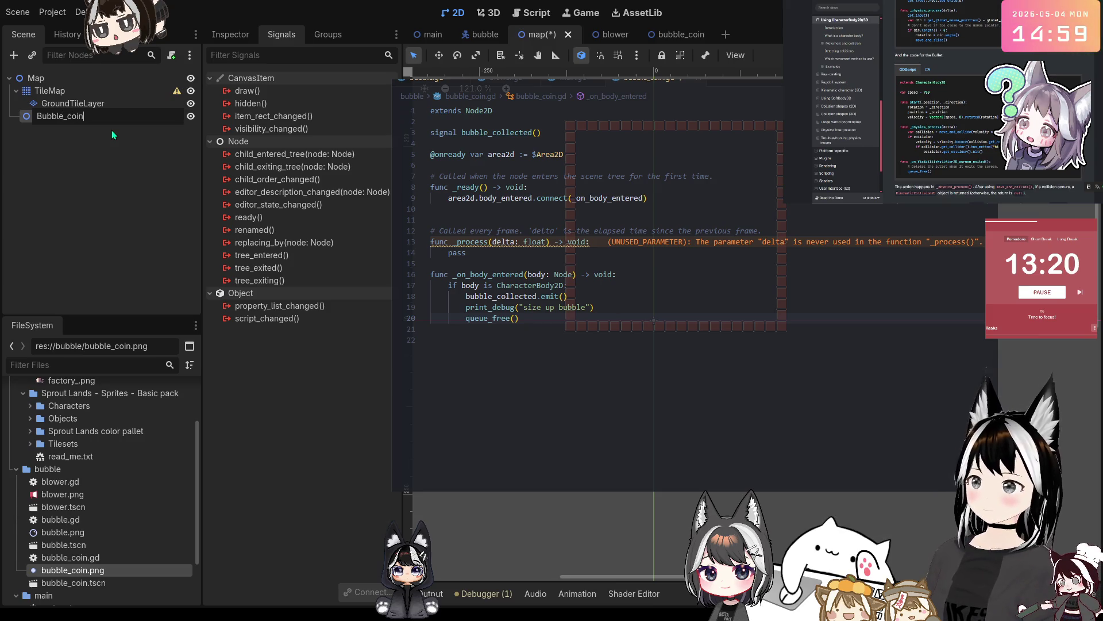
{"action": "type", "text": "s"}
{"action": "key", "text": "Return"}
Rename the coin group node from Bubble_coins to BubbleCoins
{"action": "double_click", "coordinate": [92, 117]}
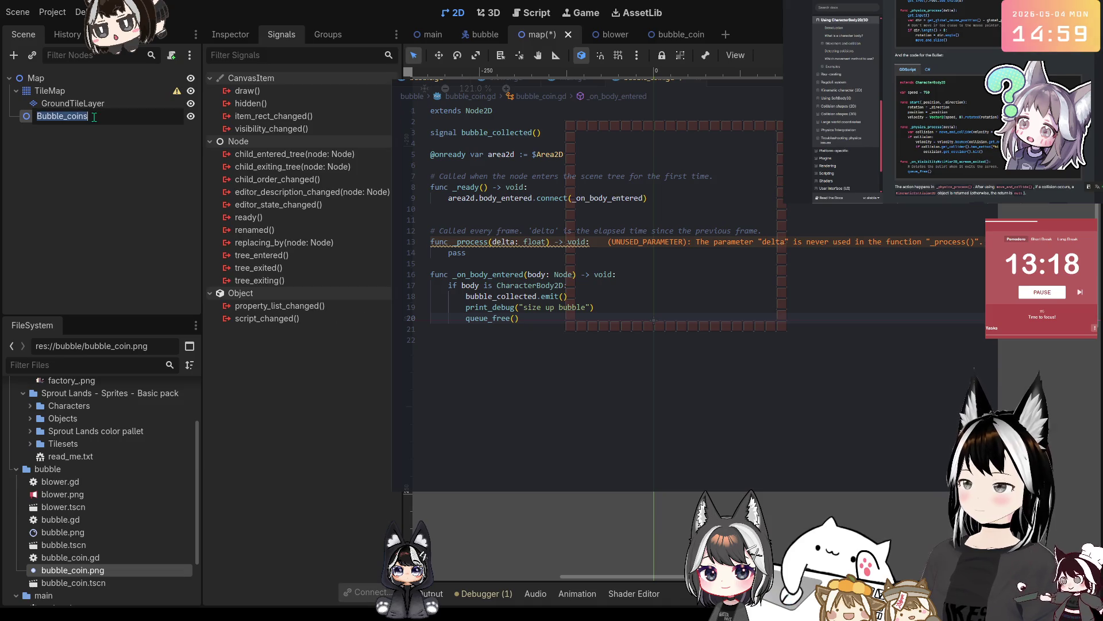
{"action": "left_click", "coordinate": [94, 117]}
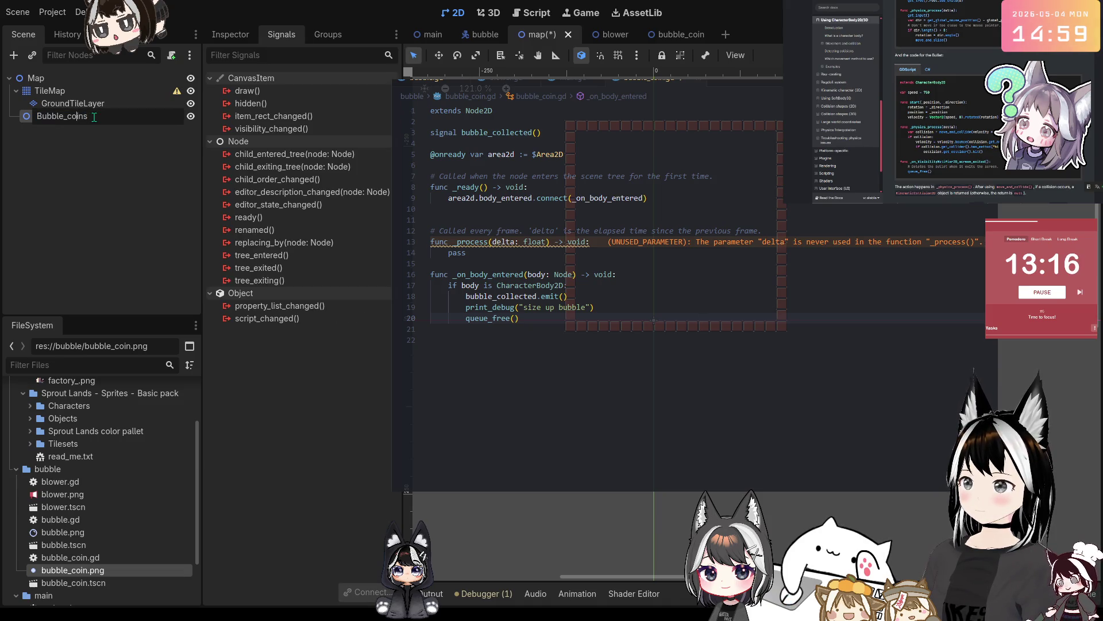
{"action": "key", "text": "BackSpace"}
{"action": "type", "text": "C"}
{"action": "key", "text": "Return"}
{"action": "left_click", "coordinate": [101, 133]}
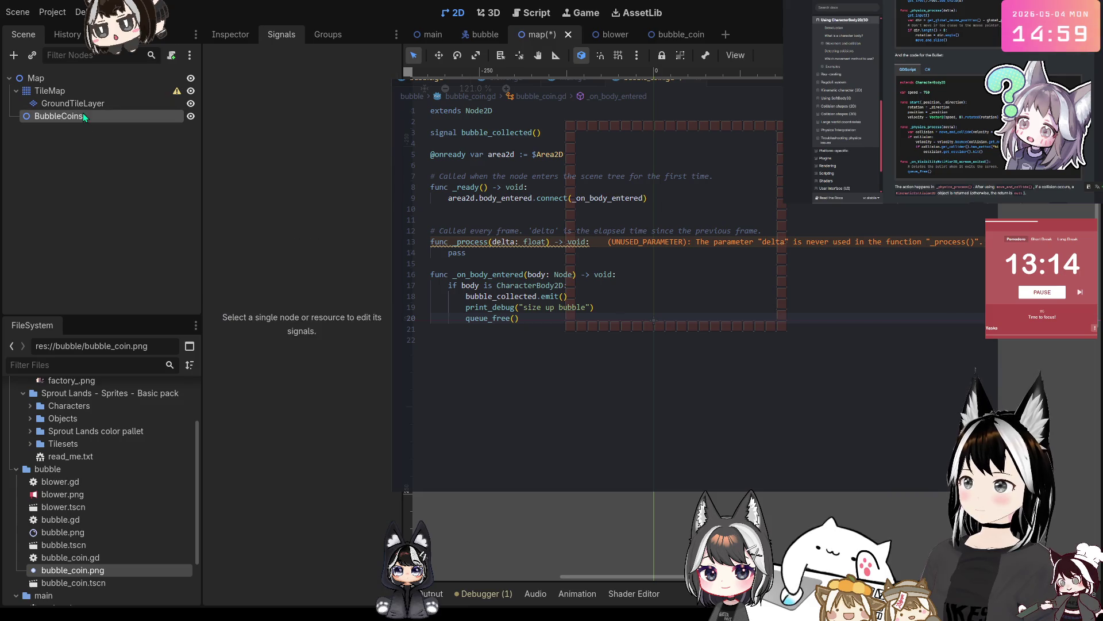
{"action": "left_click", "coordinate": [82, 112]}
Instance the bubble_coin.tscn scene as a child of BubbleCoins
{"action": "key", "text": "ctrl+a"}
{"action": "key", "text": "ctrl+shift+a"}
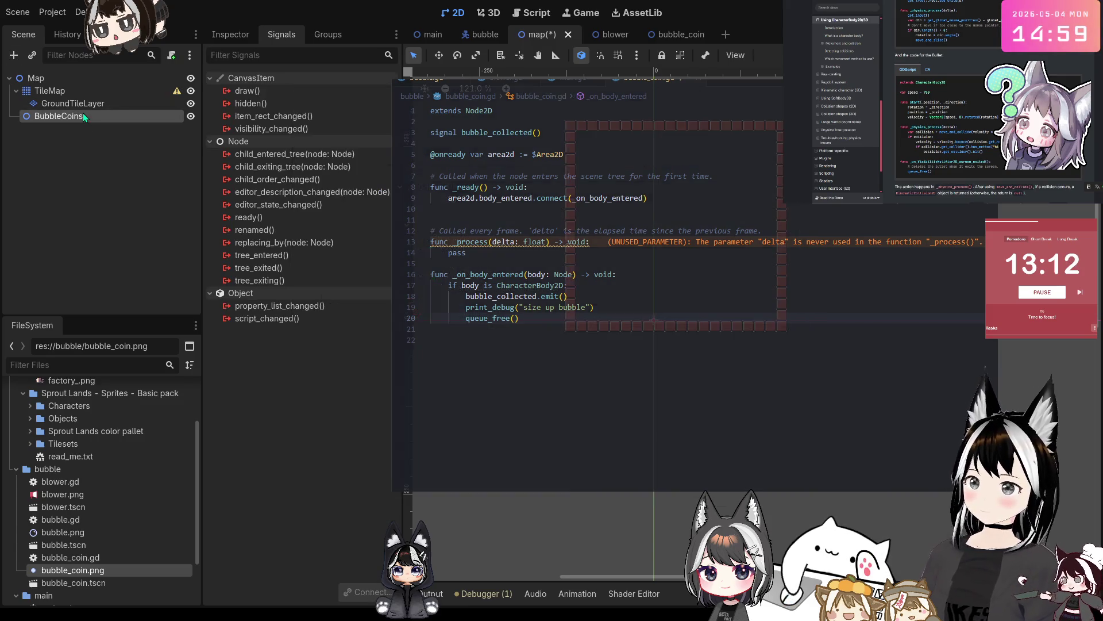
{"action": "key", "text": "Escape"}
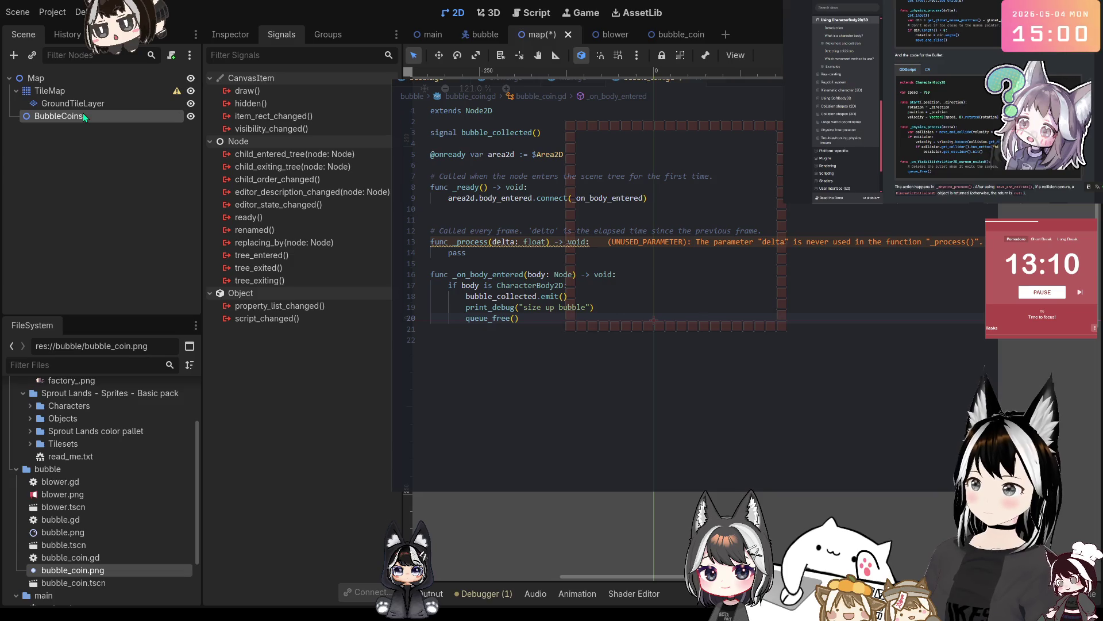
{"action": "key", "text": "ctrl+shift+a"}
{"action": "type", "text": "bubble"}
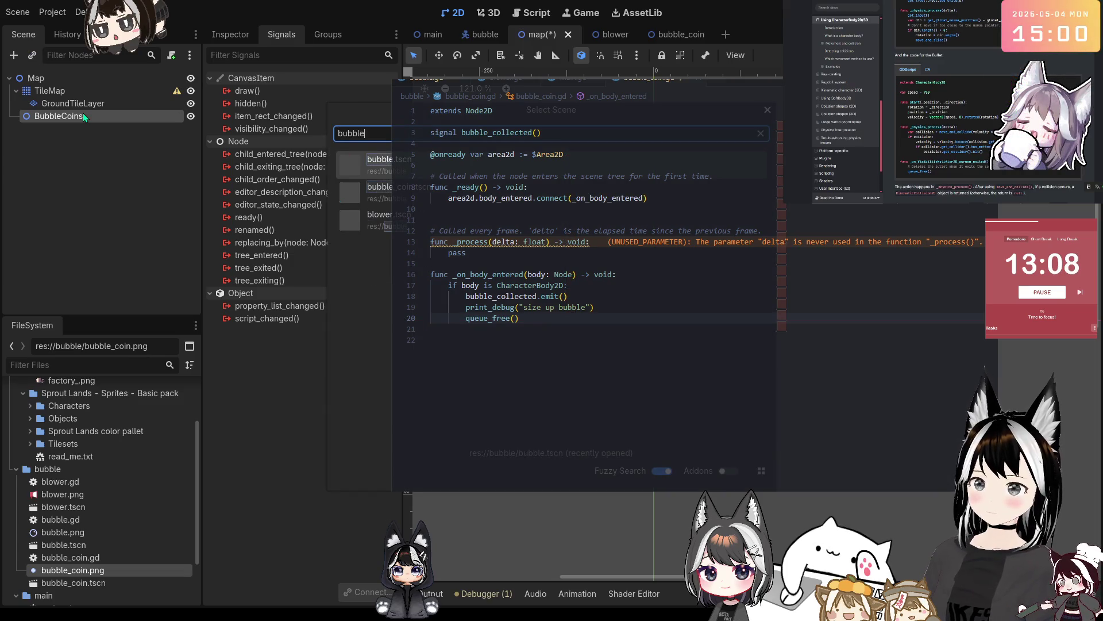
{"action": "key", "text": "Down"}
{"action": "key", "text": "Return"}
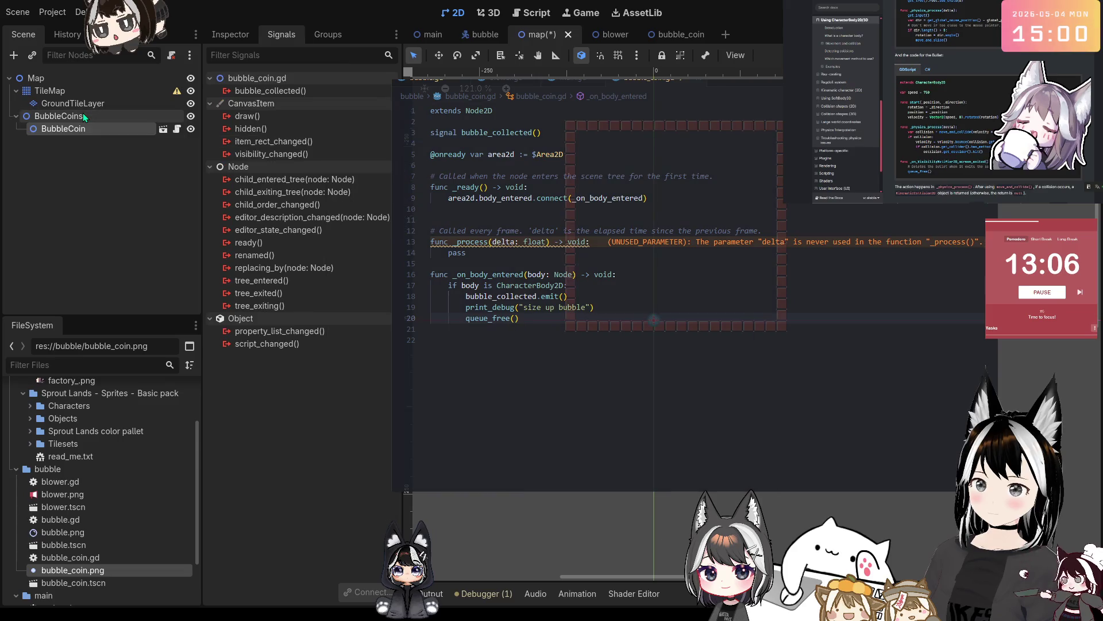
Select the TileMap's GroundTileLayer for tile editing
{"action": "left_click", "coordinate": [86, 128]}
{"action": "scroll", "coordinate": [622, 442], "scroll_direction": "up", "scroll_amount": 2}
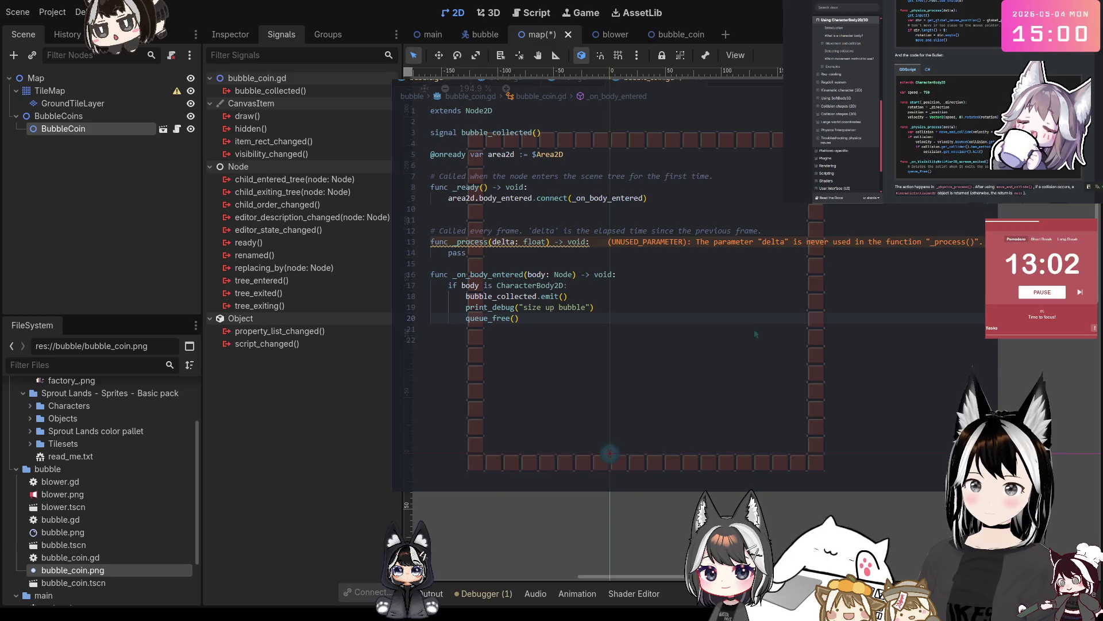
{"action": "left_click_drag", "start_coordinate": [622, 439], "coordinate": [641, 493]}
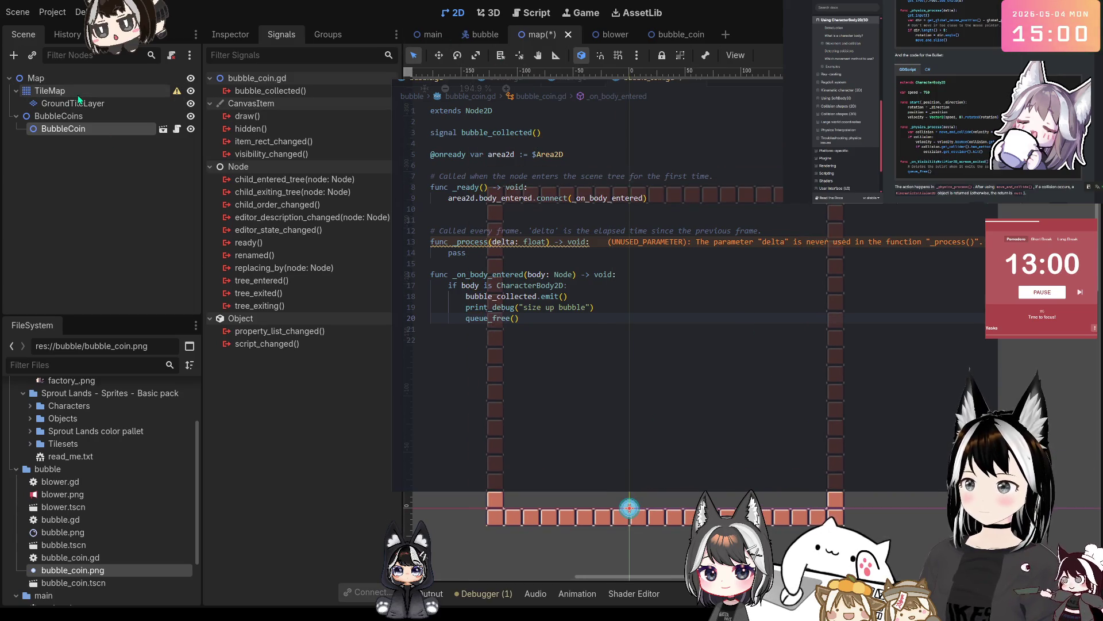
{"action": "left_click", "coordinate": [49, 90]}
{"action": "scroll", "coordinate": [725, 286], "scroll_direction": "down", "scroll_amount": 2}
{"action": "left_click_drag", "start_coordinate": [725, 286], "coordinate": [665, 188]}
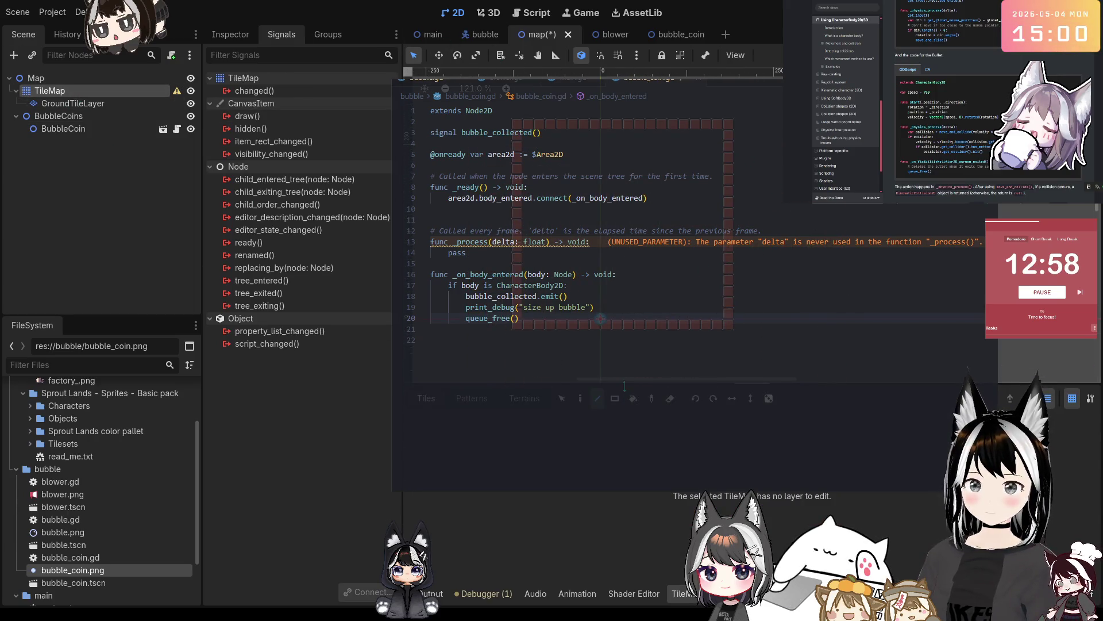
{"action": "left_click", "coordinate": [96, 108]}
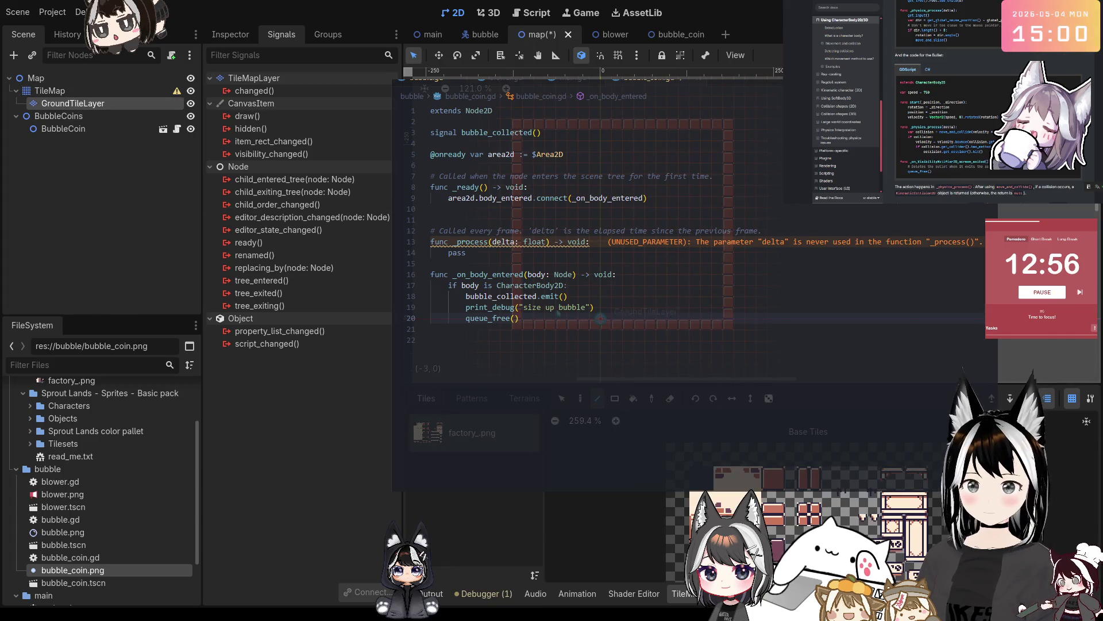
{"action": "left_click_drag", "start_coordinate": [625, 325], "coordinate": [638, 406]}
Draw a vertical column of wall tiles with the Rect fill tool
{"action": "left_click", "coordinate": [670, 400]}
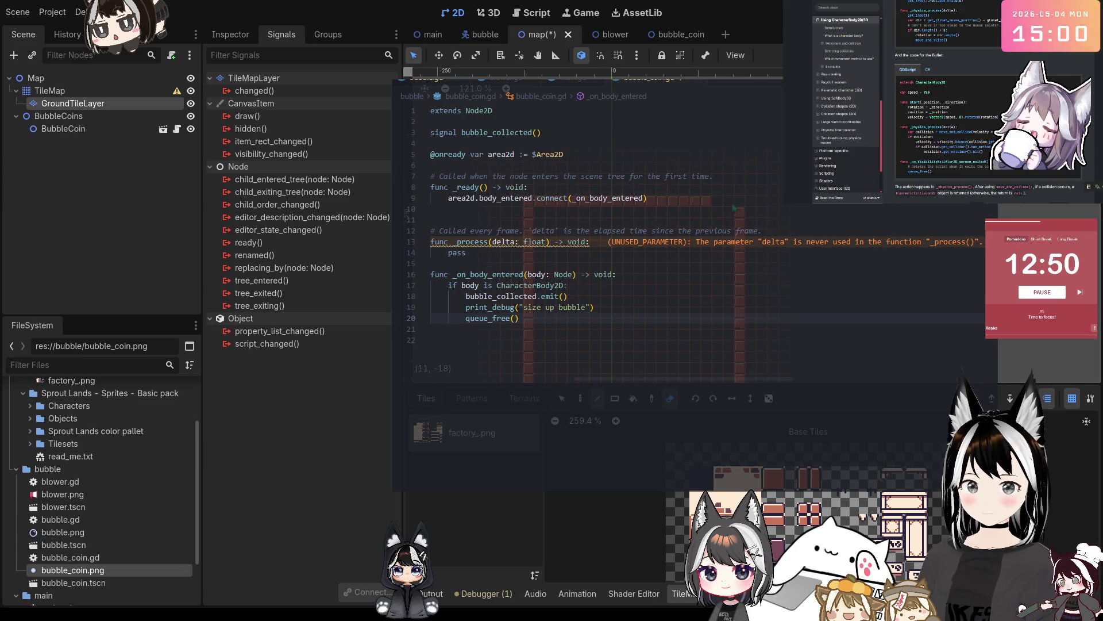
{"action": "scroll", "coordinate": [552, 345], "scroll_direction": "up", "scroll_amount": 3}
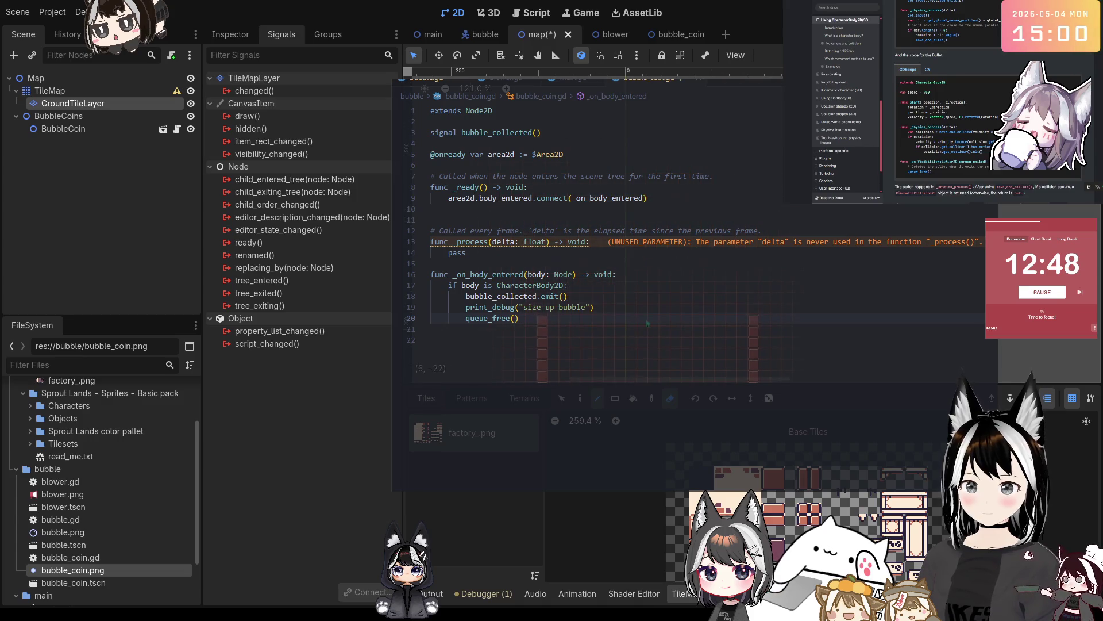
{"action": "left_click", "coordinate": [614, 398]}
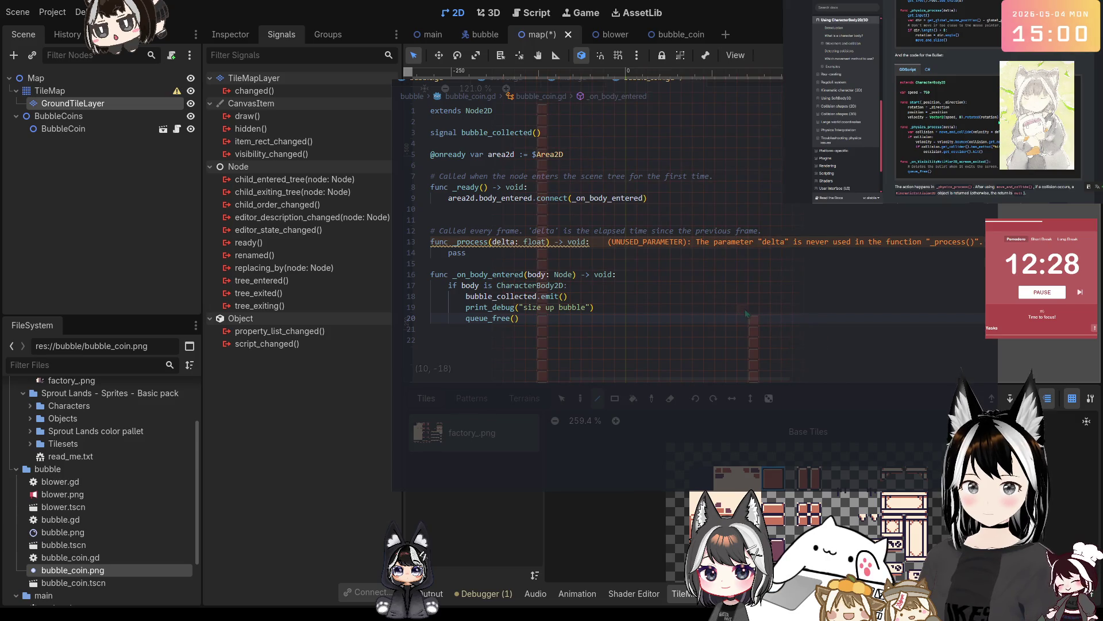
{"action": "scroll", "coordinate": [594, 338], "scroll_direction": "up", "scroll_amount": 5}
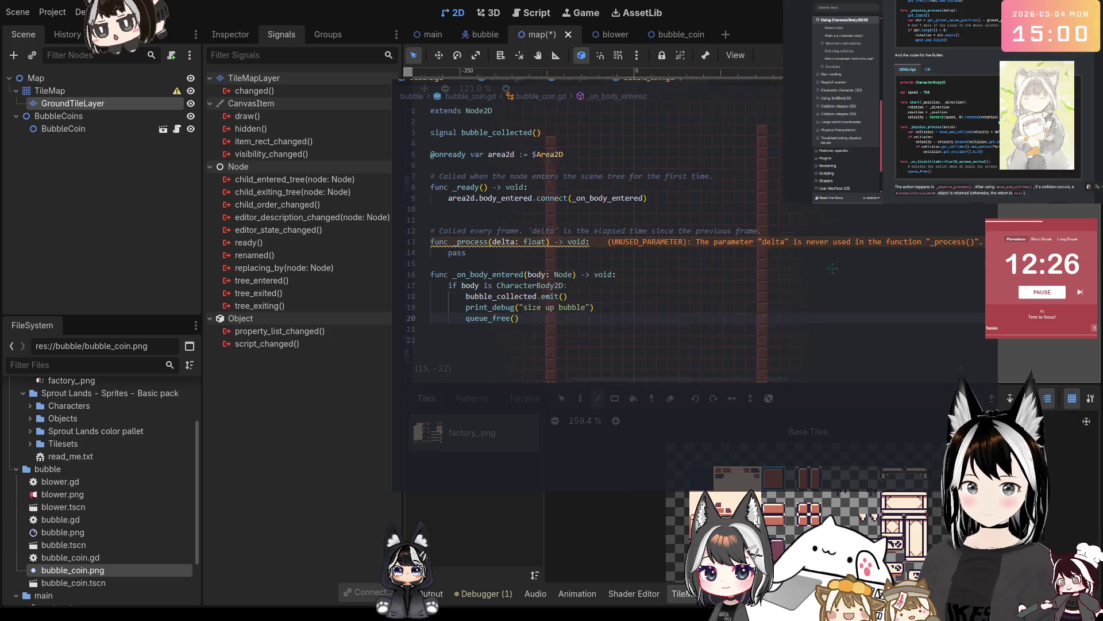
{"action": "left_click_drag", "start_coordinate": [599, 281], "coordinate": [598, 124]}
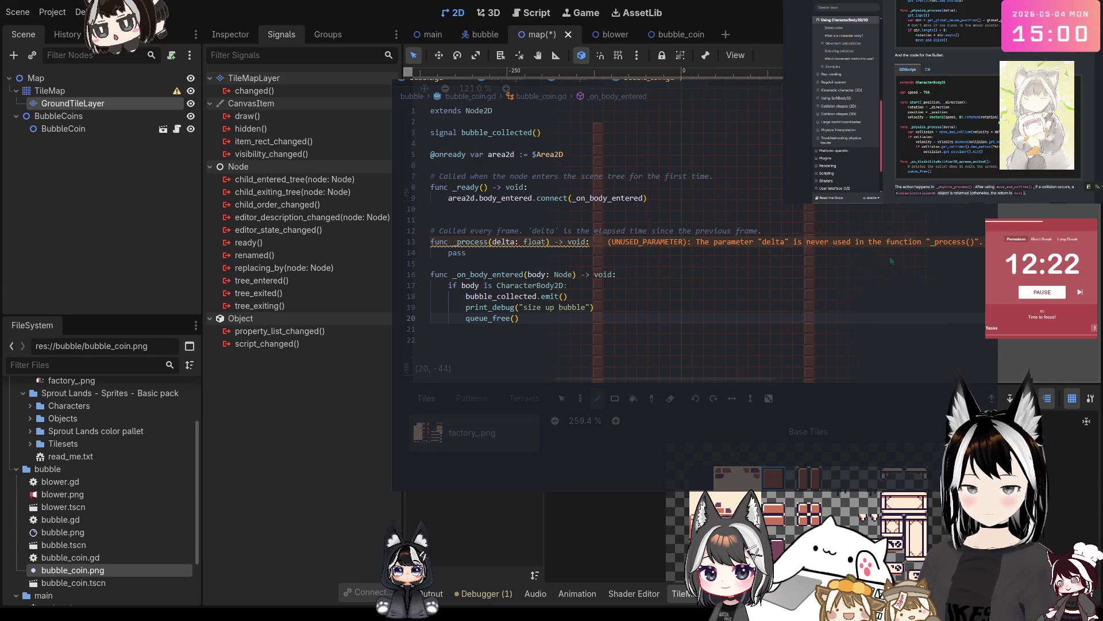
{"action": "scroll", "coordinate": [909, 227], "scroll_direction": "right", "scroll_amount": 1}
{"action": "scroll", "coordinate": [909, 228], "scroll_direction": "right", "scroll_amount": 1}
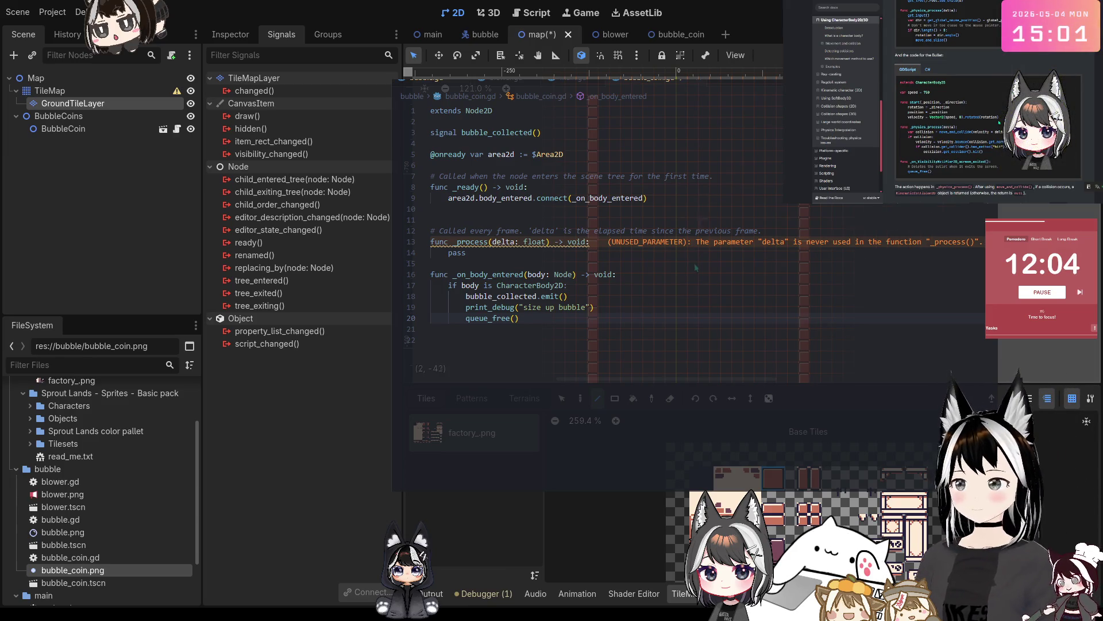
{"action": "scroll", "coordinate": [661, 166], "scroll_direction": "down", "scroll_amount": 3}
{"action": "scroll", "coordinate": [632, 149], "scroll_direction": "up", "scroll_amount": 5}
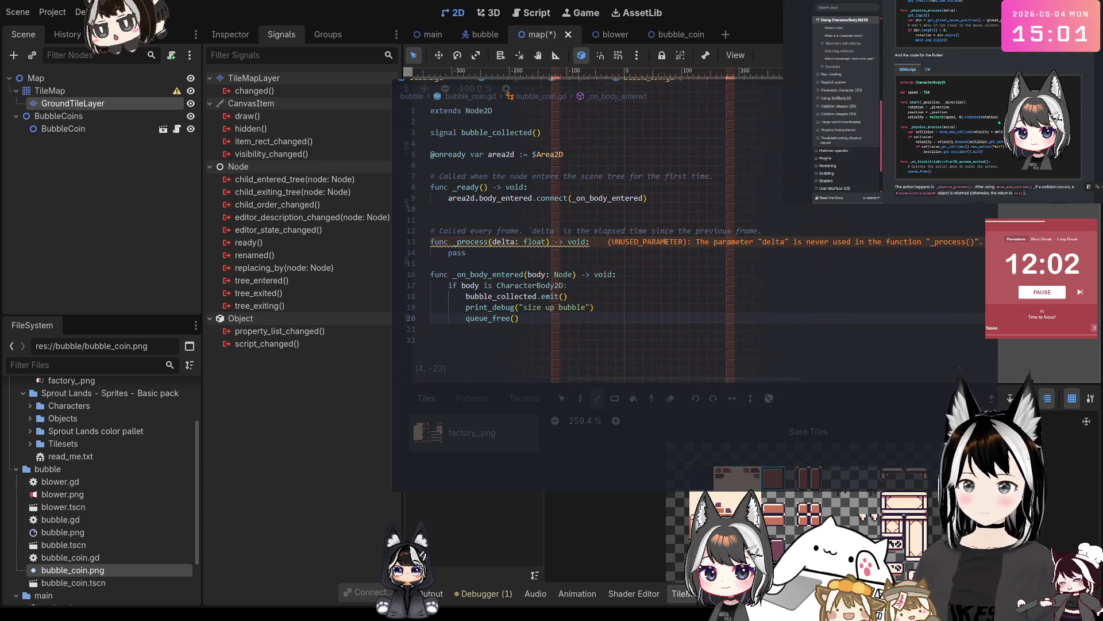
Reposition BubbleCoin and duplicate it twice, placing the first copy lower on the map
{"action": "left_click", "coordinate": [57, 132]}
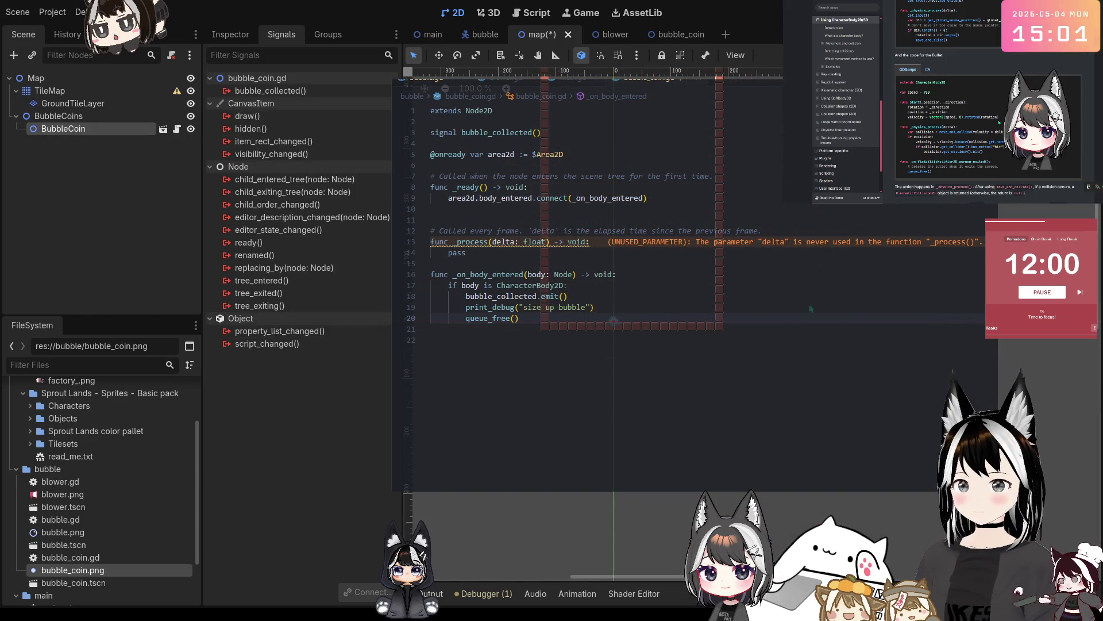
{"action": "left_click", "coordinate": [439, 54]}
{"action": "mouse_move", "coordinate": [617, 396]}
{"action": "left_mouse_down"}
{"action": "mouse_move", "coordinate": [641, 260]}
{"action": "mouse_move", "coordinate": [622, 385]}
{"action": "left_mouse_up"}
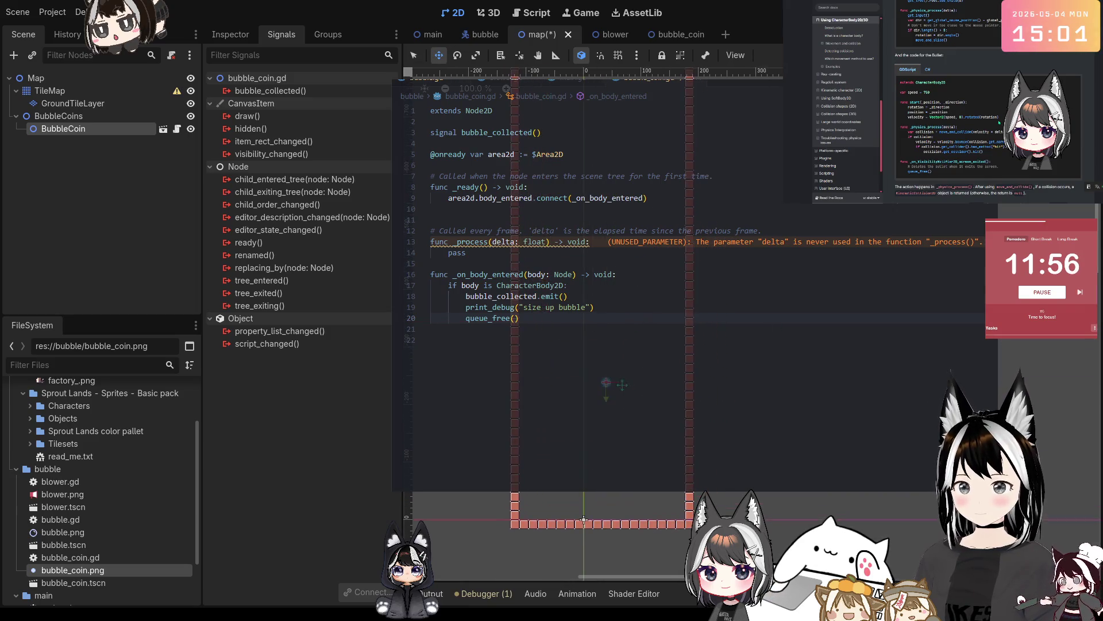
{"action": "key", "text": "ctrl+d"}
{"action": "mouse_move", "coordinate": [629, 247]}
{"action": "left_mouse_down"}
{"action": "mouse_move", "coordinate": [601, 337]}
{"action": "mouse_move", "coordinate": [611, 297]}
{"action": "mouse_move", "coordinate": [646, 258]}
{"action": "left_mouse_up"}
{"action": "key", "text": "ctrl+d"}
Make BubbleCoin2 and BubbleCoin3 direct children of BubbleCoins and save the map
{"action": "left_click", "coordinate": [95, 178]}
{"action": "left_click", "coordinate": [83, 153]}
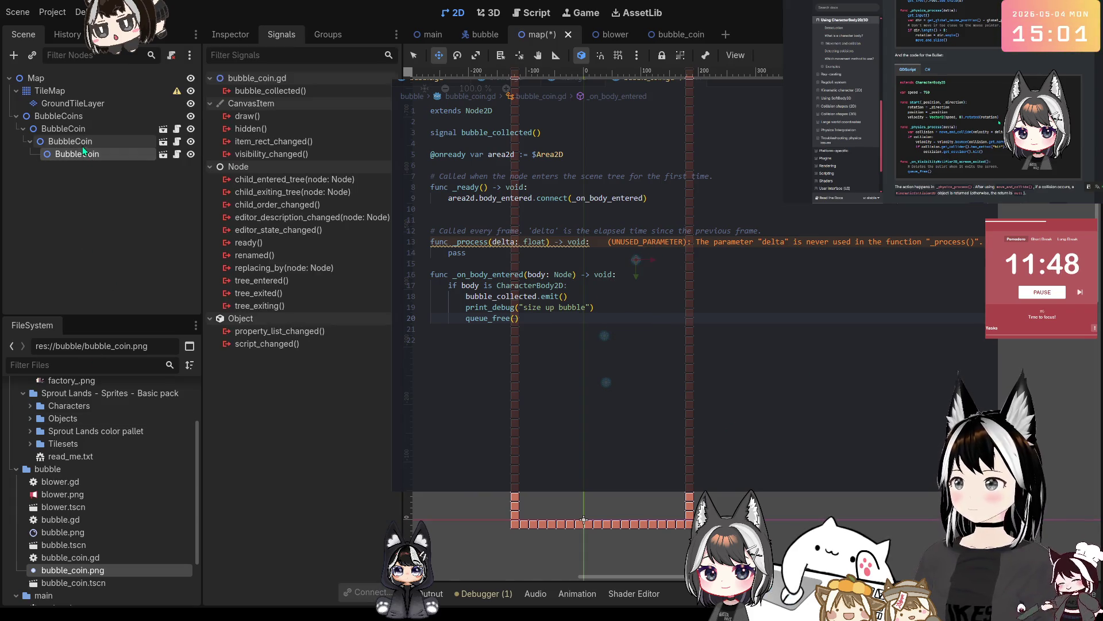
{"action": "left_click_drag", "start_coordinate": [81, 143], "coordinate": [79, 116]}
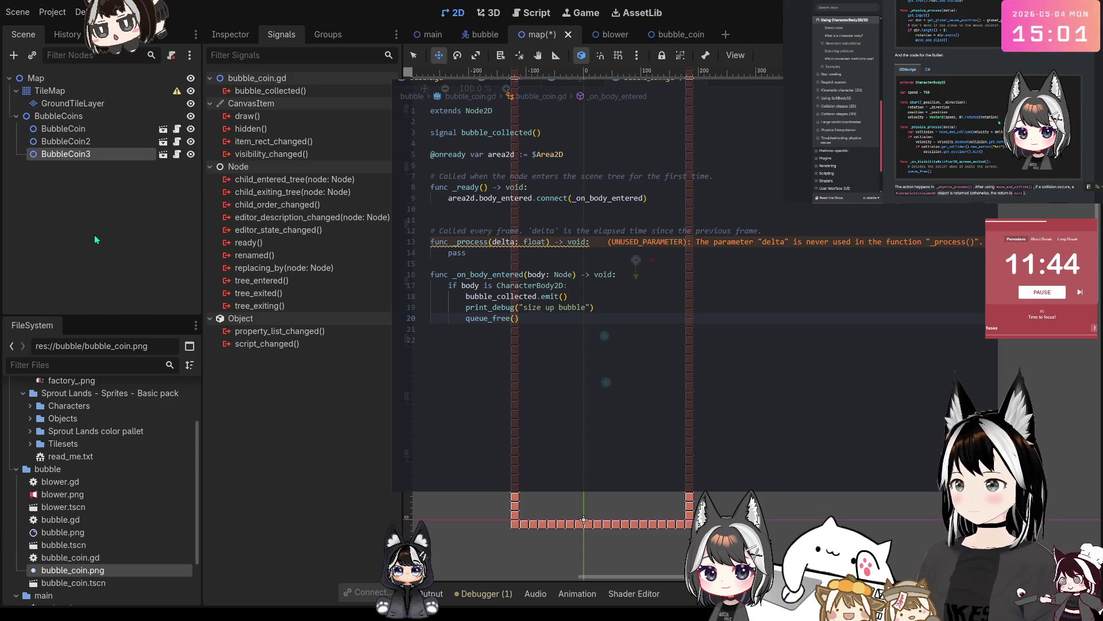
{"action": "left_click", "coordinate": [94, 234]}
{"action": "key", "text": "ctrl+s"}
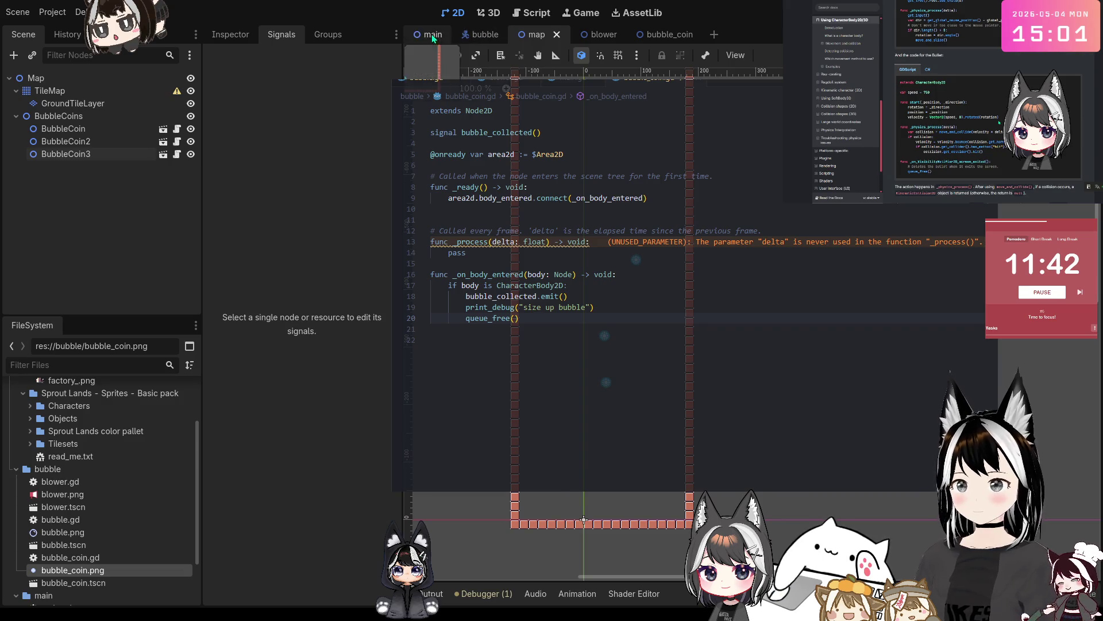
Run the main scene to collect coins, then stop the game
{"action": "left_click", "coordinate": [430, 34]}
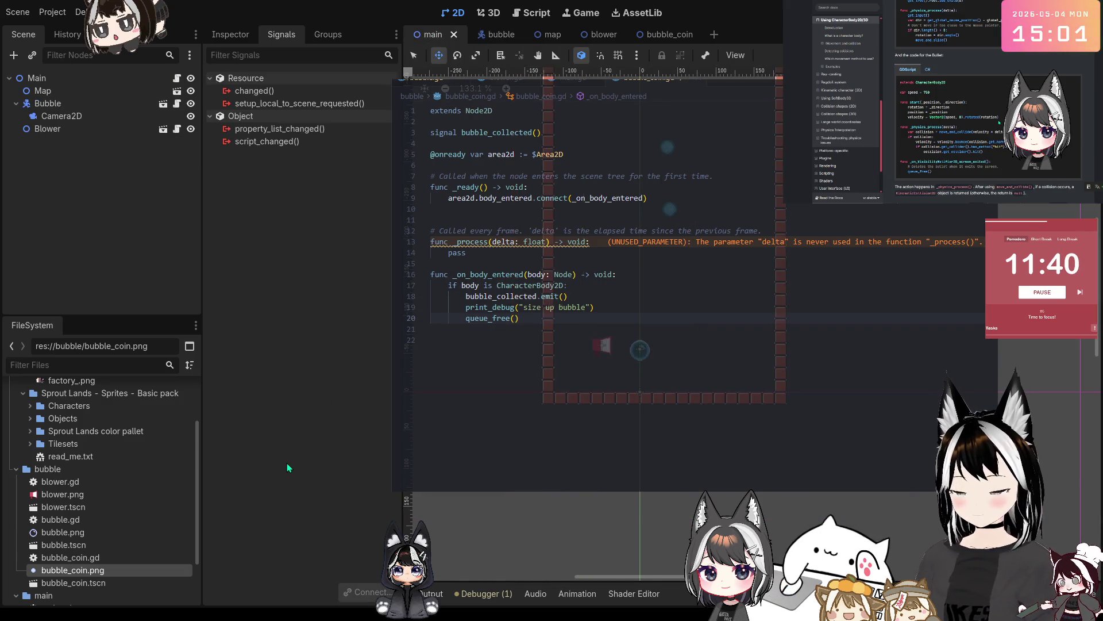
{"action": "key", "text": "F5"}
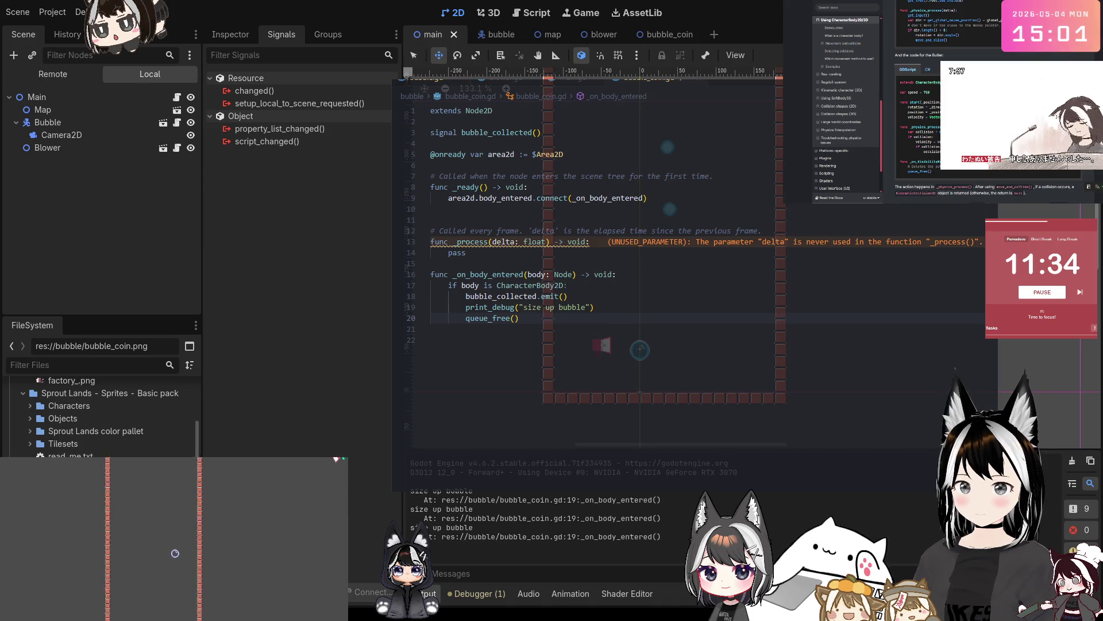
{"action": "key", "text": "F8"}
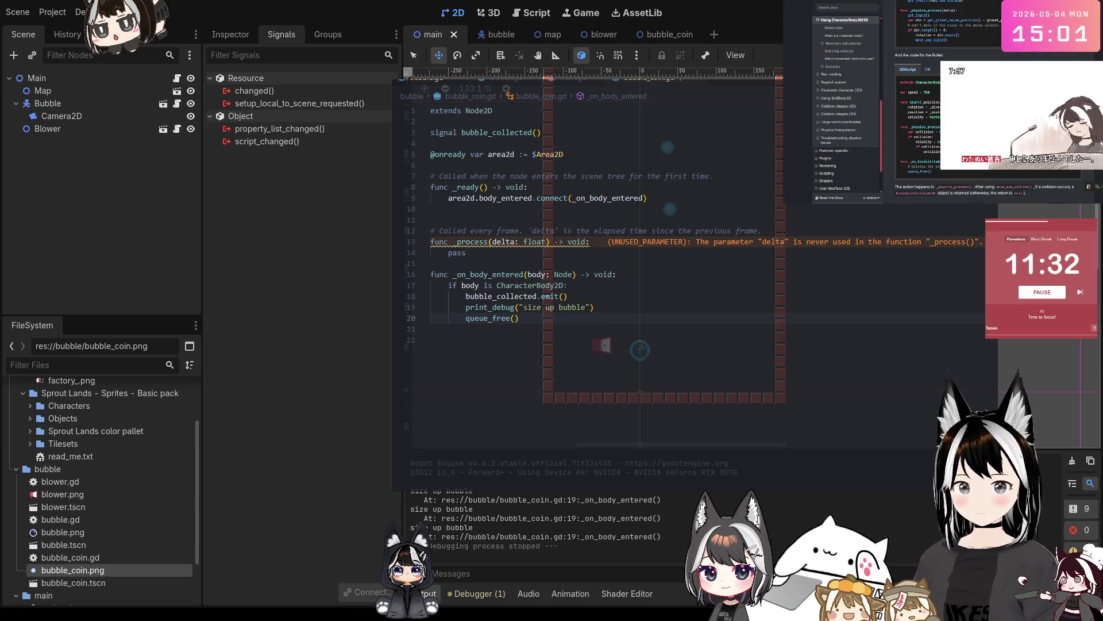
Review the coin script's print_debug line and _on_body_entered function
{"action": "left_click", "coordinate": [595, 308]}
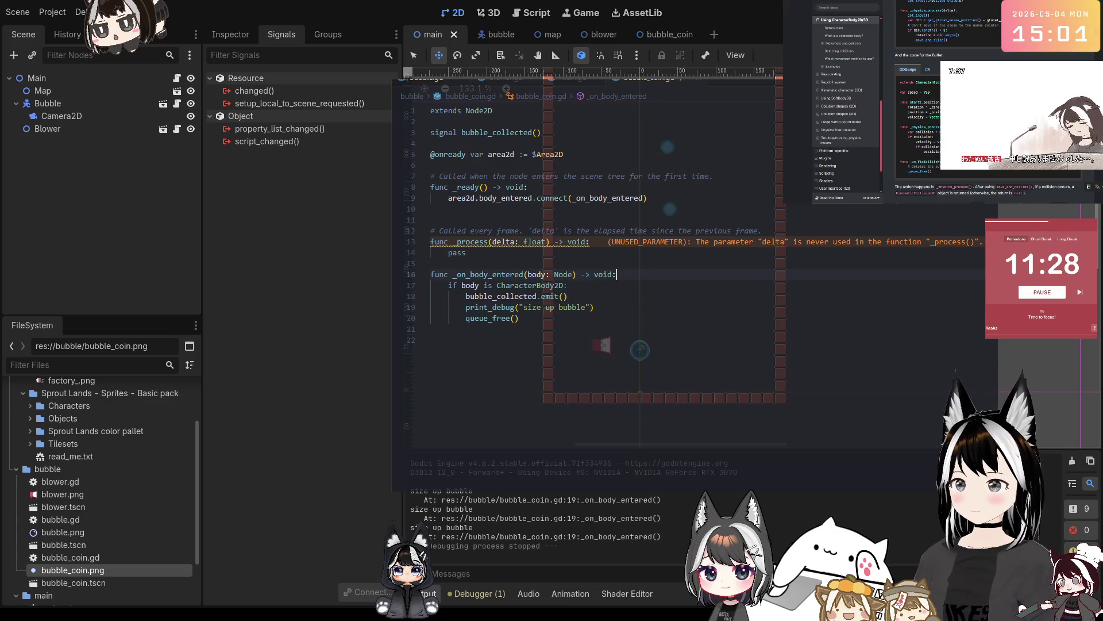
{"action": "left_click", "coordinate": [613, 274]}
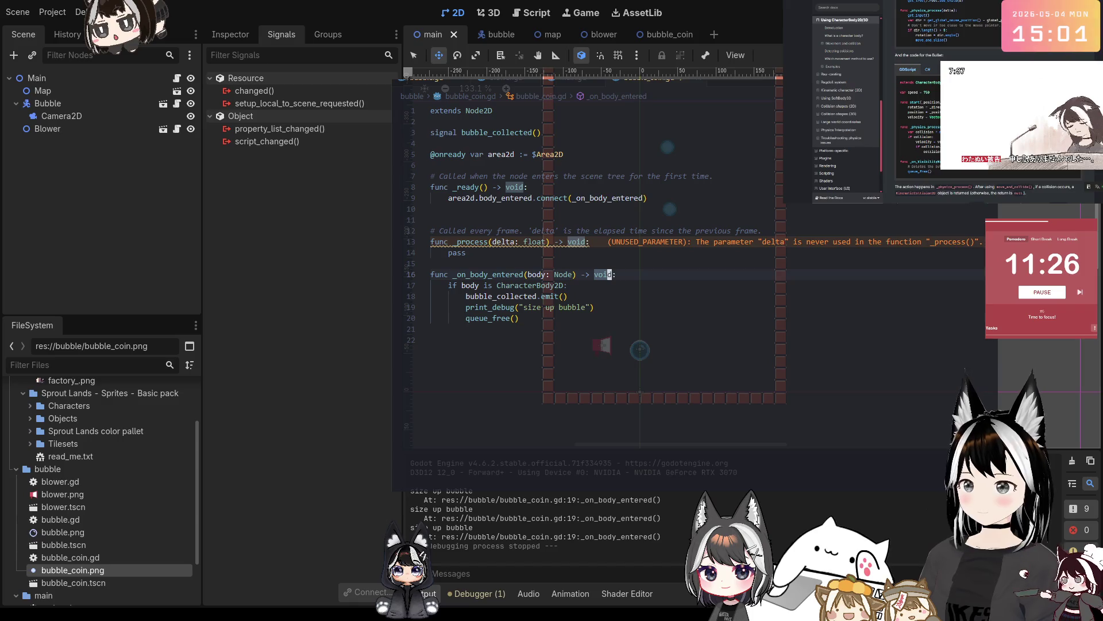
{"action": "left_click", "coordinate": [432, 219]}
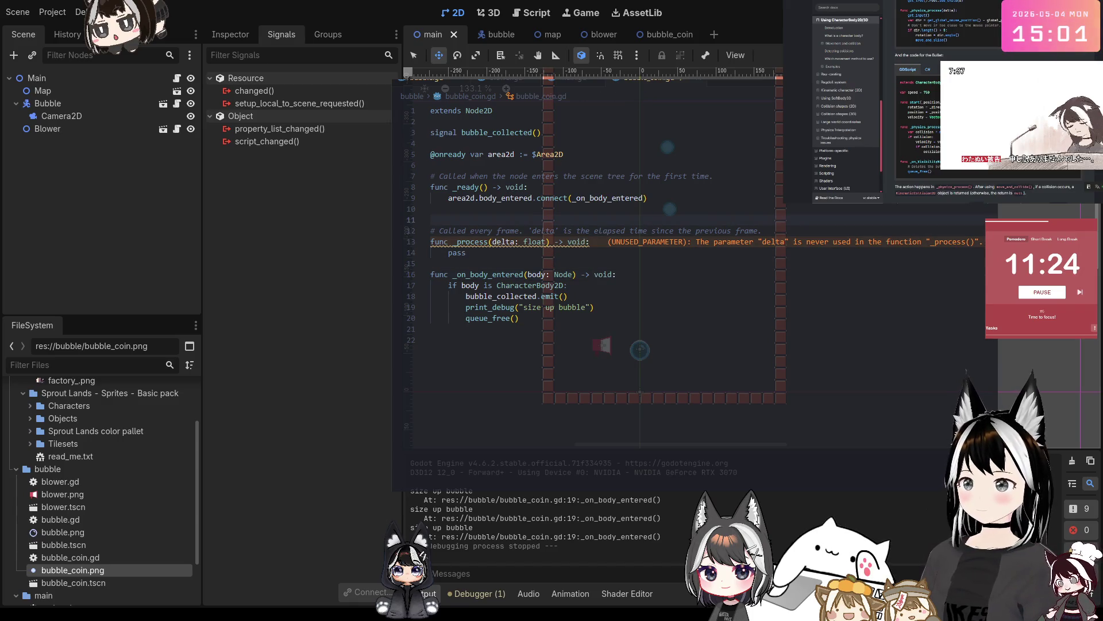
{"action": "left_click", "coordinate": [607, 198]}
{"action": "double_click", "coordinate": [594, 176]}
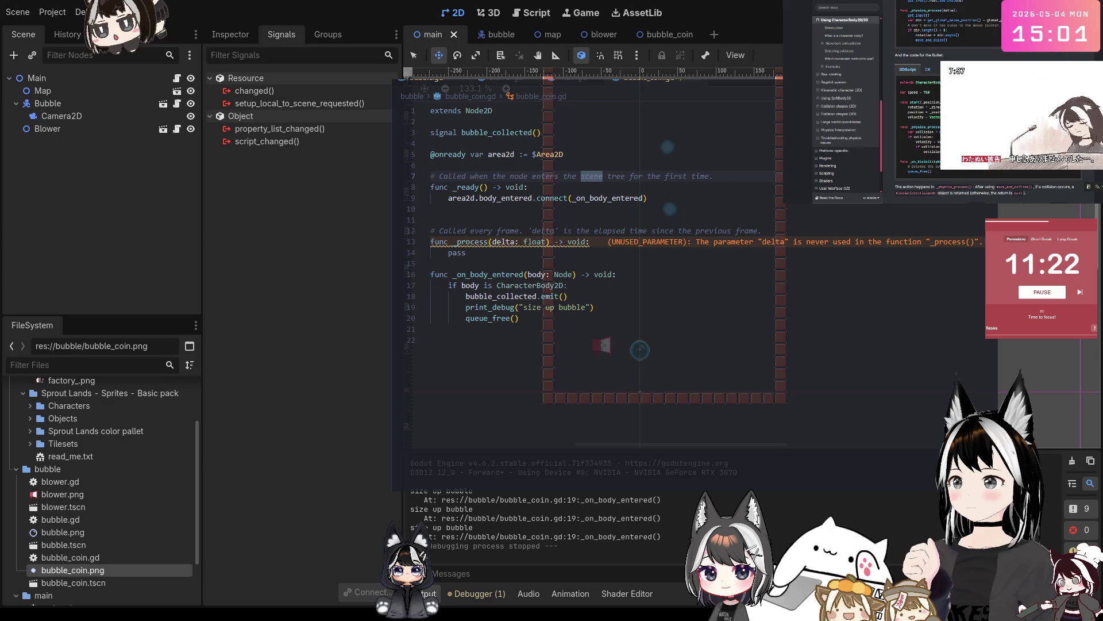
{"action": "left_click", "coordinate": [432, 143]}
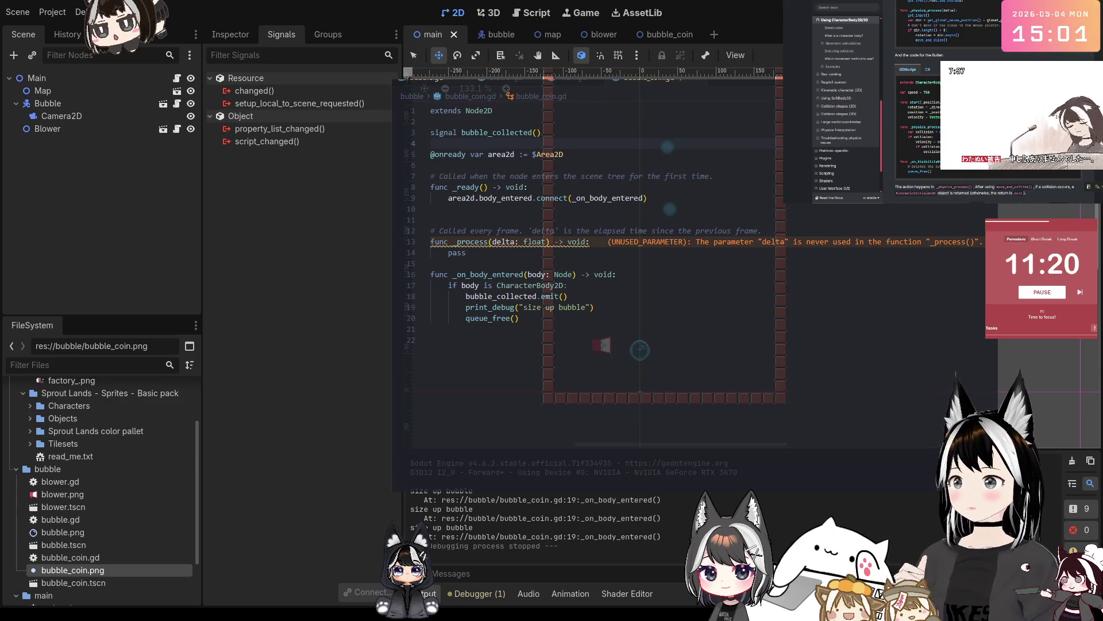